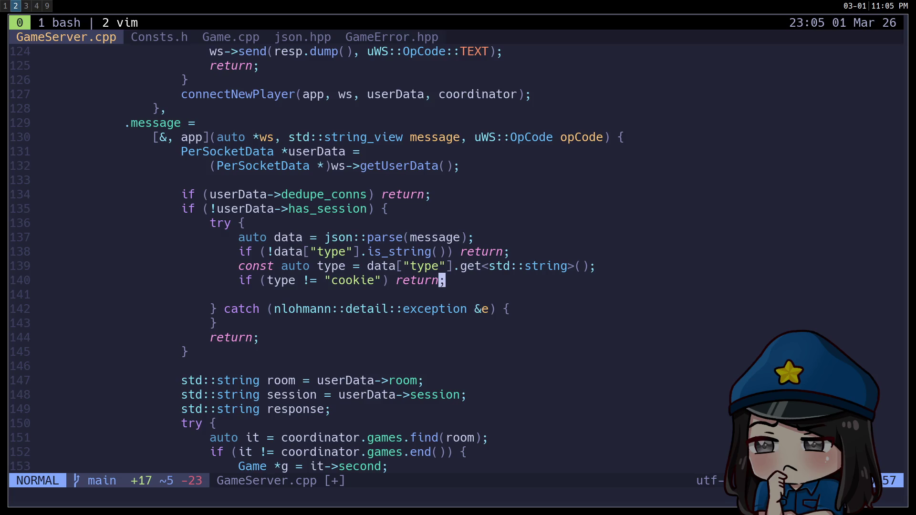
Duplicate the two type-check lines below the cookie check
key(j)
key(j)
key(k)
key(k)
key(k)
key(shift+v)
key(k)
key(Escape)
key(j)
key(j)
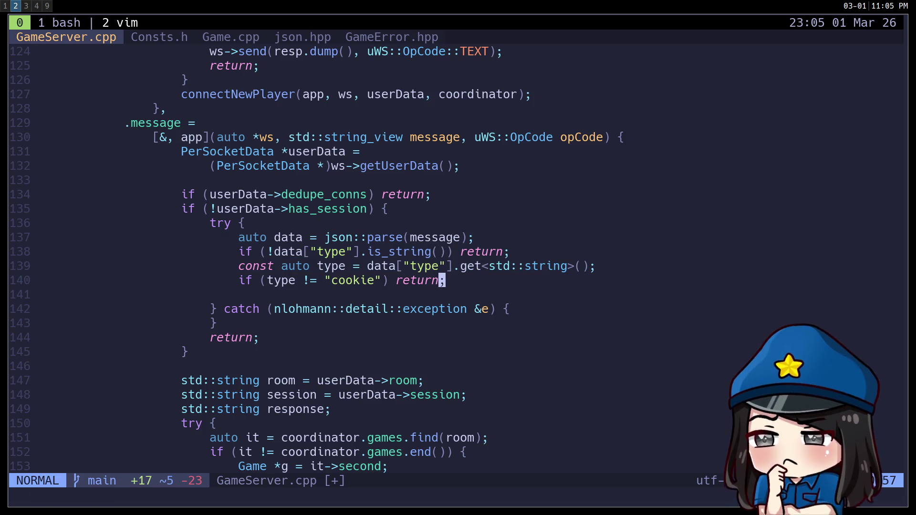
key(p)
Rename the type keys and variable in the copied lines to session
key(w)
key(w)
key(w)
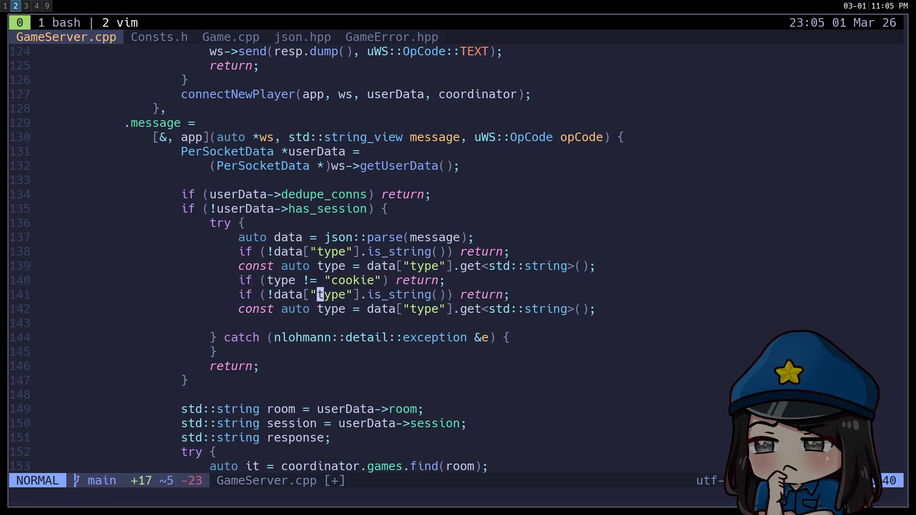
text(ciwsession)
key(Escape)
key(j)
key(w)
text(weciwses)
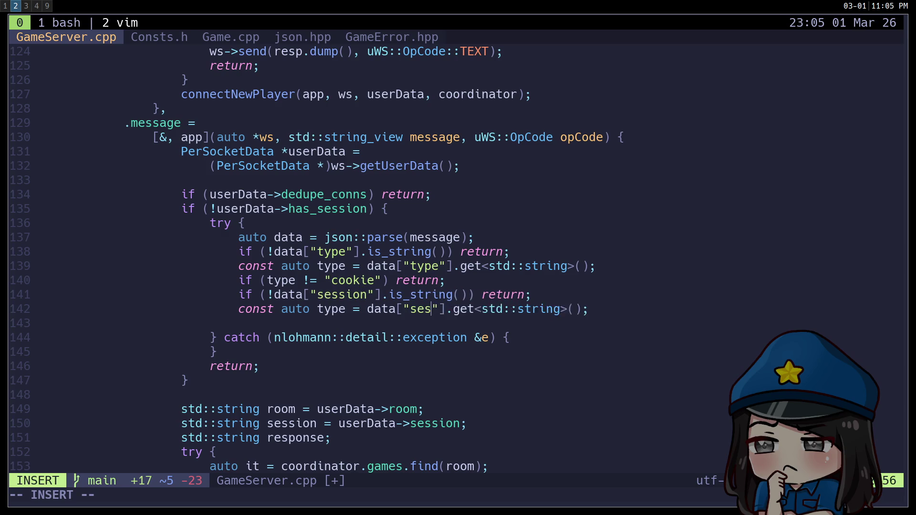
text(sion)
key(Escape)
key(b)
key(b)
key(b)
text(ciwsession)
key(Escape)
key(k)
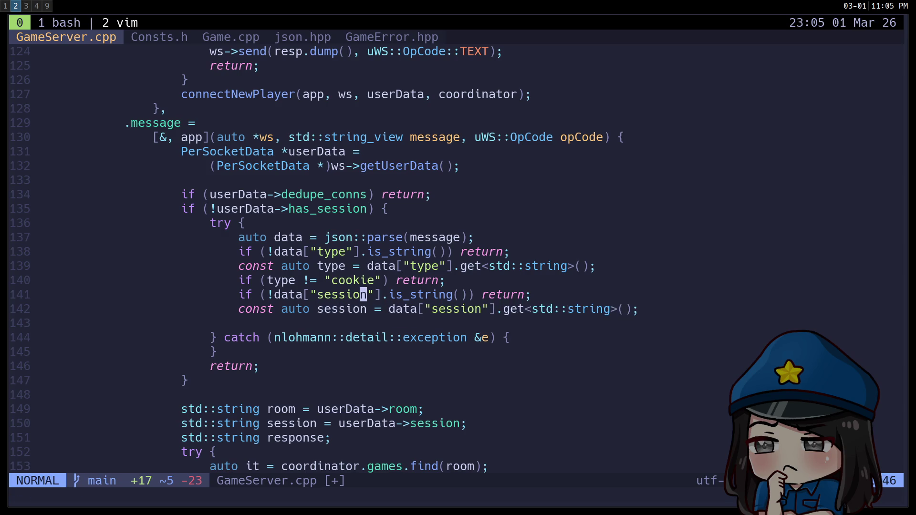
key(j)
Add the empty-session check 'if (session.length() == 0) return;'
key(o)
text(if (session.length())
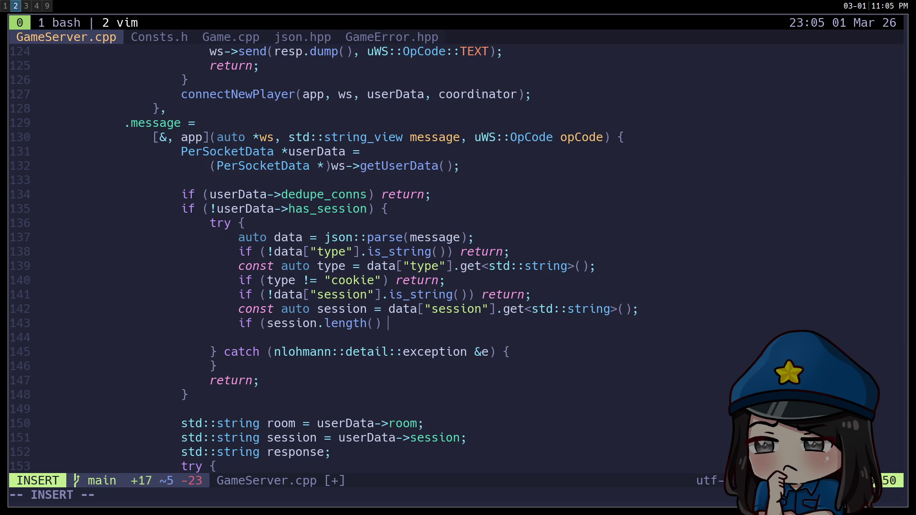
text( == 0) return)
text(;)
key(Escape)
key(j)
key(k)
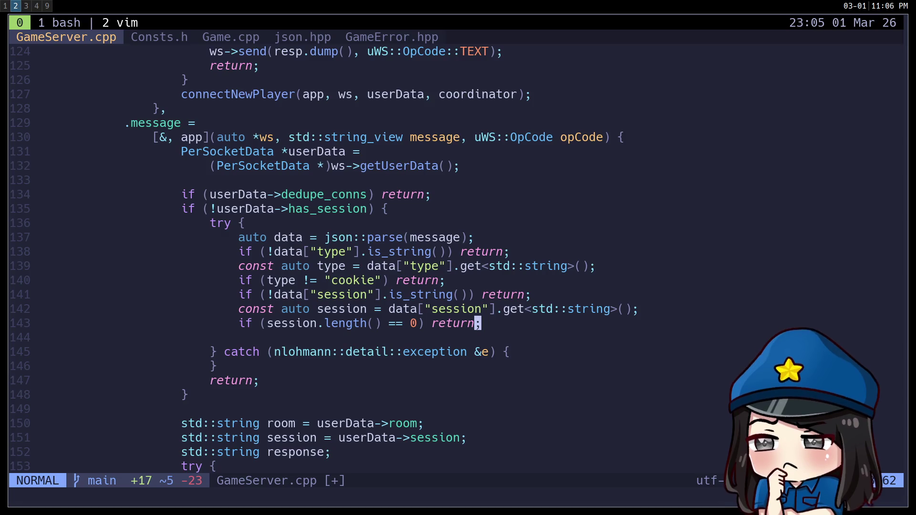
Add the line 'userData->has_session = true;'
text(o)
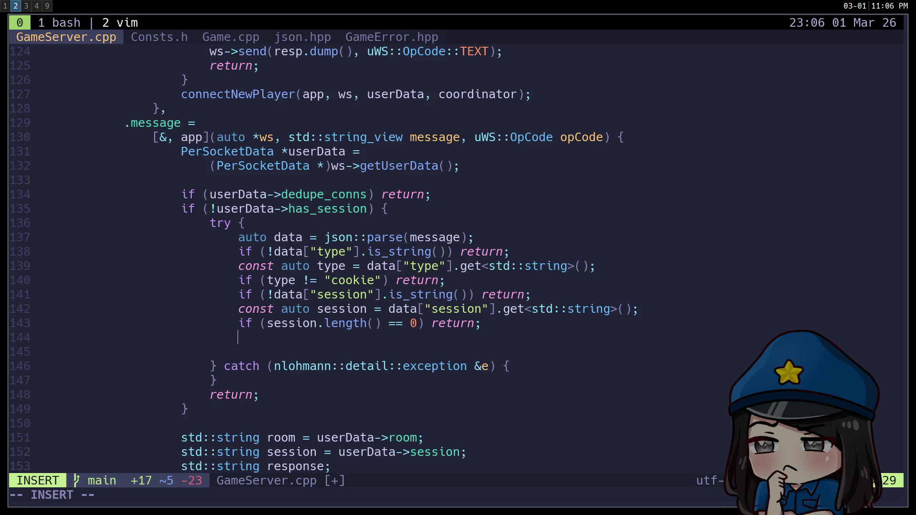
text(userData->has_session =)
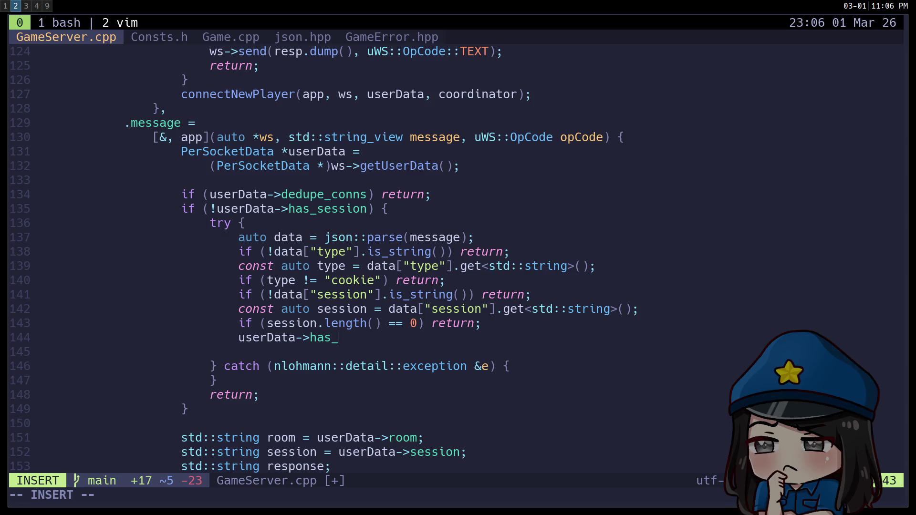
text( true;)
key(Escape)
key(k)
key(j)
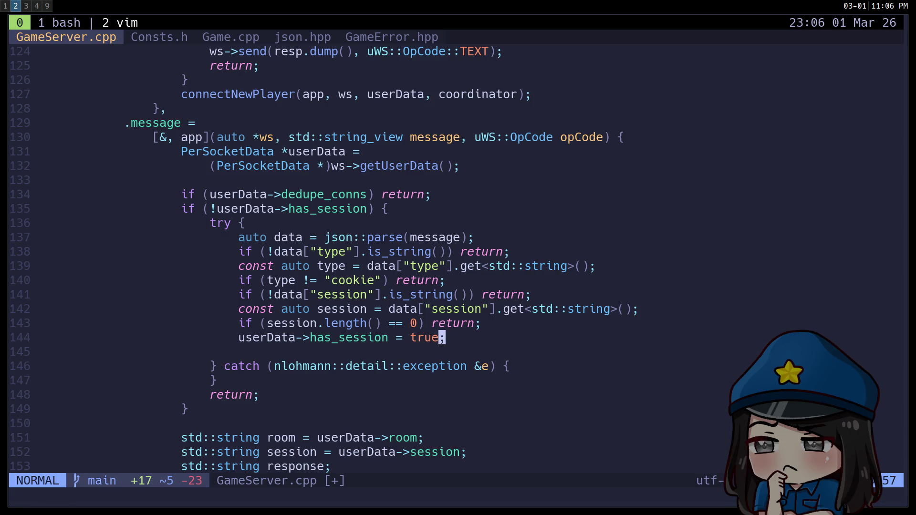
Store the guest prefix plus session in userData->session, remove the blank line, and save
text(o)
text(userData)
text(->session )
text(= "guest";)
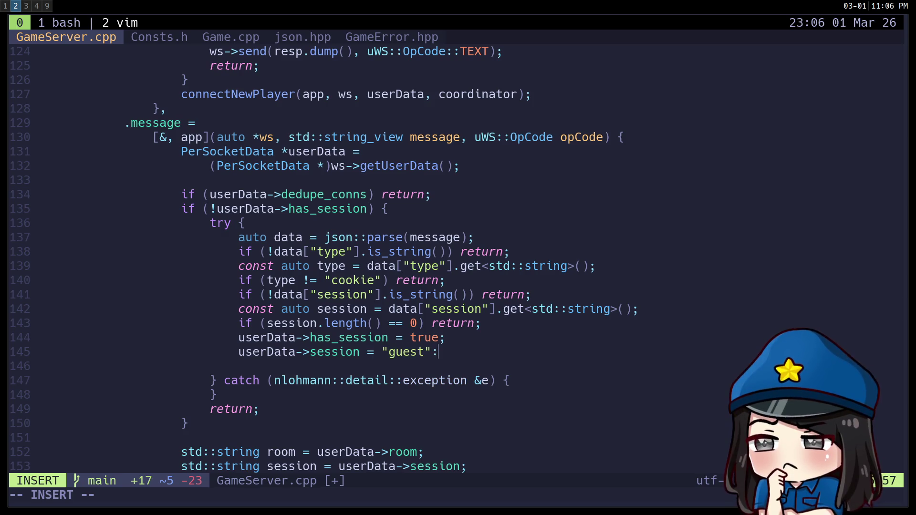
text( + session;)
key(Escape)
text(:w)
key(Return)
key(j)
key(d)
key(d)
text(k:w)
key(Return)
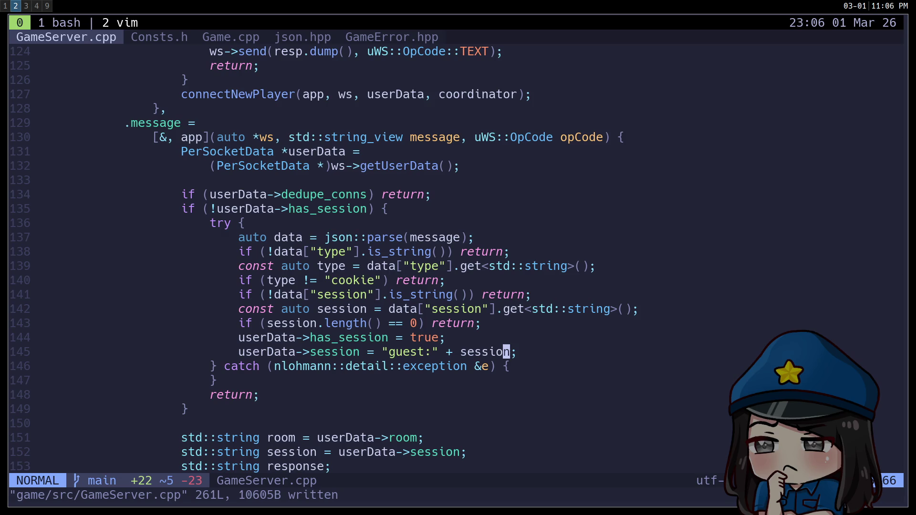
Scroll up to the upgrade handler's room lookup and duplicate-connection check
key(j)
key(j)
key(j)
key(k)
key(k)
key(k)
key(k)
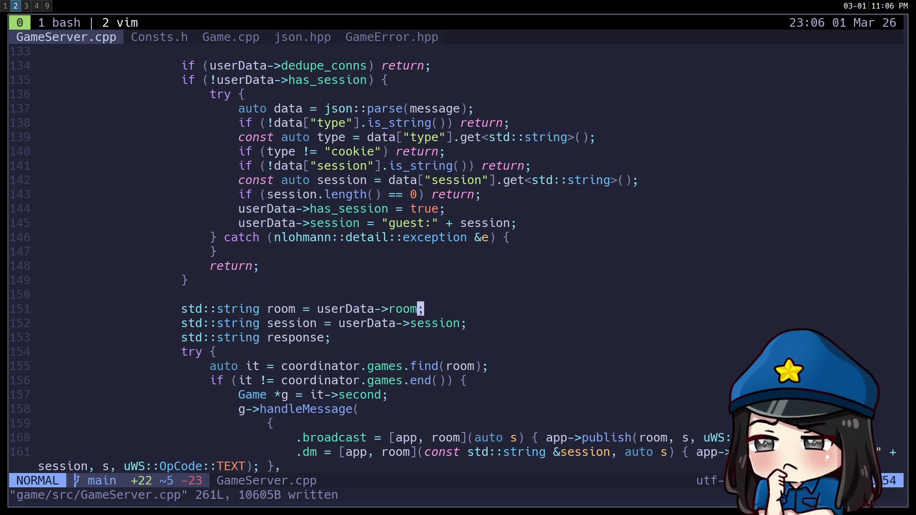
key(k)
key(k)
key(k)
key(k)
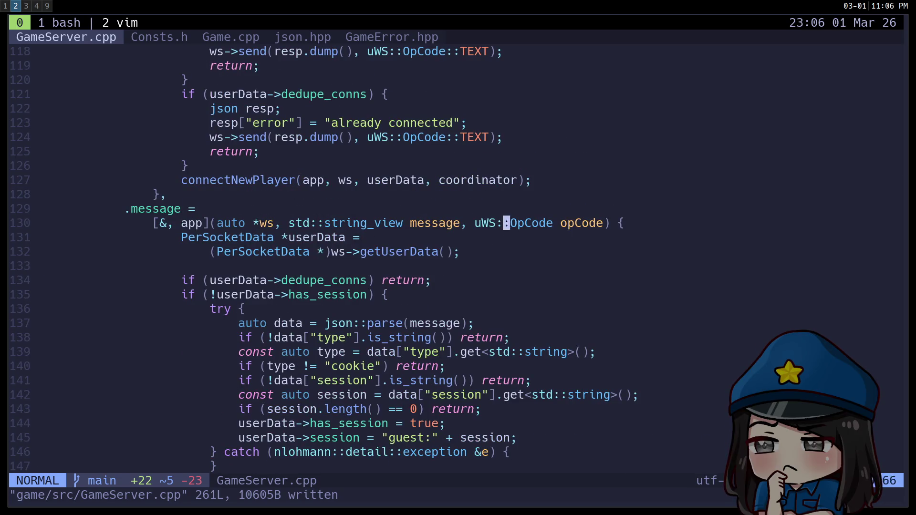
key(j)
key(j)
key(j)
key(ctrl+u)
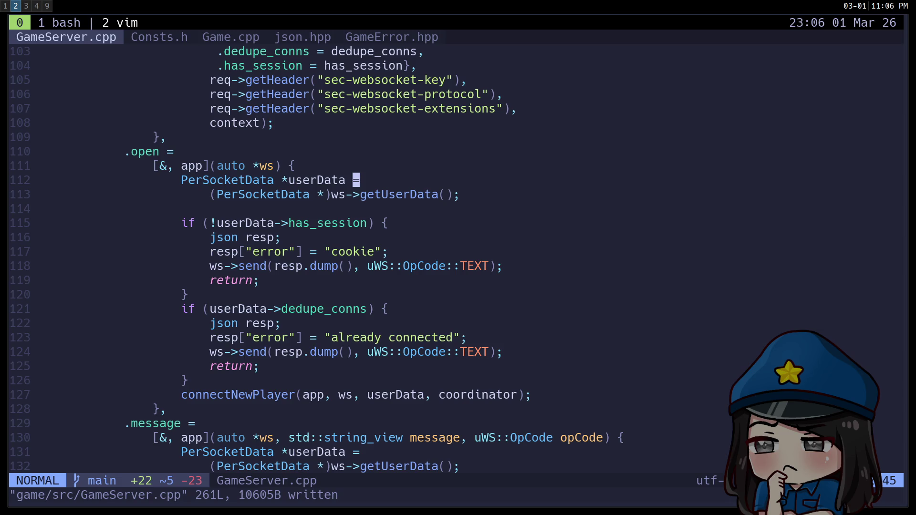
key(ctrl+u)
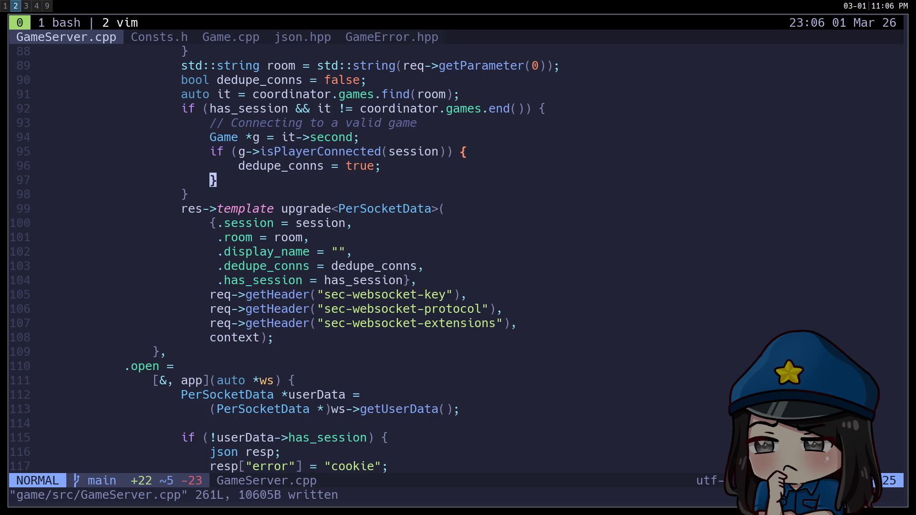
key(g)
key(semicolon)
key(g)
key(semicolon)
key(g)
key(semicolon)
key(g)
key(semicolon)
key(g)
key(semicolon)
key(g)
key(semicolon)
key(g)
key(semicolon)
key(g)
key(semicolon)
key(g)
key(semicolon)
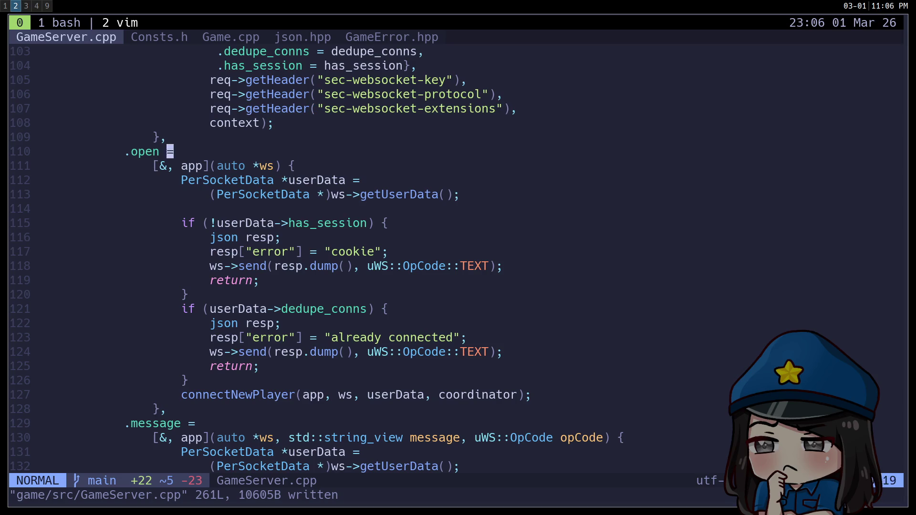
key(g)
key(semicolon)
key(ctrl+u)
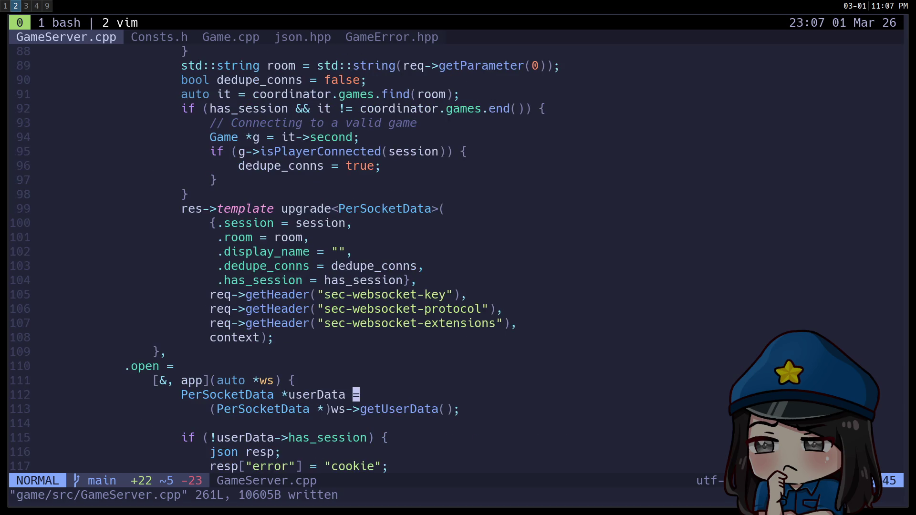
key(ctrl+u)
key(k)
key(k)
key(k)
key(k)
key(k)
key(j)
key(j)
key(j)
key(j)
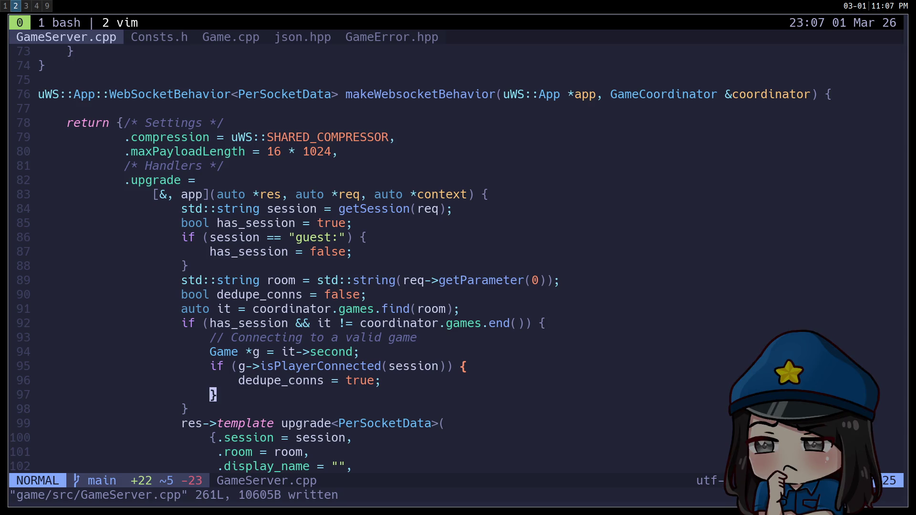
key(j)
key(k)
key(j)
Yank the eight room-lookup and dedupe lines (91–98)
key(shift+v)
key(k)
key(k)
key(k)
key(y)
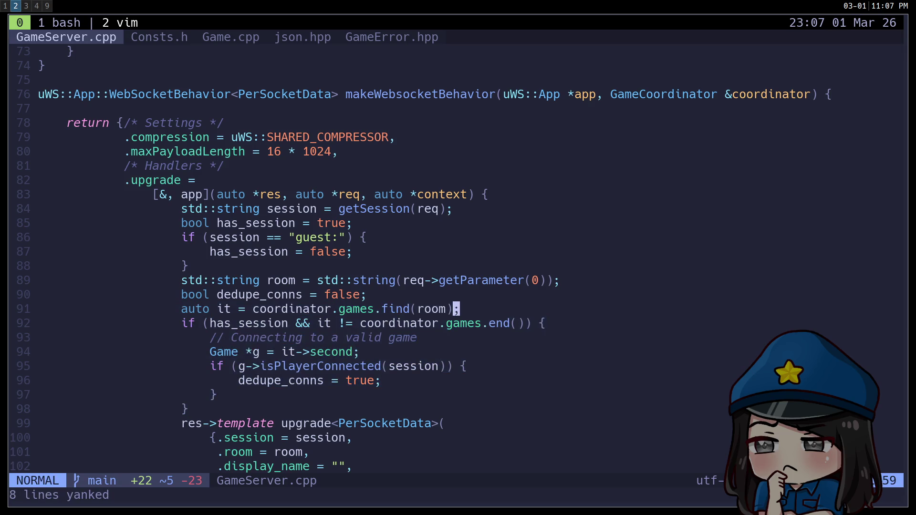
key(ctrl+d)
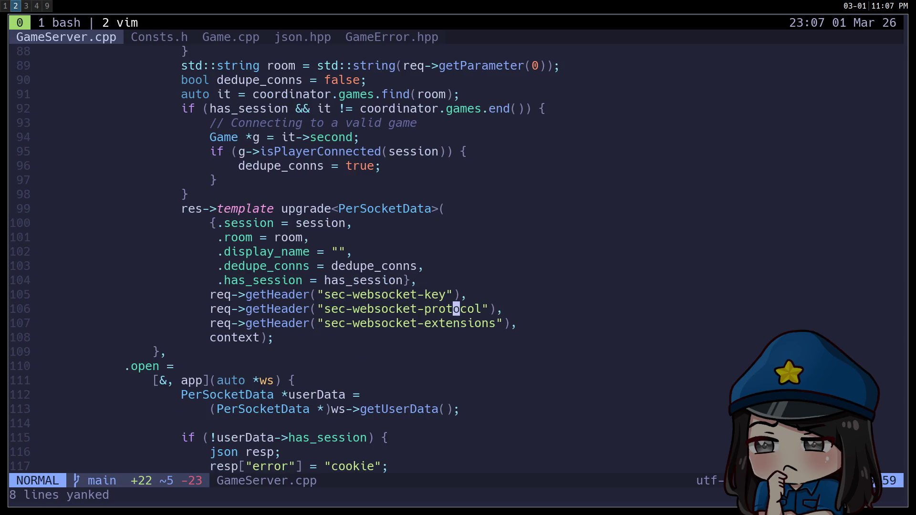
Paste the lookup block with the comment '// look for the room they were trying to connect to'
key(ctrl+d)
key(ctrl+d)
key(ctrl+d)
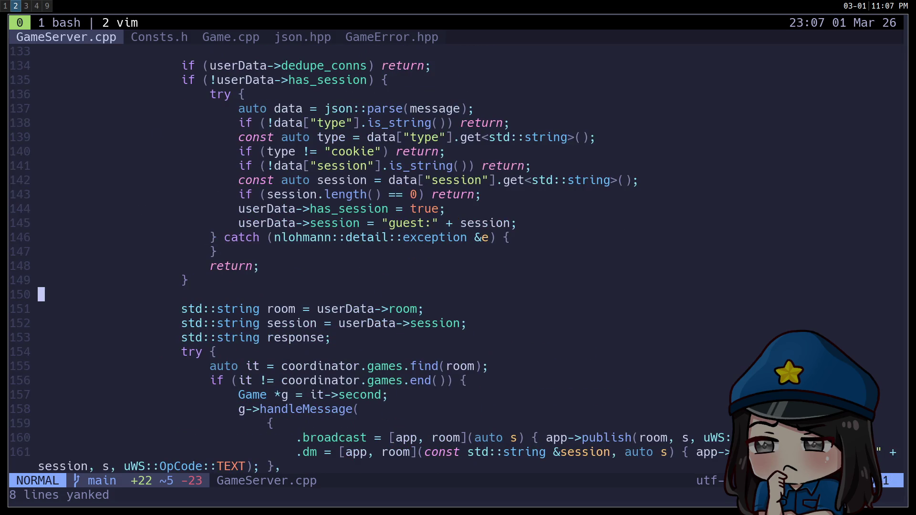
key(k)
key(k)
key(k)
text(pO// look for the room they were trying to )
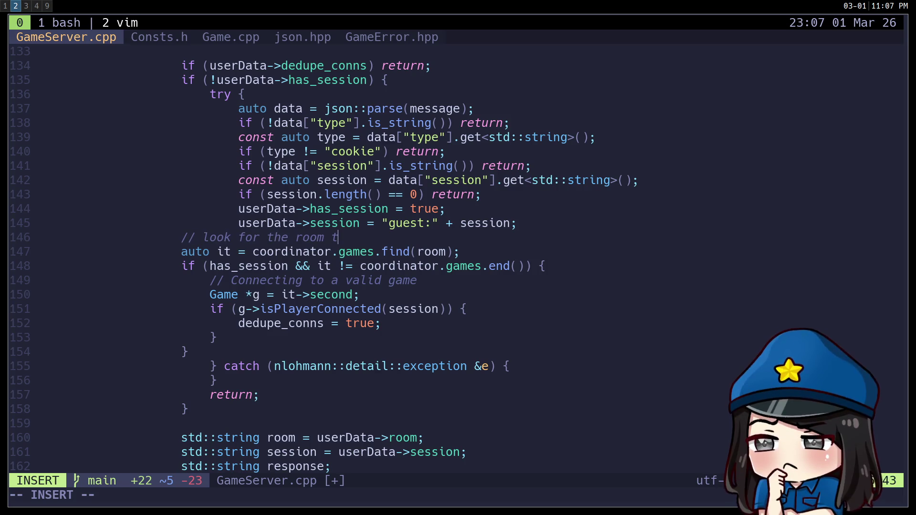
text(connect to)
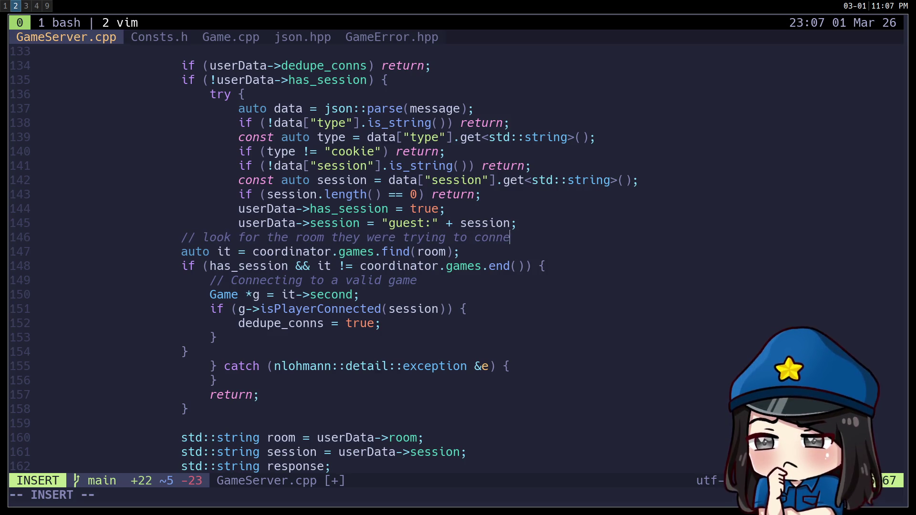
key(Escape)
key(j)
Prefix room, session and dedupe_conns in the pasted block with userData->
text(h)
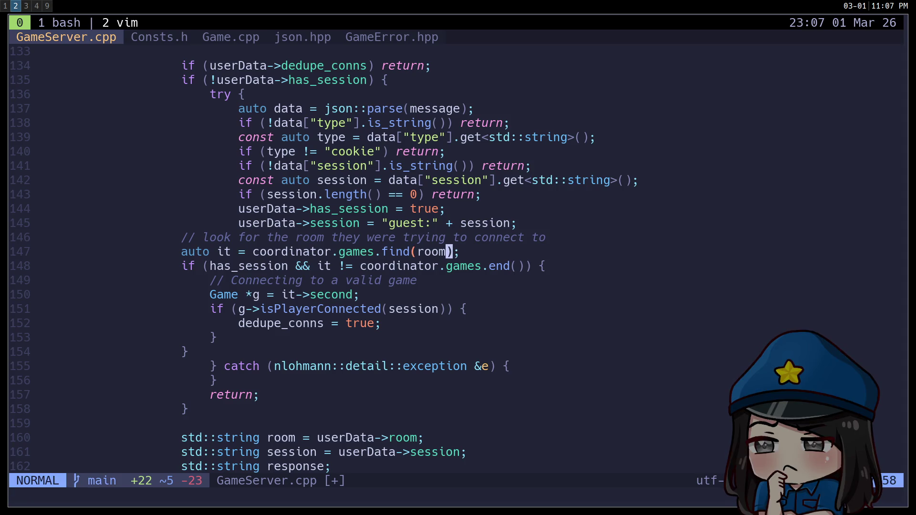
text(biuserData->)
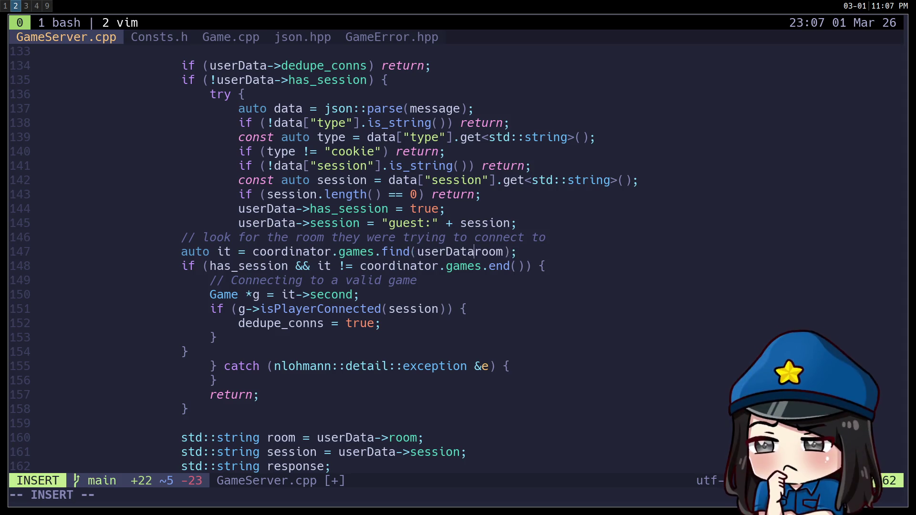
key(Escape)
key(j)
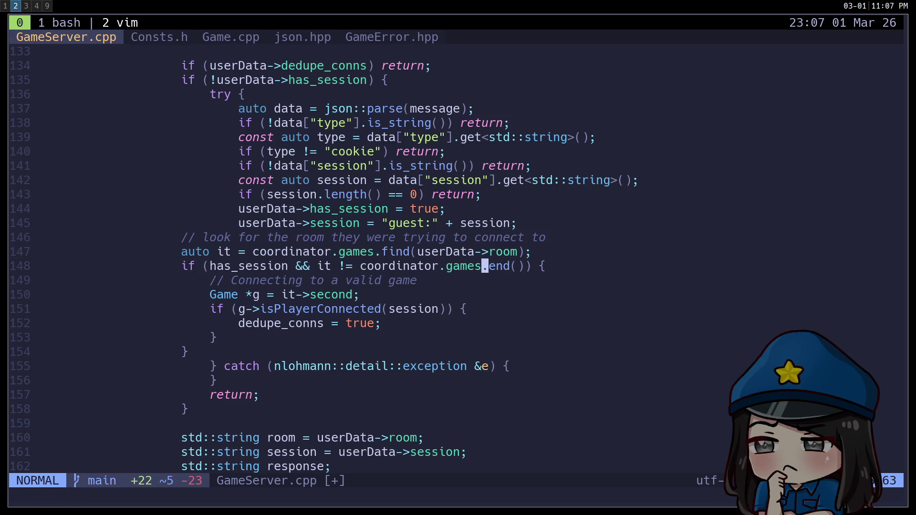
key(j)
key(j)
key(j)
key(h)
key(b)
key(b)
text(iuserData)
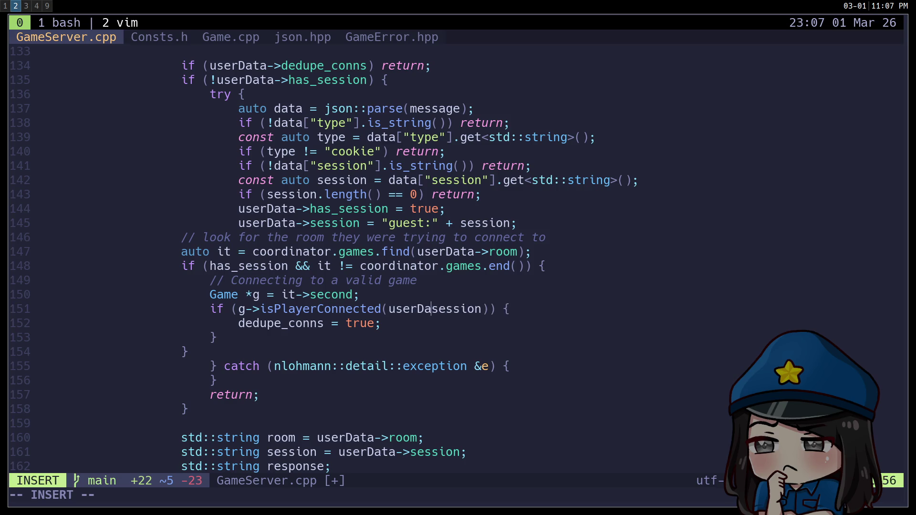
text(->)
key(Escape)
text(j)
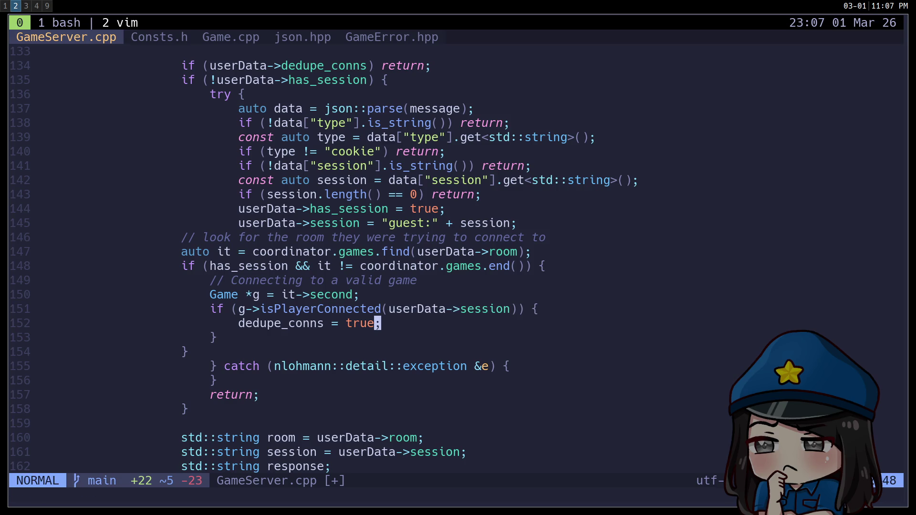
text(IuserData->)
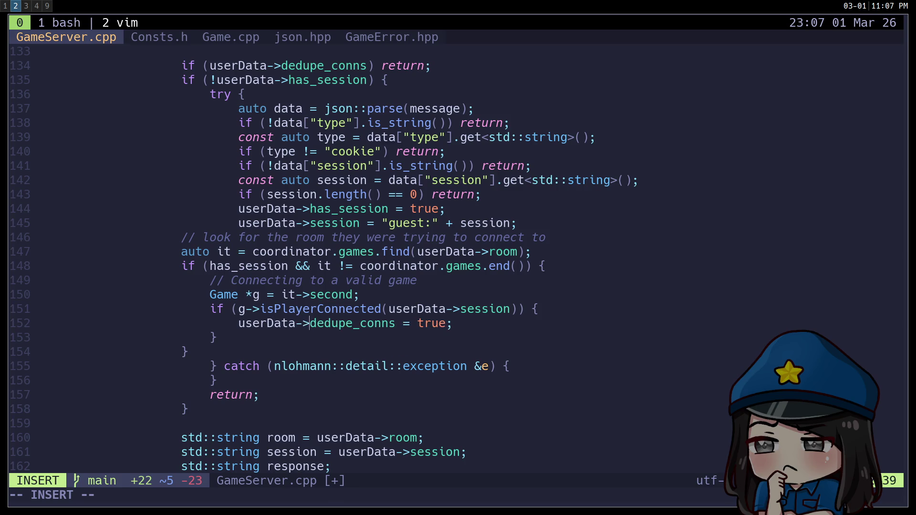
key(Escape)
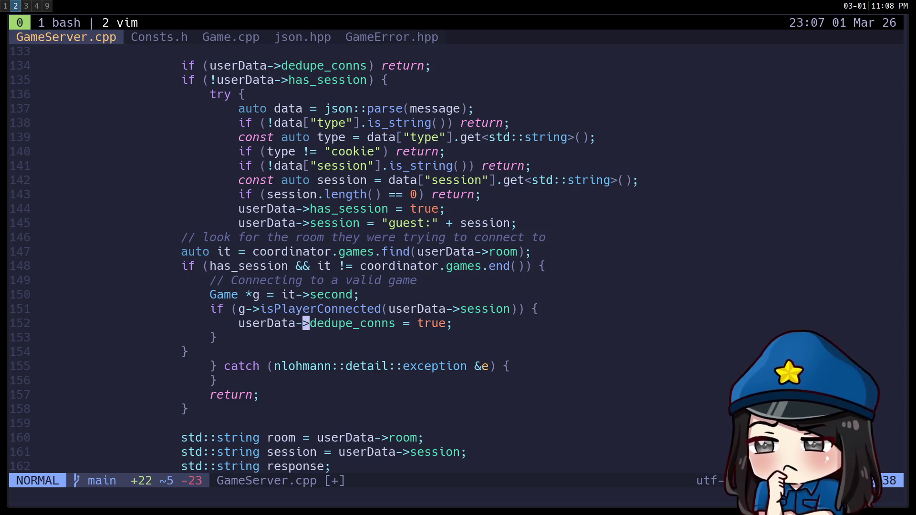
key(ctrl+u)
key(ctrl+u)
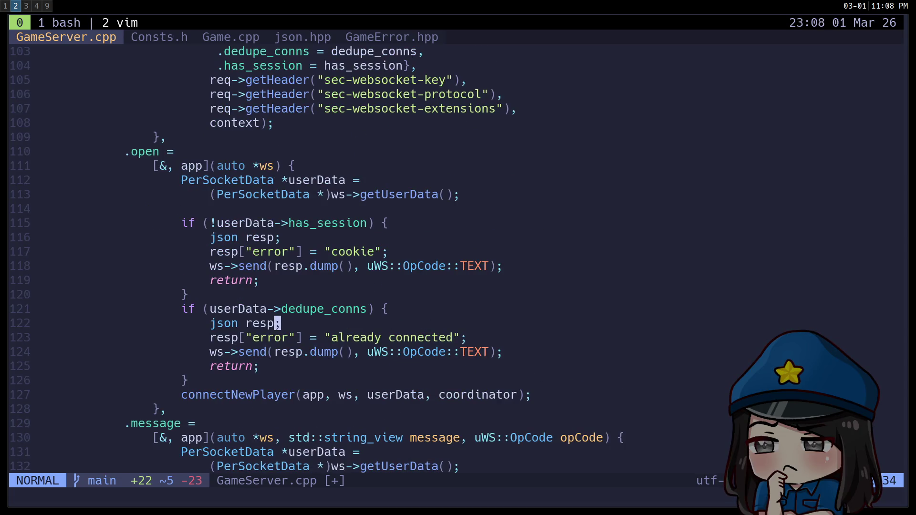
Copy the four 'already connected' response lines into the duplicate-player branch and save
key(shift+v)
key(j)
key(j)
key(j)
key(y)
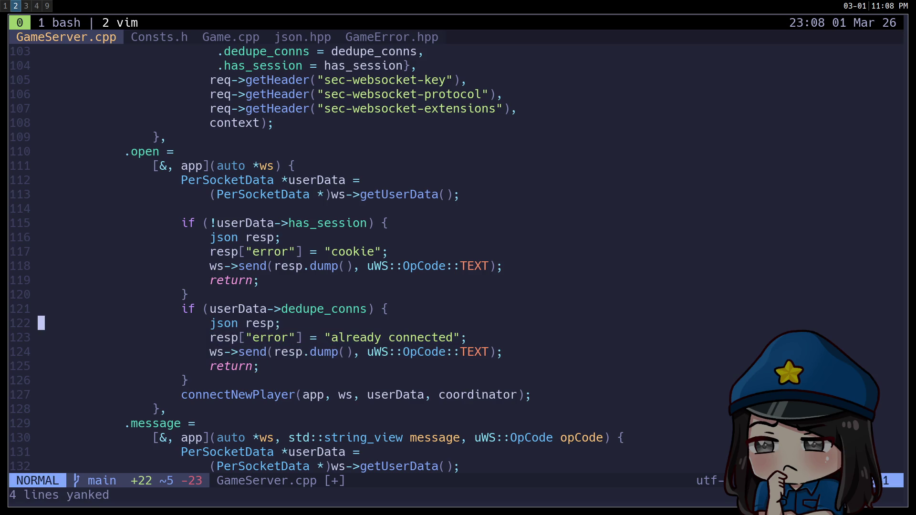
key(ctrl+d)
key(ctrl+d)
key(k)
key(k)
text(jjp:w)
key(Return)
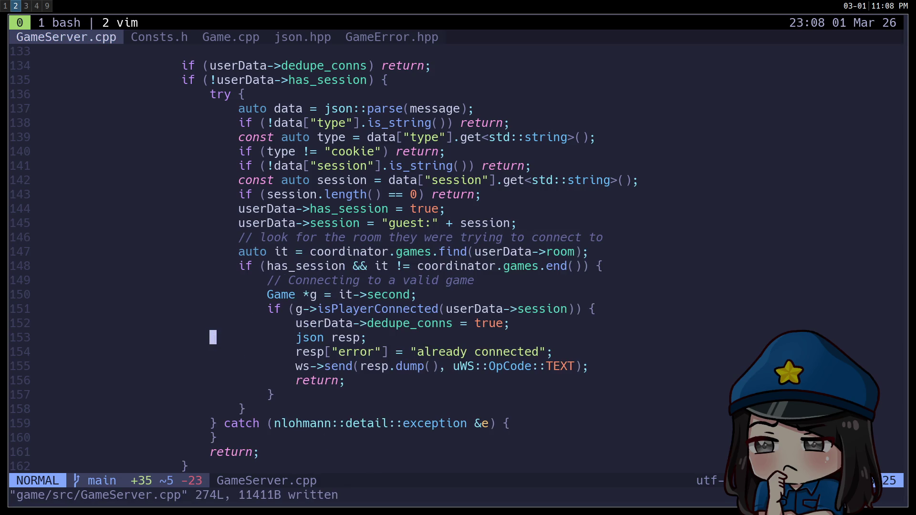
Add the comment '// they made it in!' followed by an indented connectNewPlayer call
key(ctrl+u)
key(k)
key(k)
key(k)
key(k)
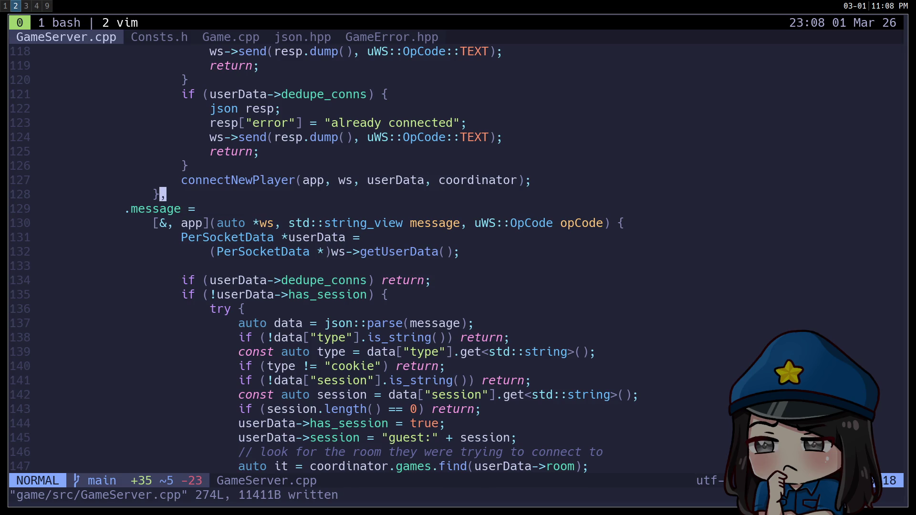
key(k)
key(k)
key(k)
key(k)
key(j)
key(j)
key(j)
key(ctrl+u)
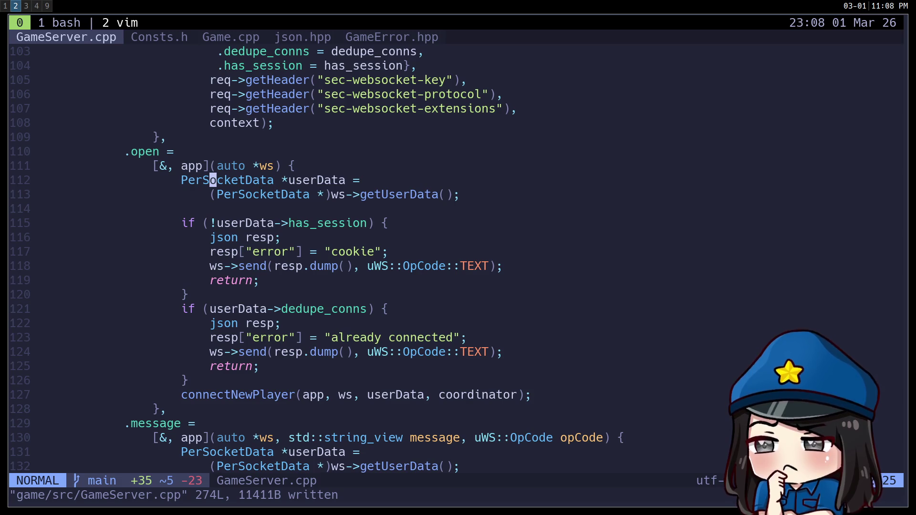
key(ctrl+d)
key(ctrl+d)
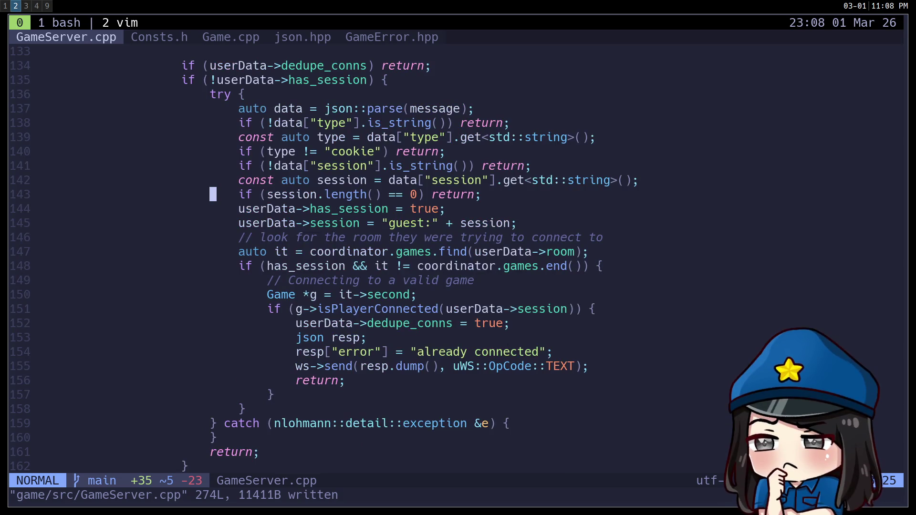
key(j)
key(j)
key(j)
key(j)
key(j)
key(j)
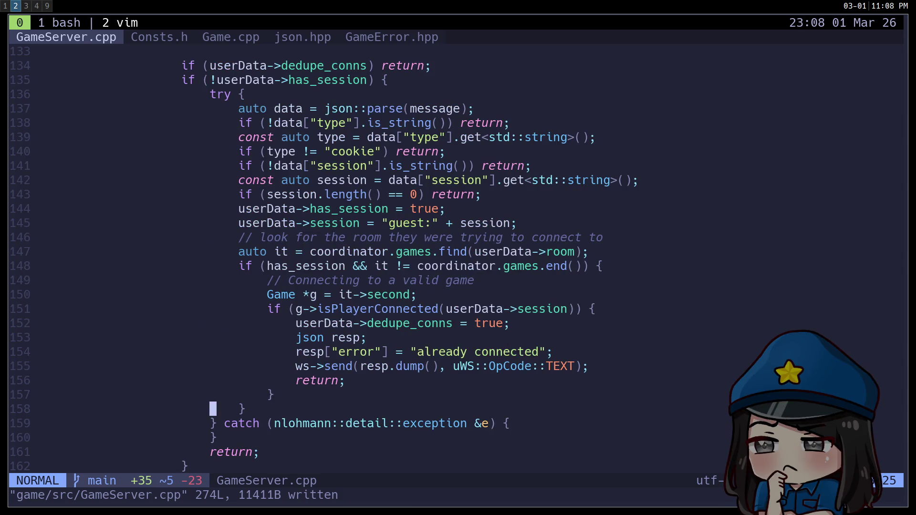
text(o)
text(// they)
text( made it in!)
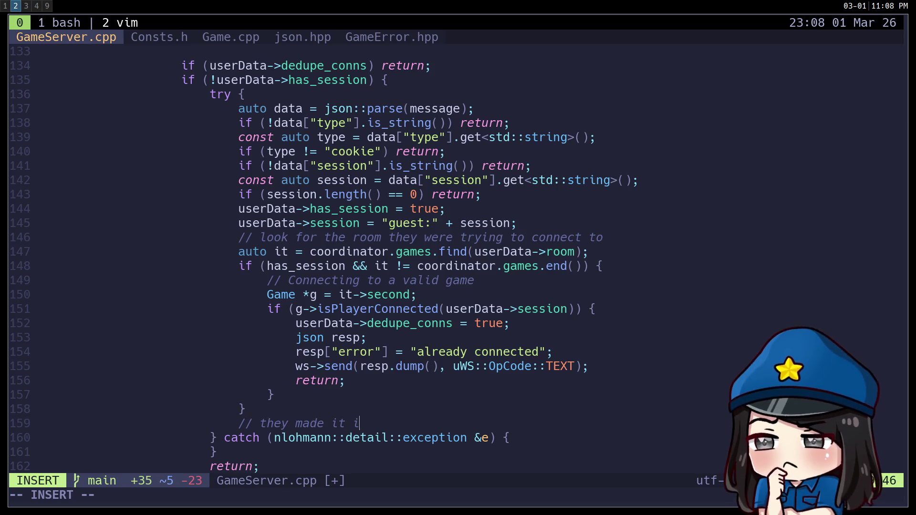
key(Escape)
key(p)
key(greater)
key(greater)
key(greater)
key(greater)
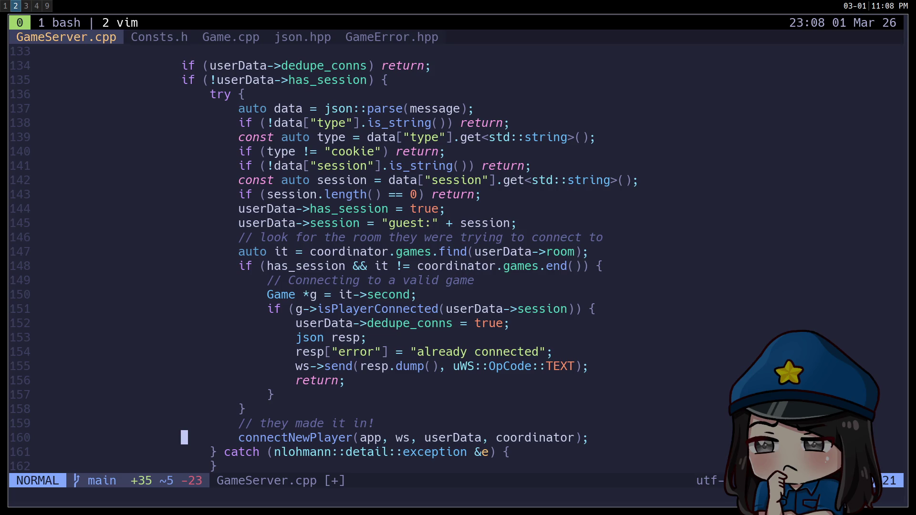
Save GameServer.cpp and view the rebuild output in the bash window
text(:w)
key(Return)
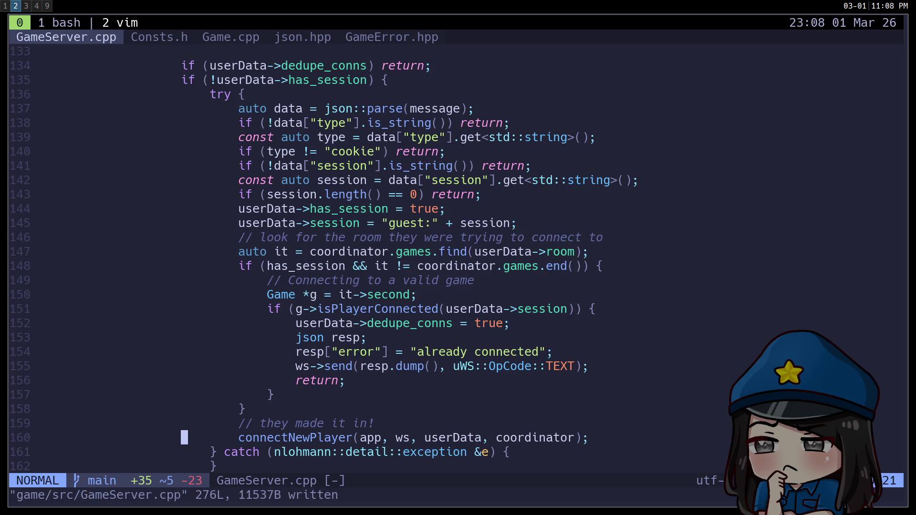
key(ctrl+b)
key(1)
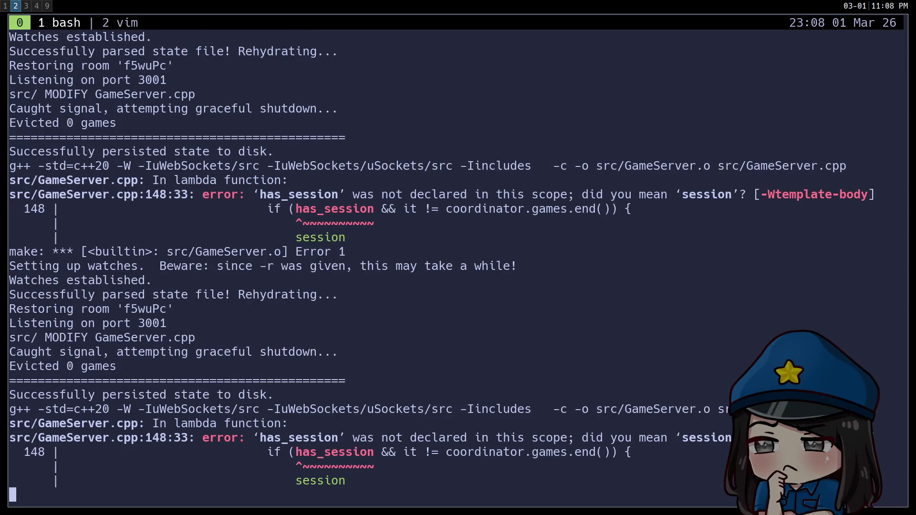
Back in the editor, search for has_session to reach line 148
key(ctrl+b)
key(2)
key(slash)
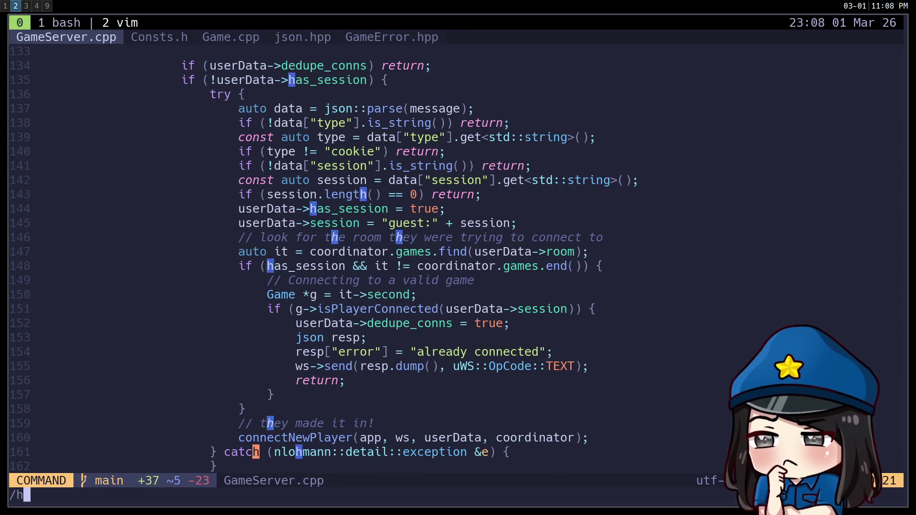
text(has_session)
key(Return)
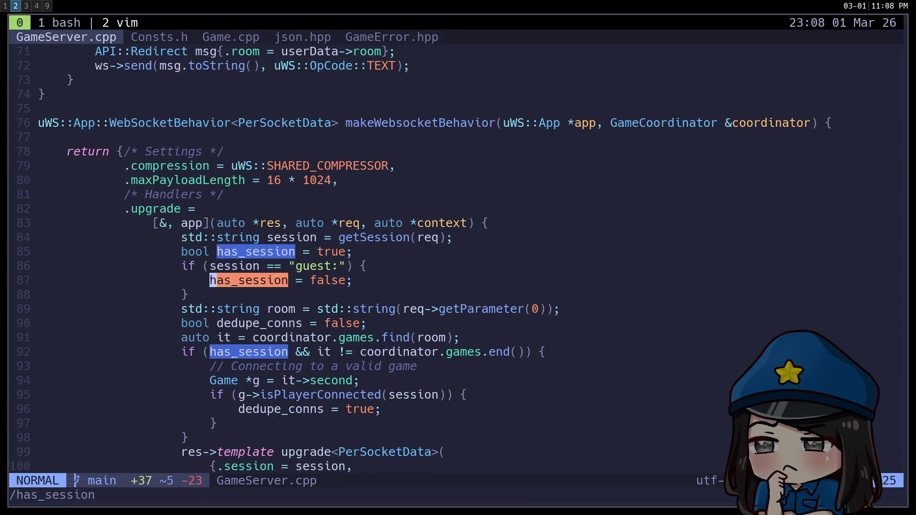
key(n)
key(n)
key(n)
key(n)
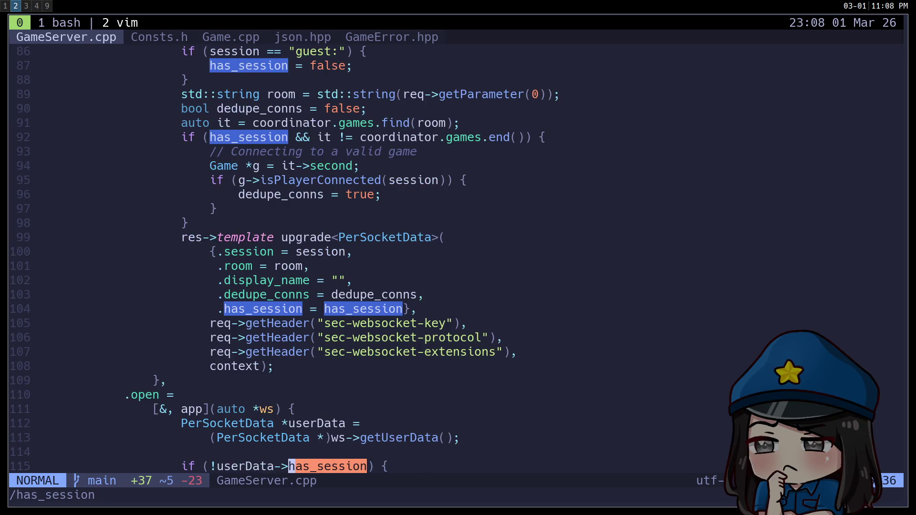
key(n)
key(n)
key(n)
Prefix has_session on line 148 with userData-> and save
key(I)
key(Escape)
key(l)
key(l)
key(l)
text(ames.find(userDat)
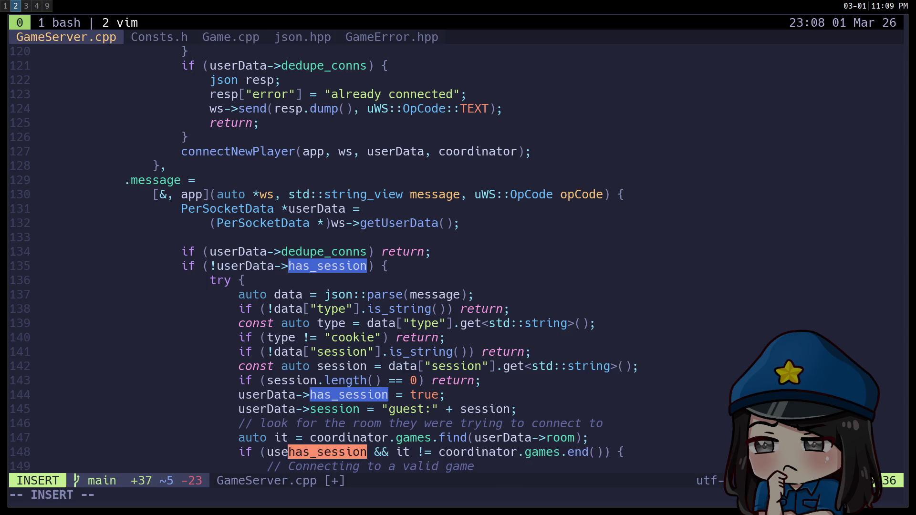
text(a->)
key(Escape)
text(:w)
key(Return)
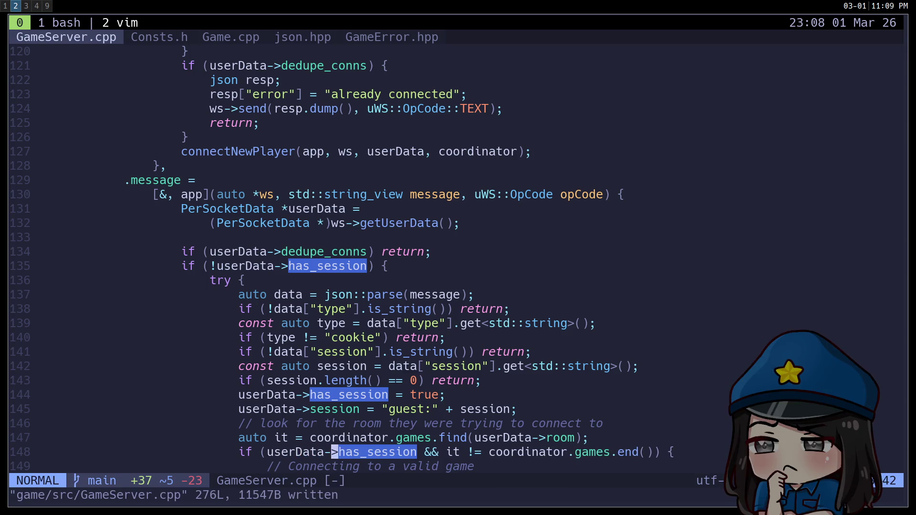
key(ctrl+d)
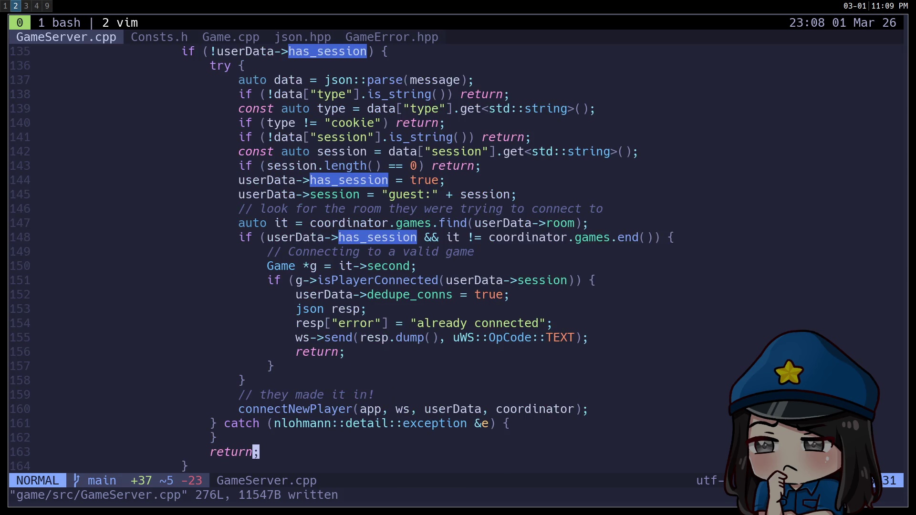
key(ctrl+b)
key(1)
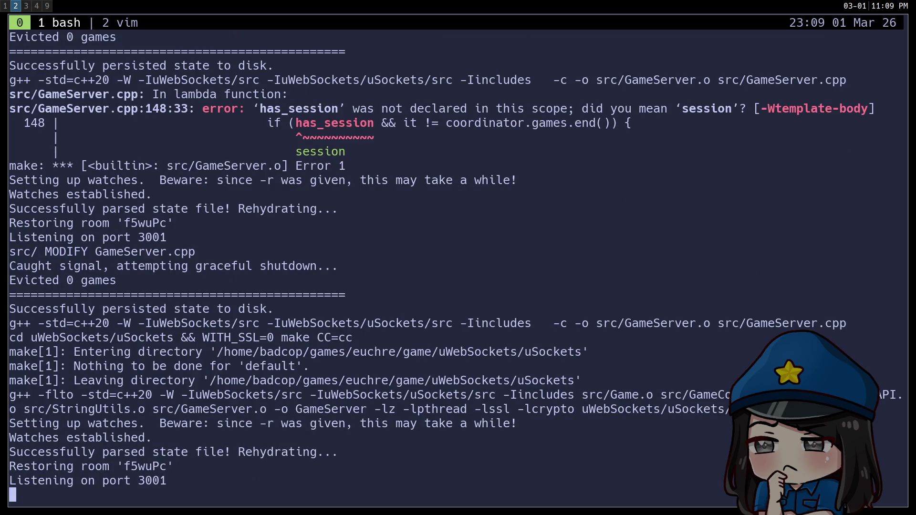
key(ctrl+b)
key(Left)
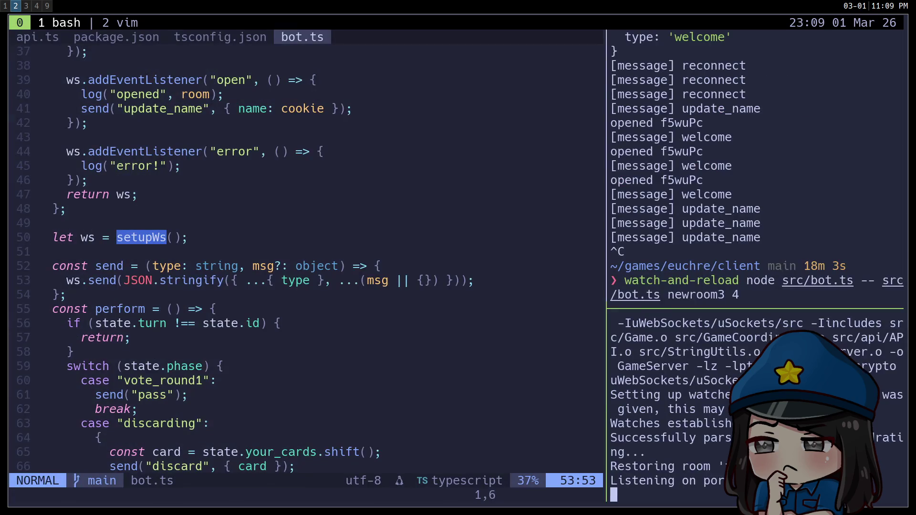
key(super+3)
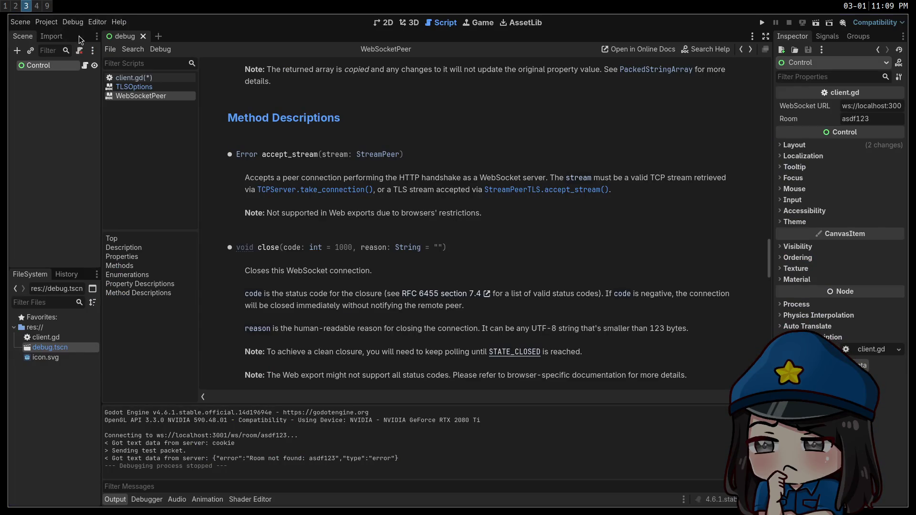
Open client.gd and save it with Ctrl+S
click(128, 77)
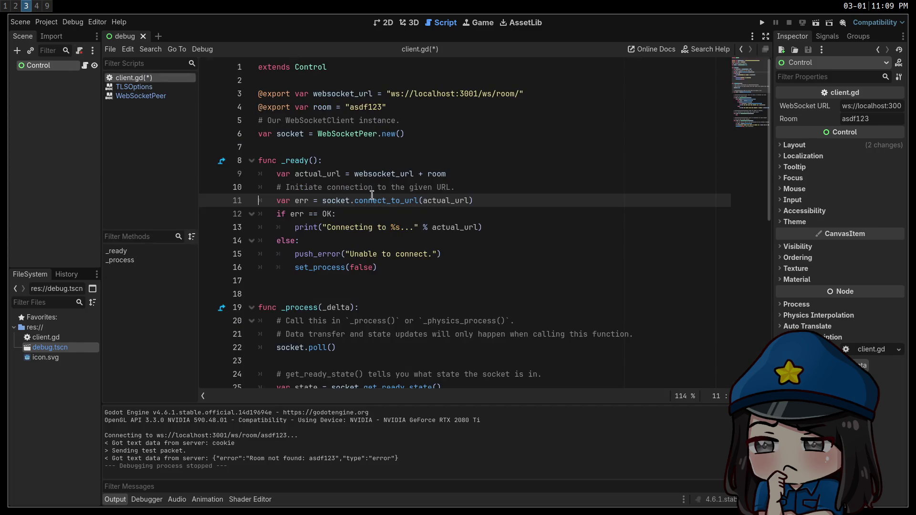
click(501, 221)
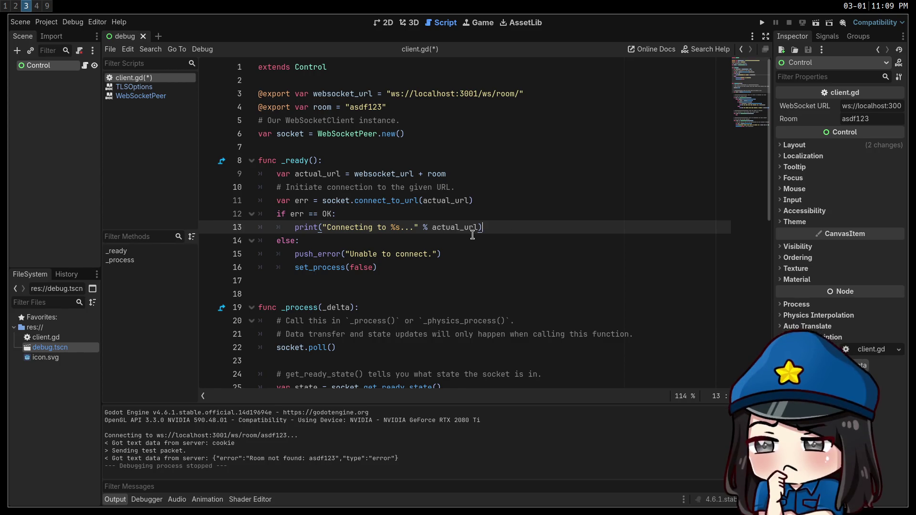
key(ctrl+s)
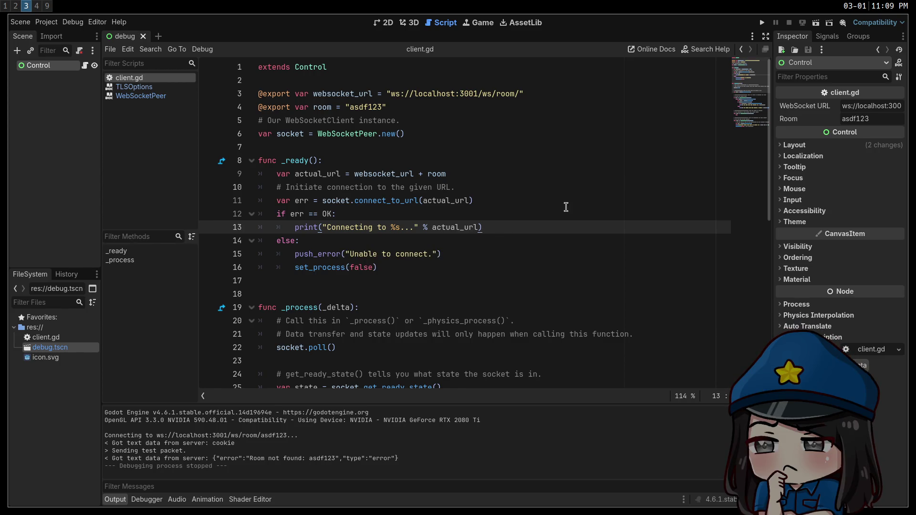
Run the project, getting the server's cookie error, then stop it
click(762, 23)
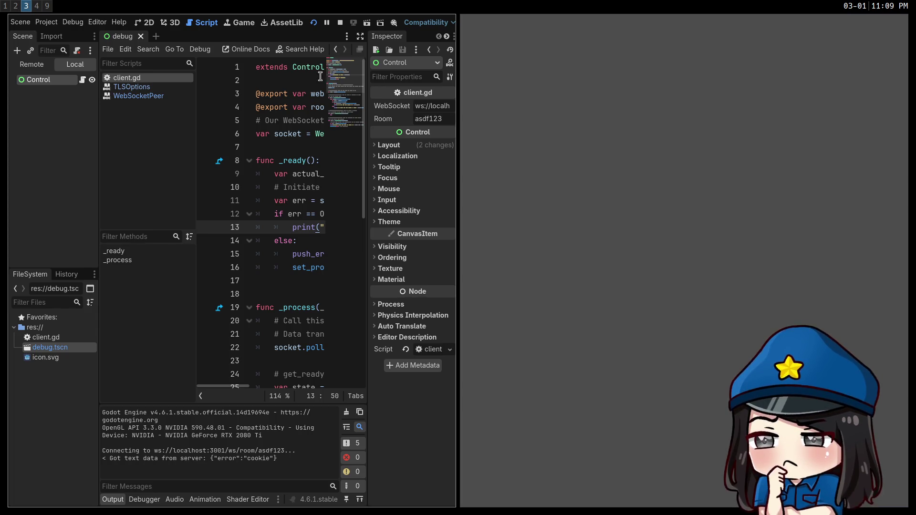
click(346, 22)
scroll(344, 269, down, 2)
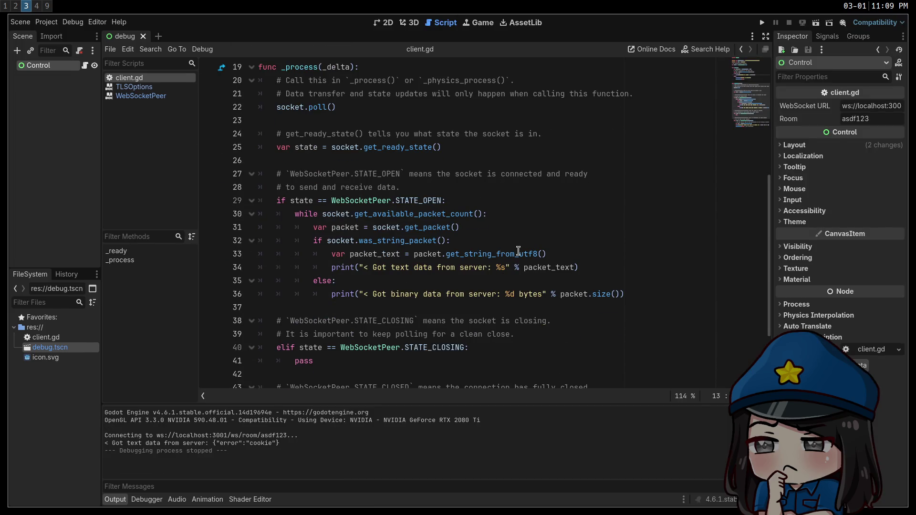
Add 'var data = JSON.parse_string(packet_text)' below the packet_text line in client.gd
click(565, 253)
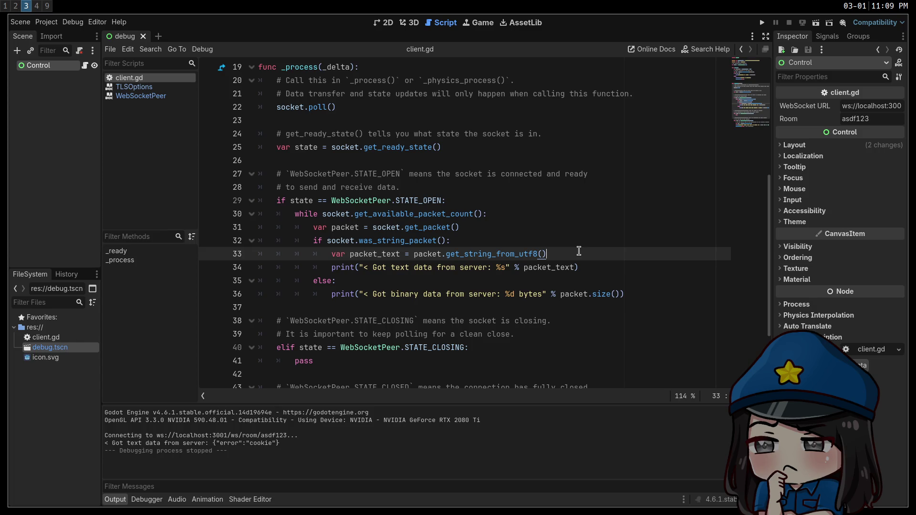
key(Return)
text(json)
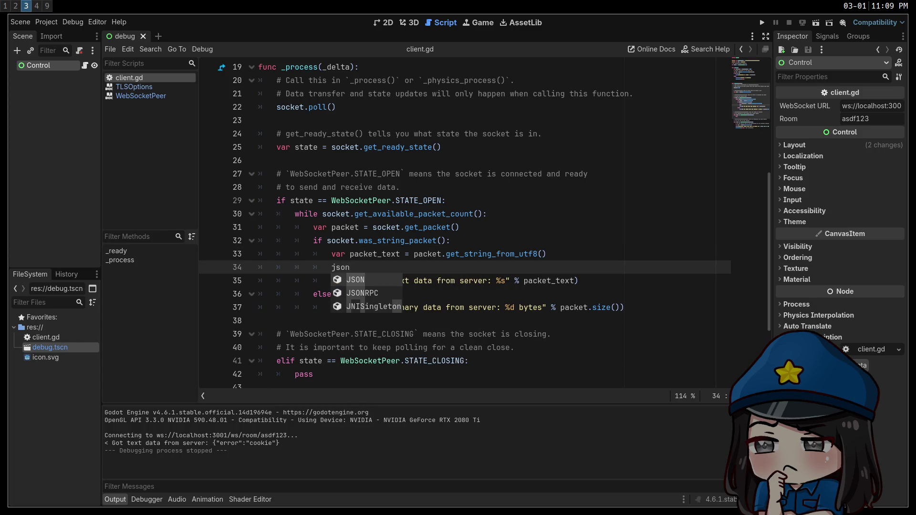
key(Return)
text(.de)
key(BackSpace)
key(BackSpace)
text(par)
key(Return)
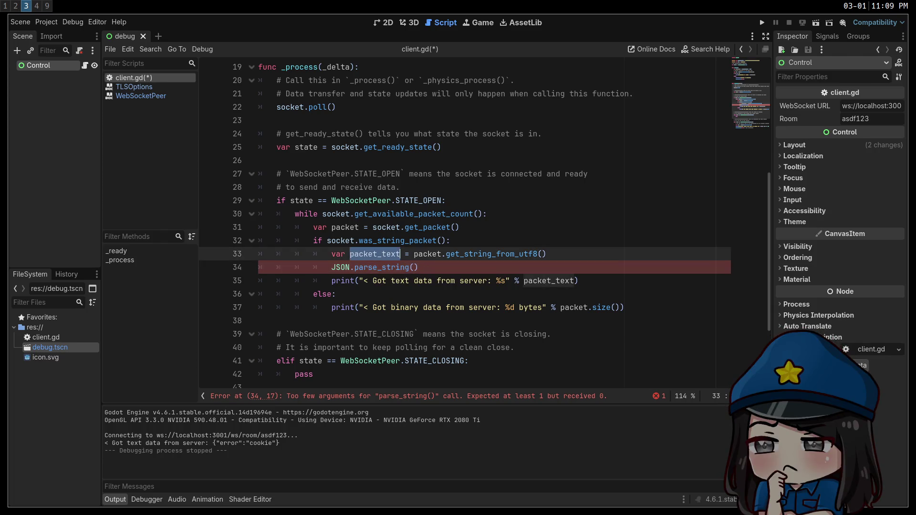
text(packet_text)
key(Home)
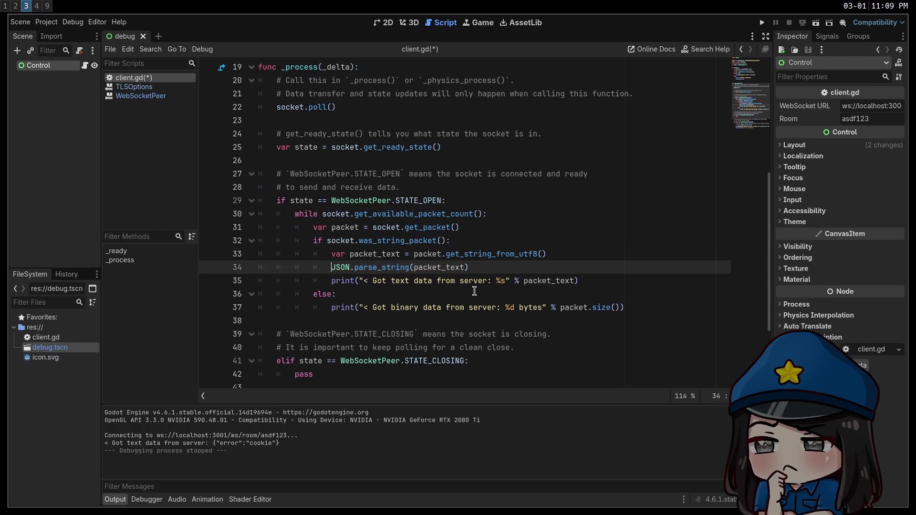
text(var )
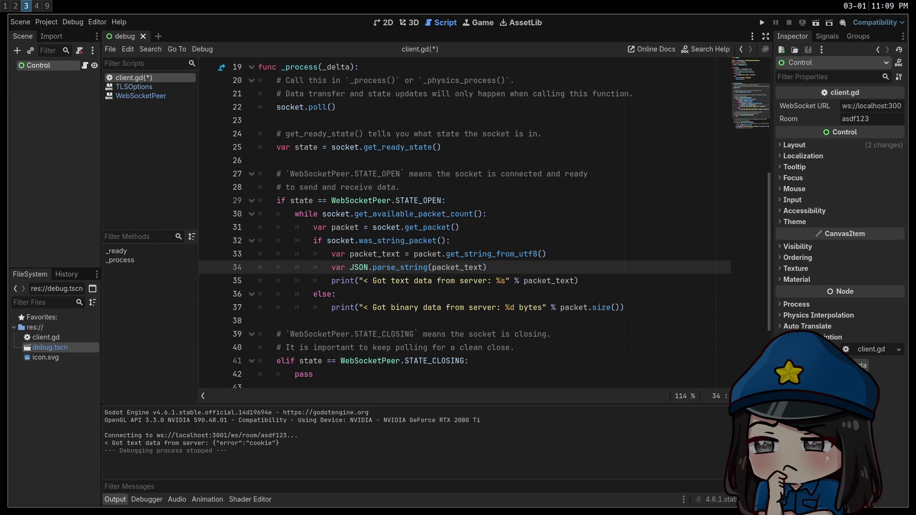
text(data =)
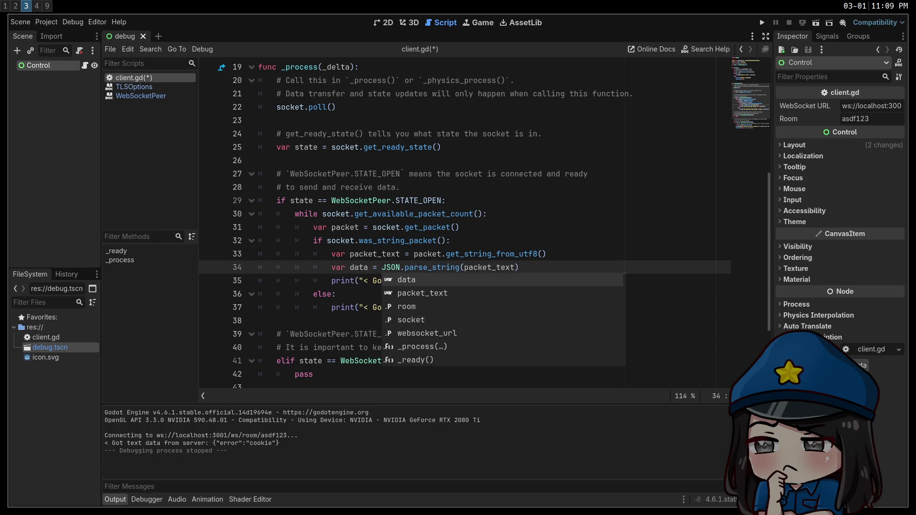
key(End)
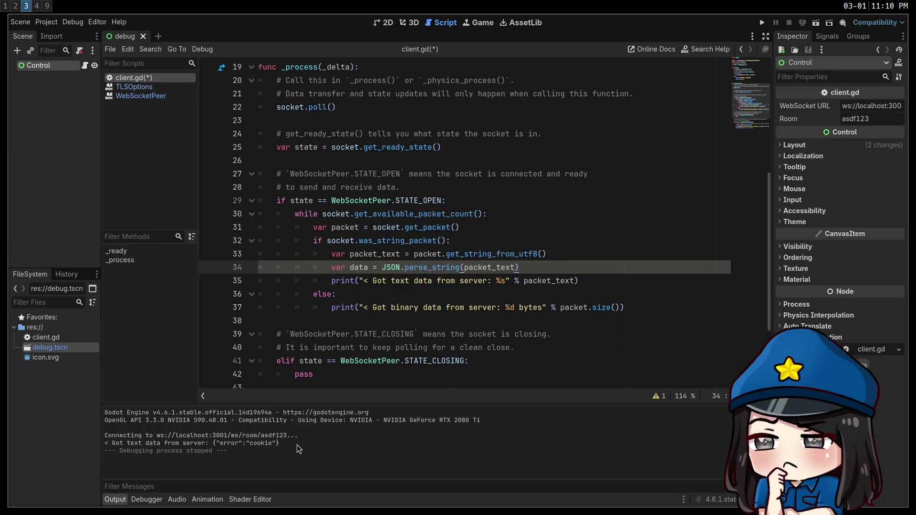
Put the caret on the else line, then go to the terminal's Vim window with GameServer.cpp
click(317, 295)
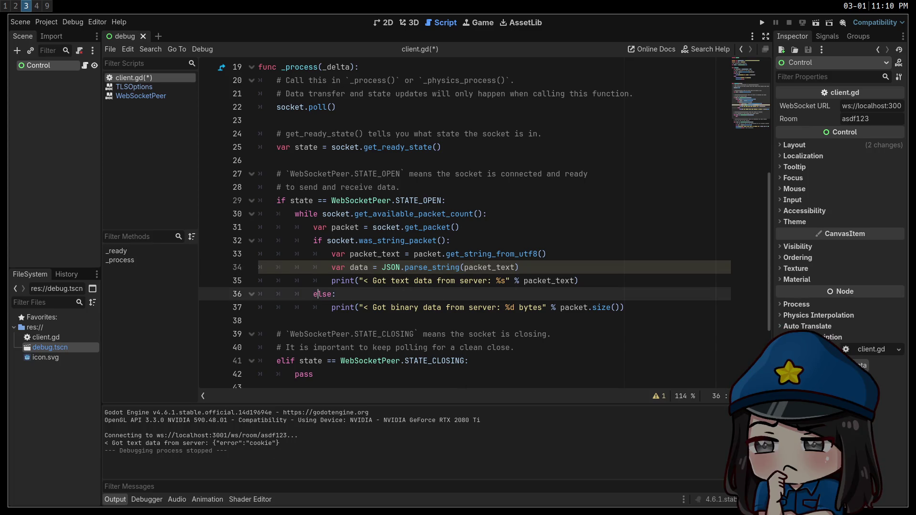
key(super+2)
key(j)
key(j)
key(ctrl+b)
Replace the cookie check's json resp line with API::GameError({.error = "cookie"});
key(2)
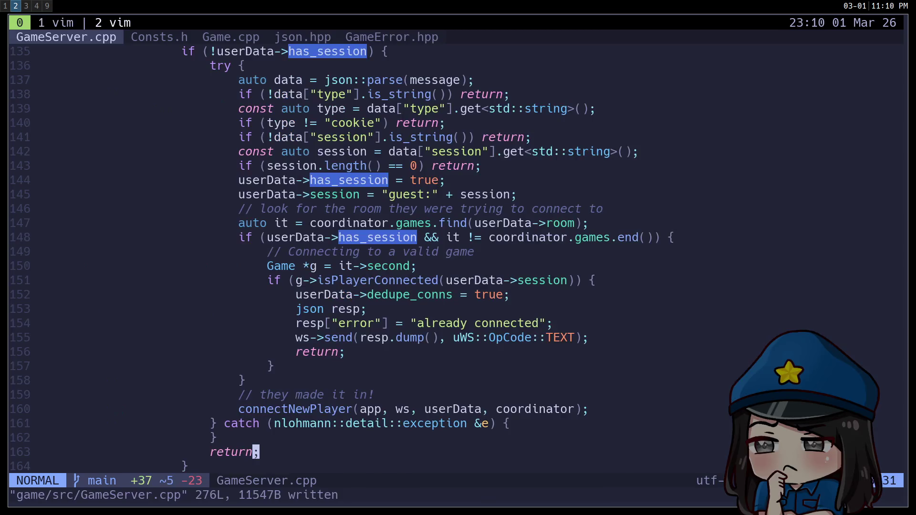
key(ctrl+u)
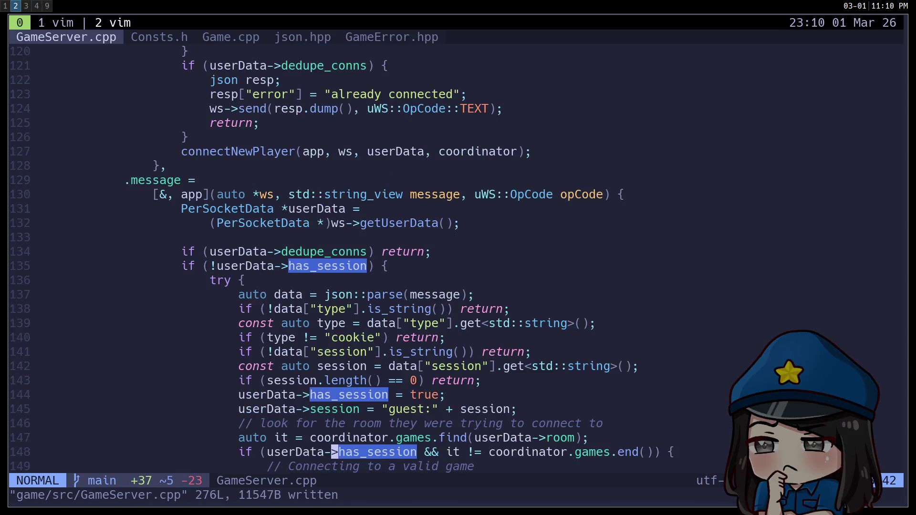
key(ctrl+u)
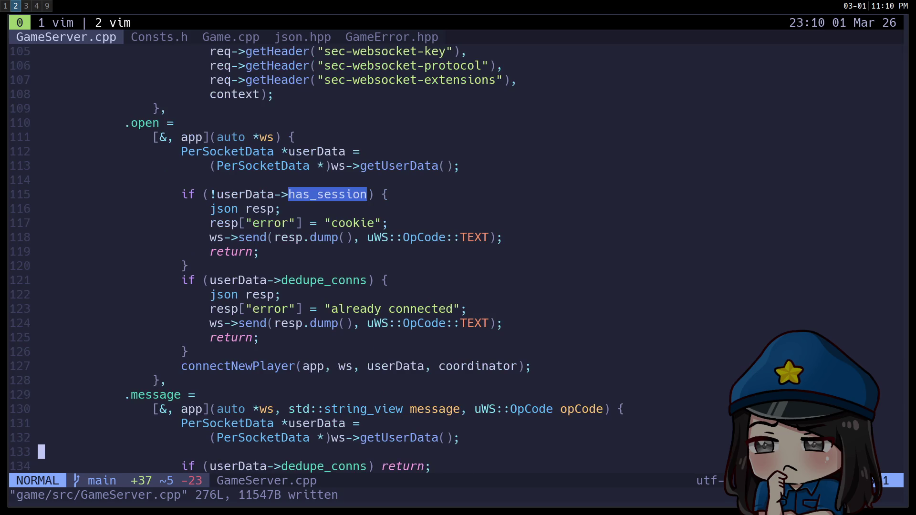
key(k)
key(k)
key(k)
key(k)
key(j)
key(j)
key(j)
text(bcwtoString)
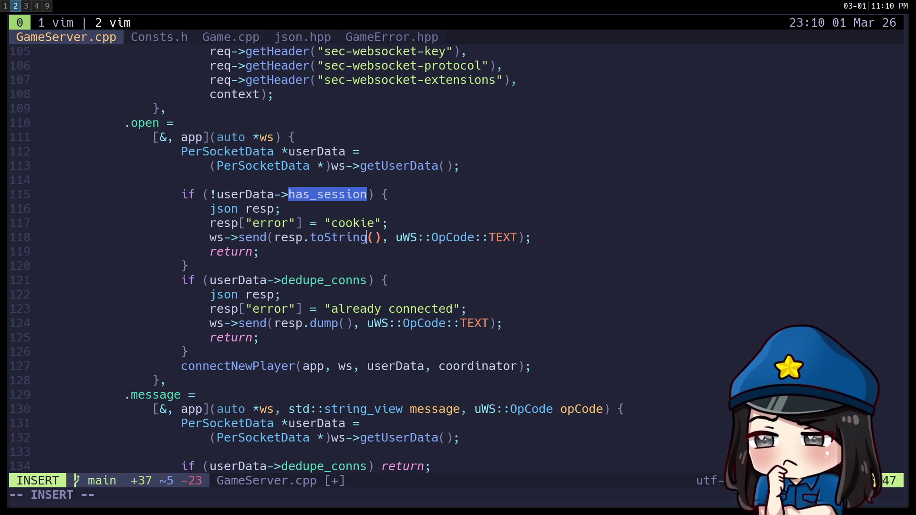
key(Escape)
key(k)
key(k)
key(d)
key(d)
text(OAPI::GameError()
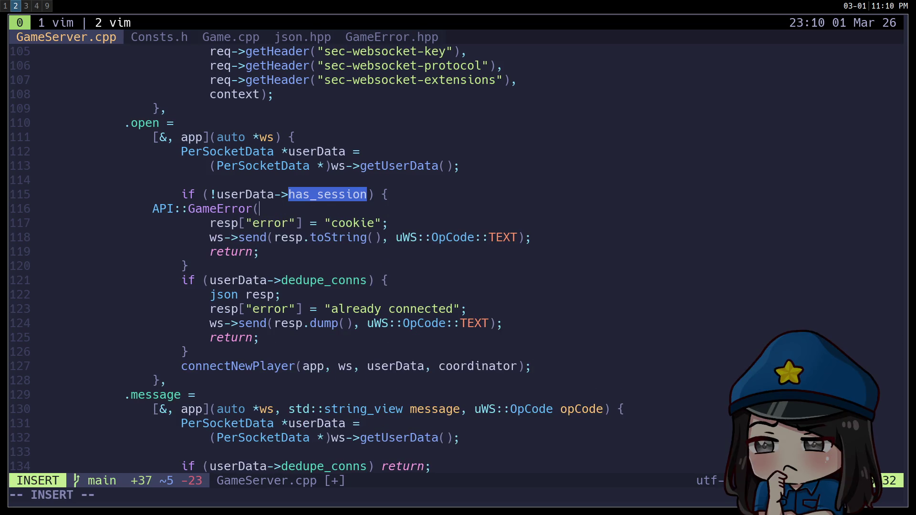
text({.error = "cookie"});)
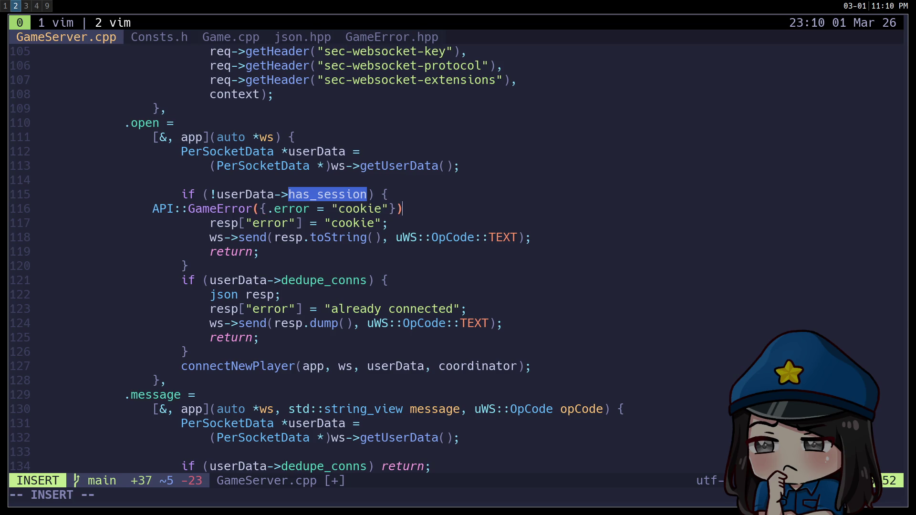
key(Escape)
key(j)
Assign the GameError to 'auto resp', delete the old error assignment, and save GameServer.cpp
text(k)
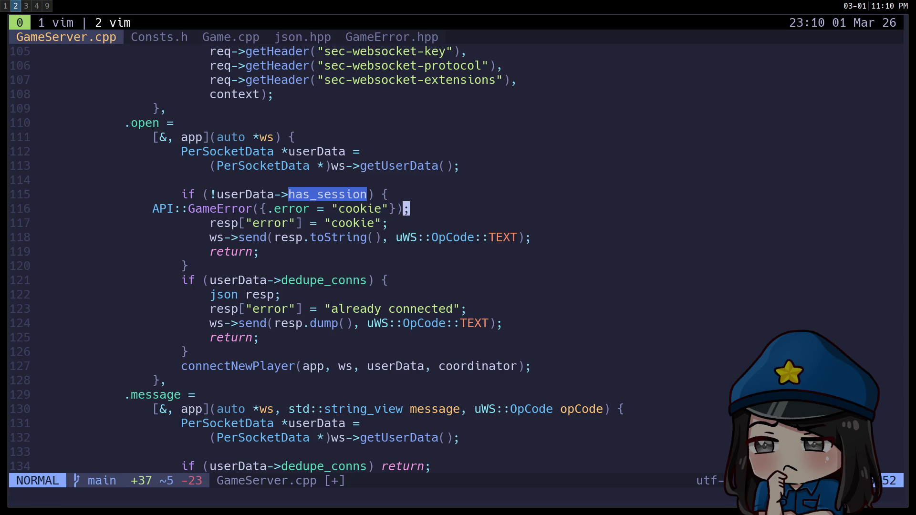
text(Iauto resp =)
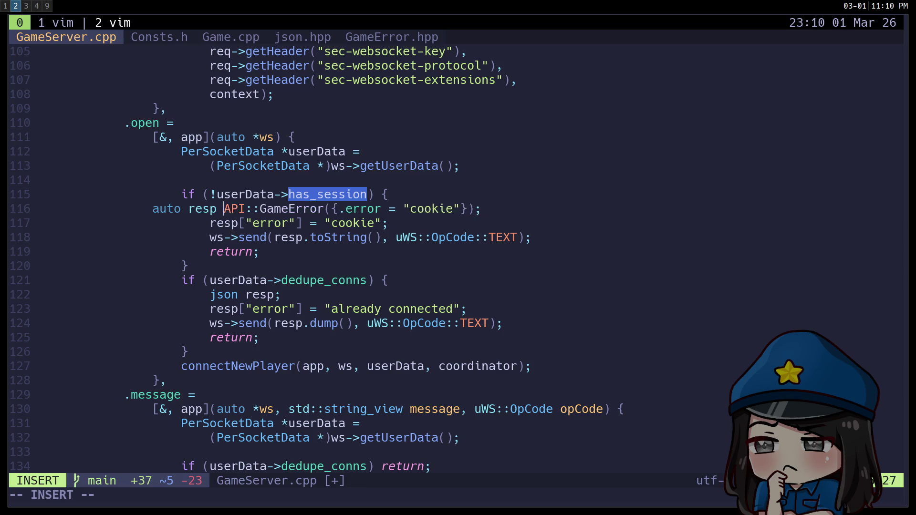
key(Escape)
key(j)
key(d)
key(d)
text(j)
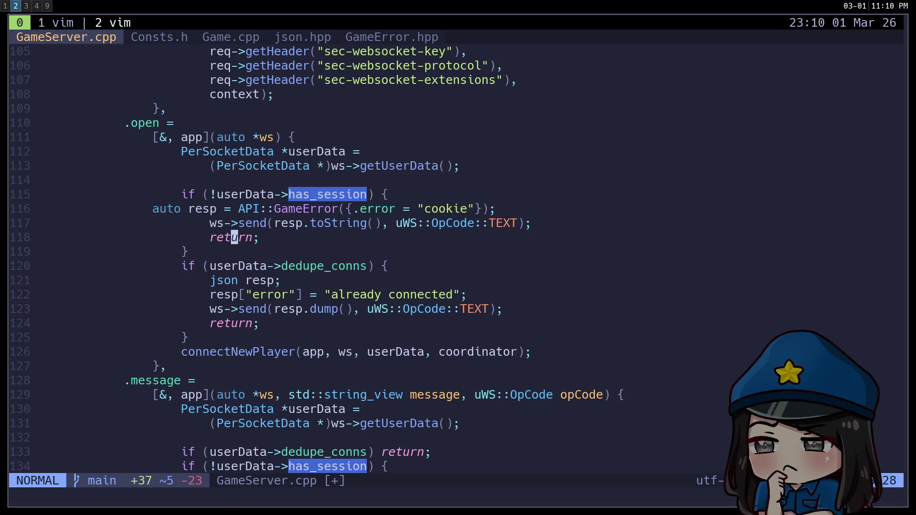
text(:w)
key(Return)
Glance at the bot.ts terminal window, then return to GameServer.cpp
key(ctrl+b)
key(1)
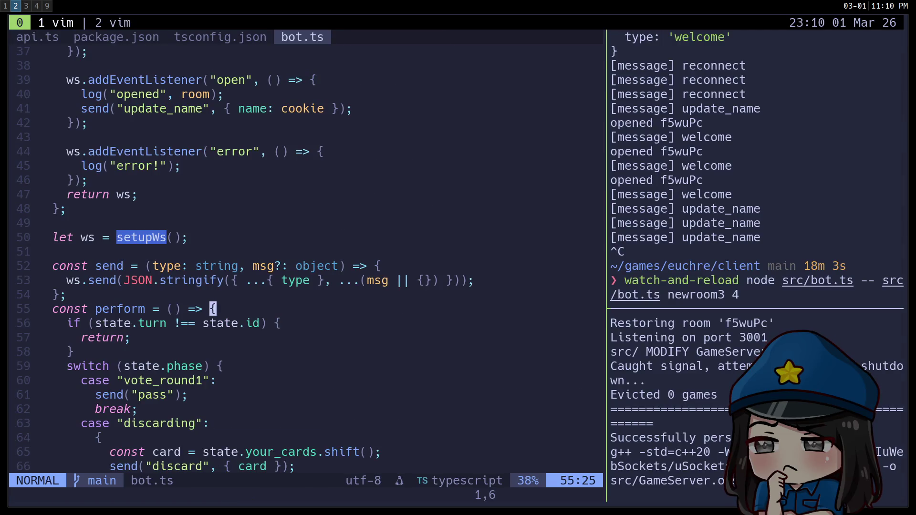
key(ctrl+b)
key(2)
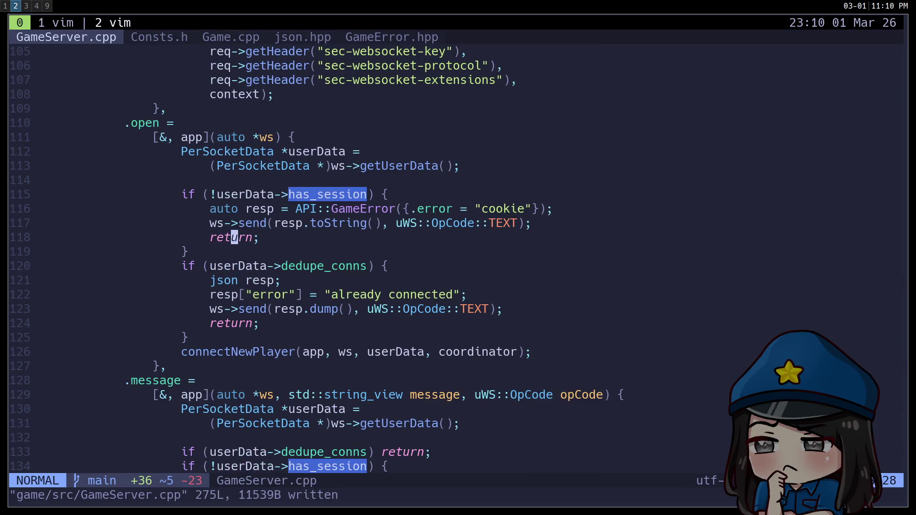
Copy the GameError line into the already-connected branch with error "already connected", removing the old resp lines
key(k)
key(k)
key(y)
key(y)
key(j)
key(j)
key(j)
key(j)
key(j)
key(p)
key(e)
key(e)
key(e)
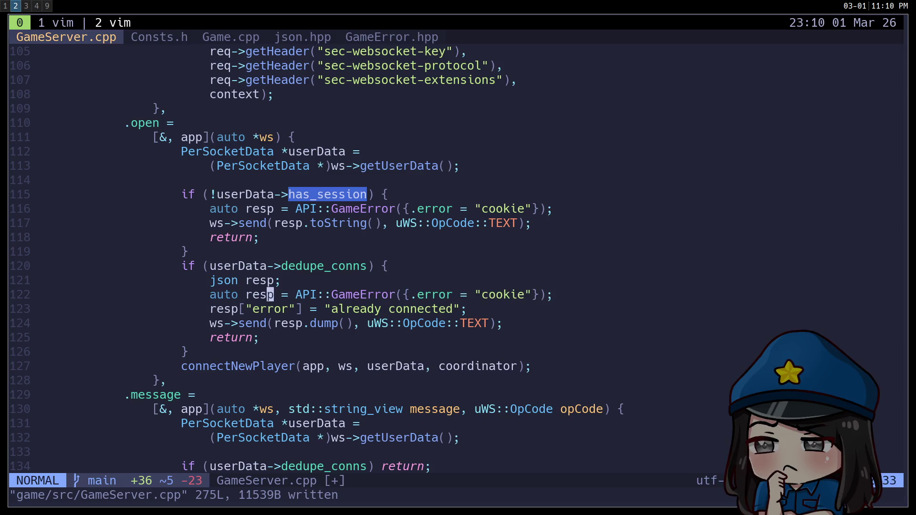
key(c)
key(i)
key(quotedbl)
text(a)
text(lready connected)
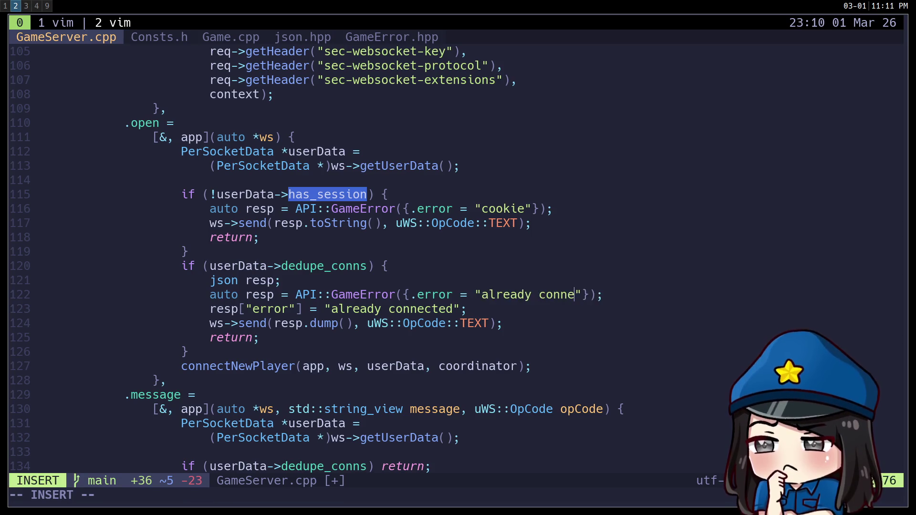
key(Escape)
key(k)
key(d)
key(d)
key(j)
key(d)
key(d)
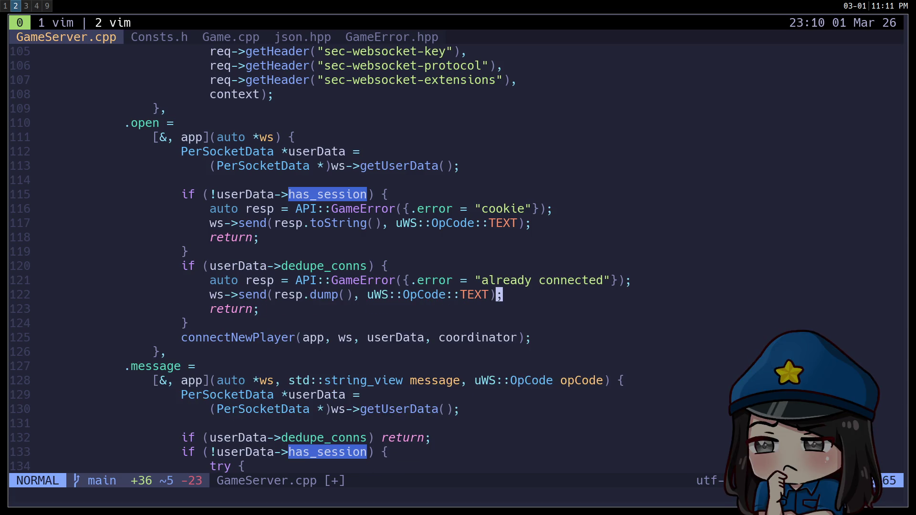
Change the send call's resp.dump() to resp.toString() and save the file
key(B)
key(B)
key(w)
key(w)
key(w)
key(w)
text(ww)
text(cwtoString)
key(Escape)
text(:w)
key(Return)
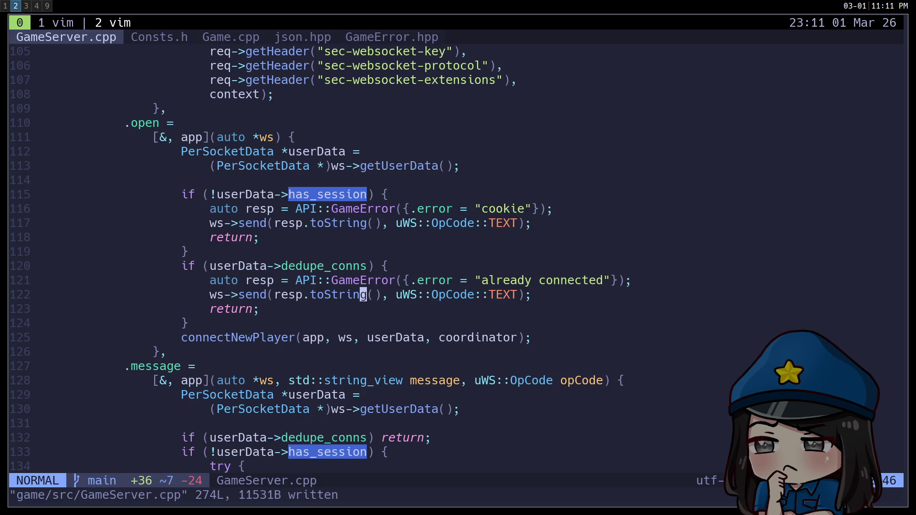
Return to the Godot workspace from the Vim window
key(ctrl+b)
key(1)
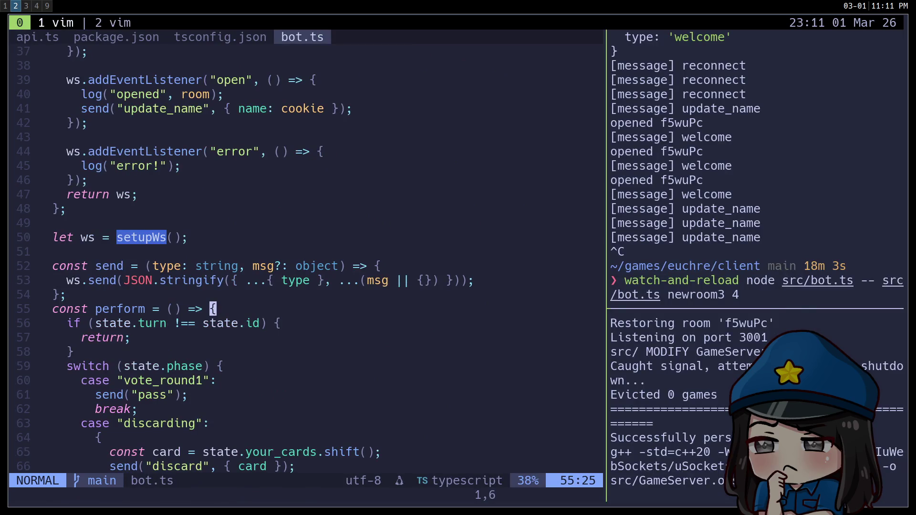
key(super+3)
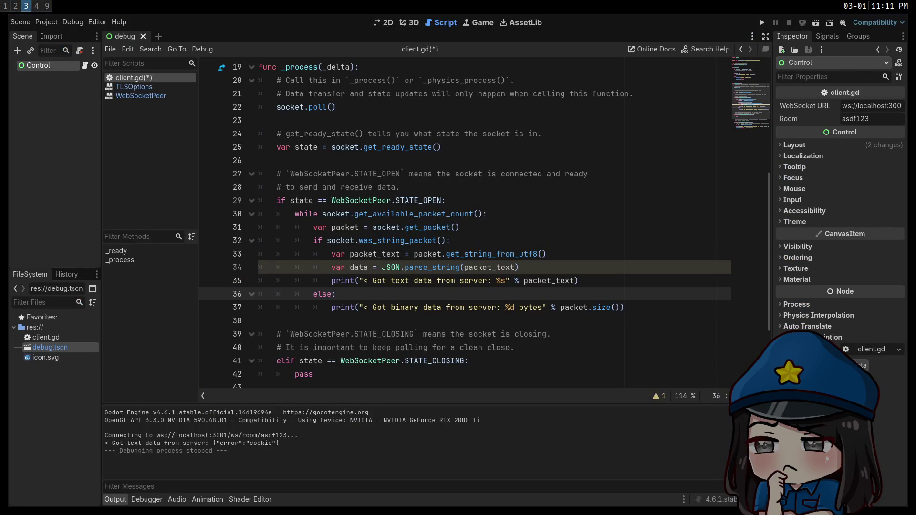
Add 'match data.type:' with an "error": case that prints data below the parse line
click(539, 266)
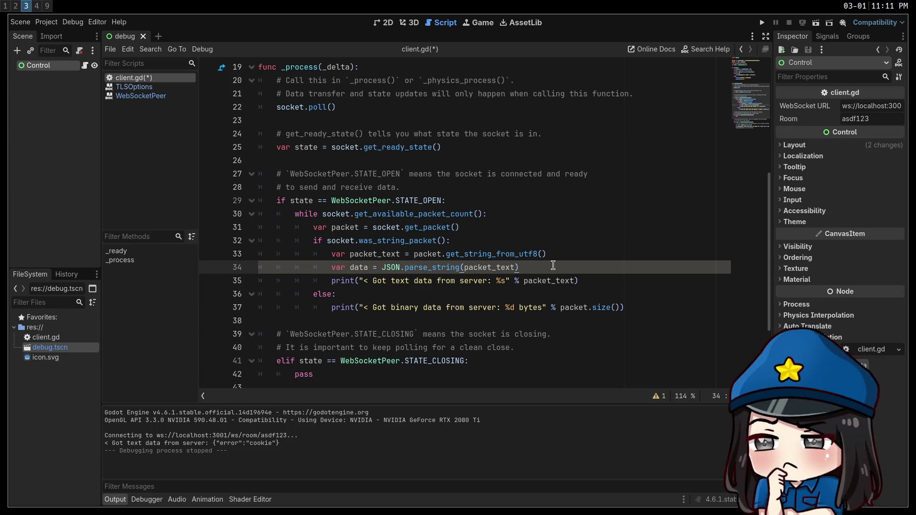
key(Return)
text(match data.type:)
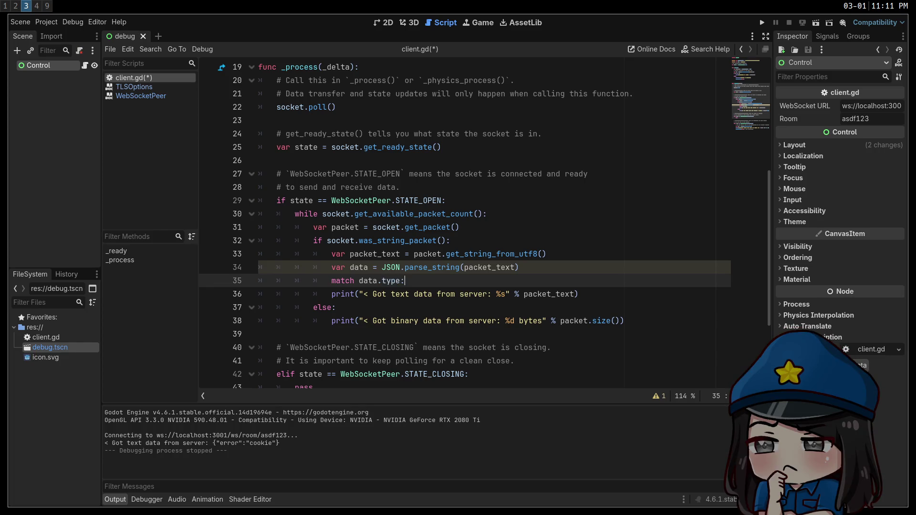
key(Return)
text(error":)
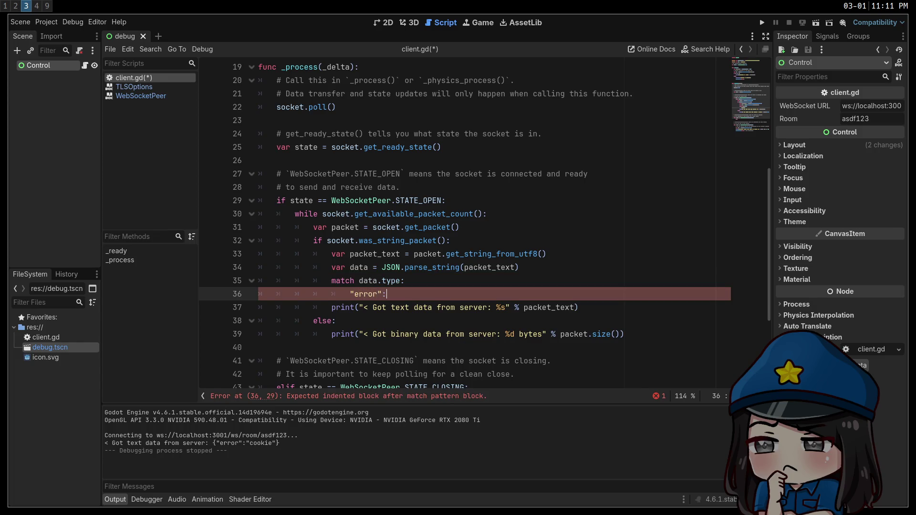
key(Return)
text(print(data))
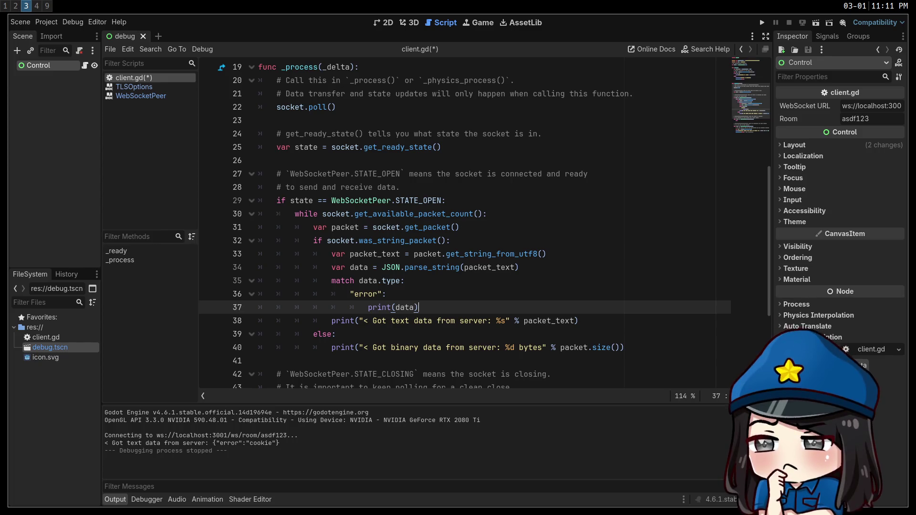
Delete the old text-data print and else lines 38–40
drag(588, 320, 226, 321)
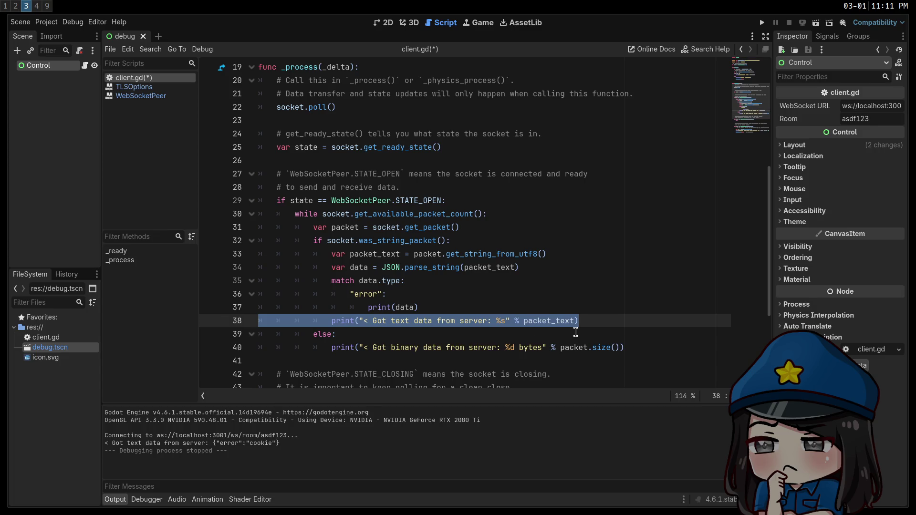
click(441, 308)
click(645, 346)
mouse_move(644, 347)
mouse_down()
mouse_move(267, 334)
mouse_move(245, 321)
mouse_up()
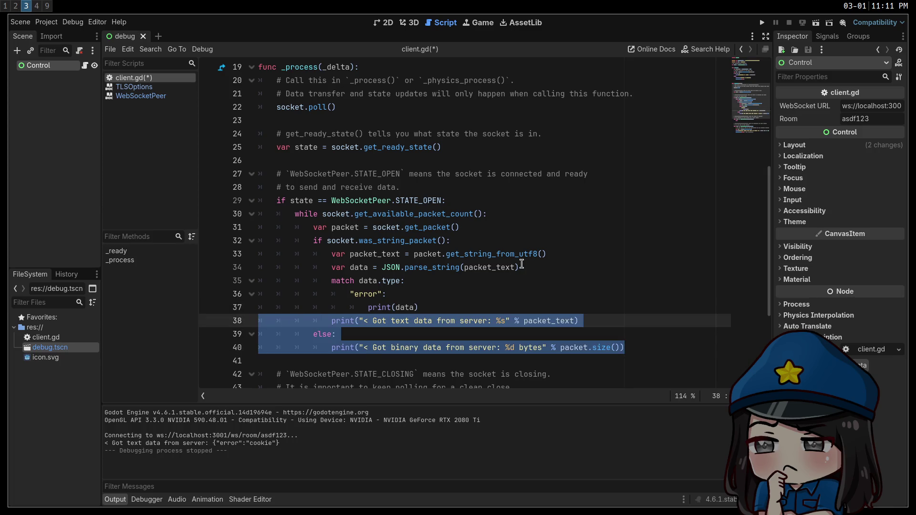
key(BackSpace)
key(BackSpace)
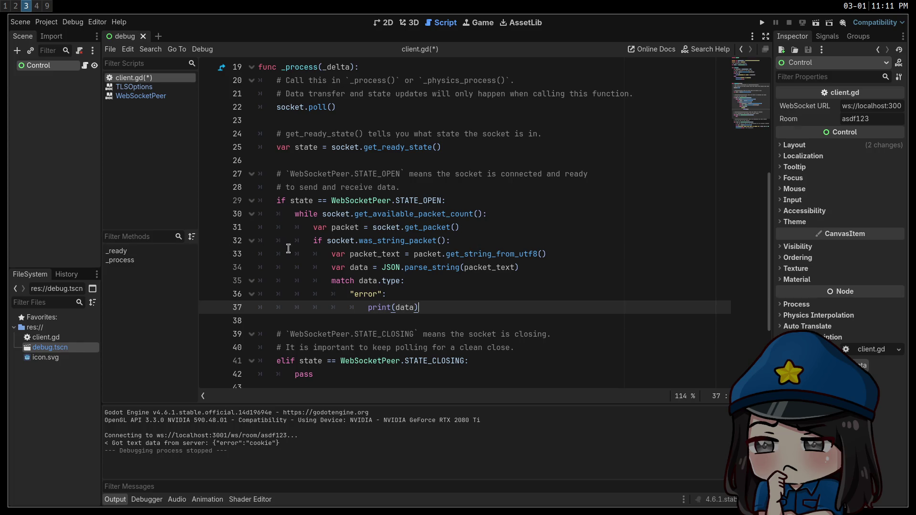
Change the error case's print(data) to print(data.error)
scroll(474, 245, down, 1)
drag(451, 200, 347, 201)
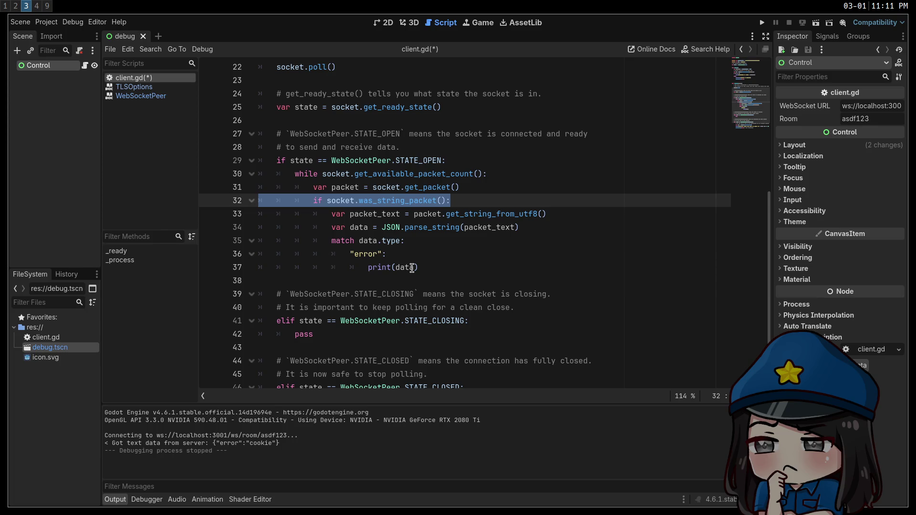
click(412, 268)
text(.error)
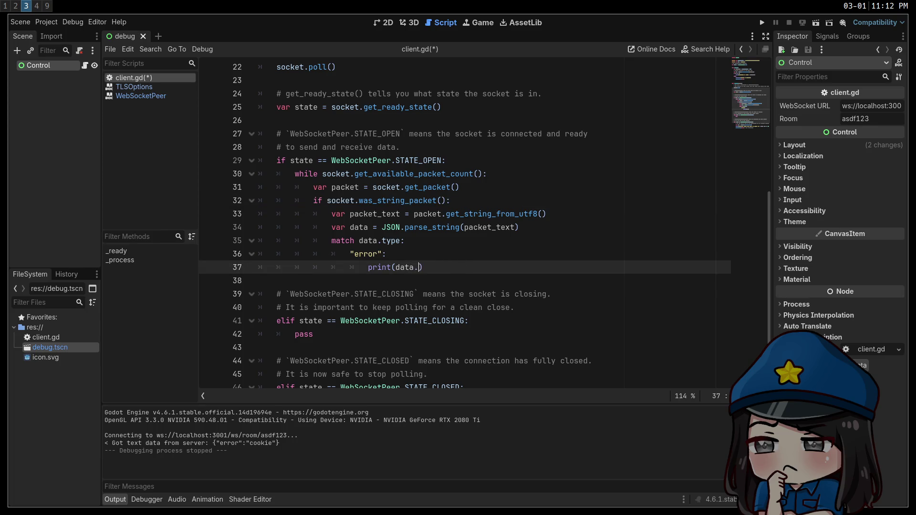
Nest 'match data.error:' under the error case with a "cookie": pattern
click(469, 251)
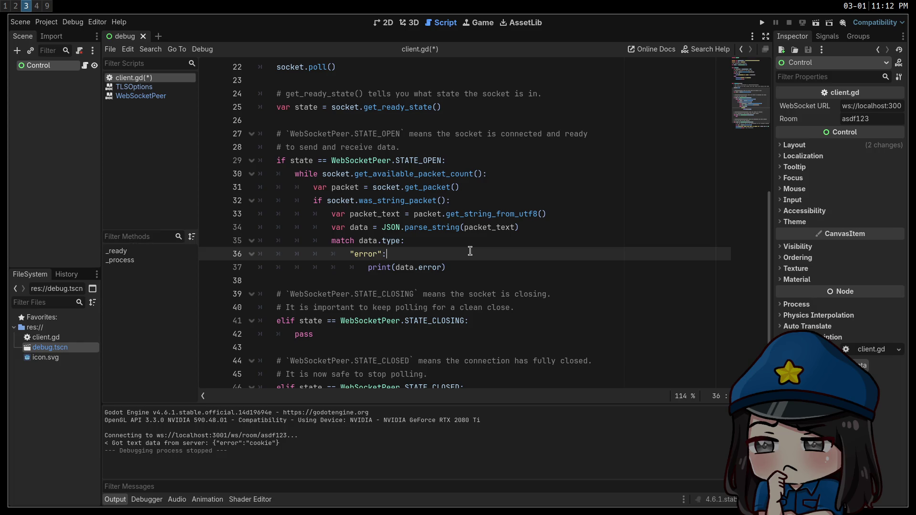
key(Return)
text(match.)
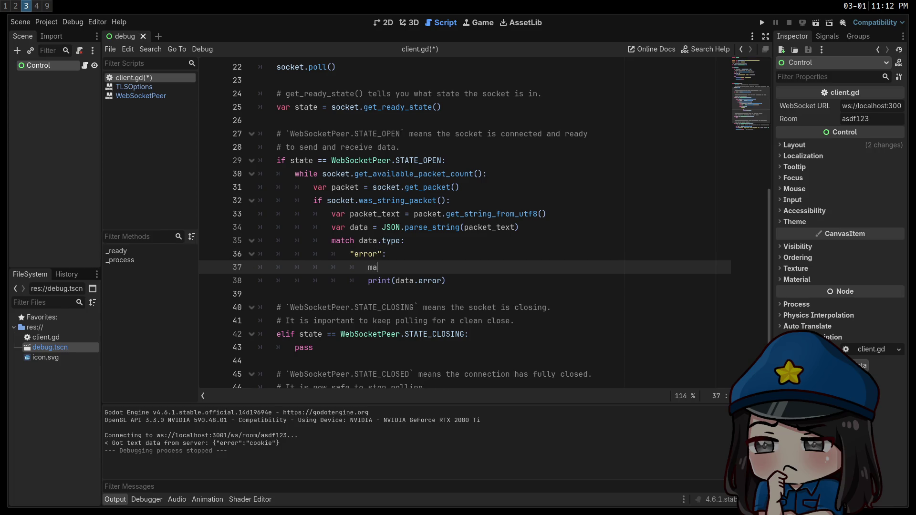
key(BackSpace)
text(d)
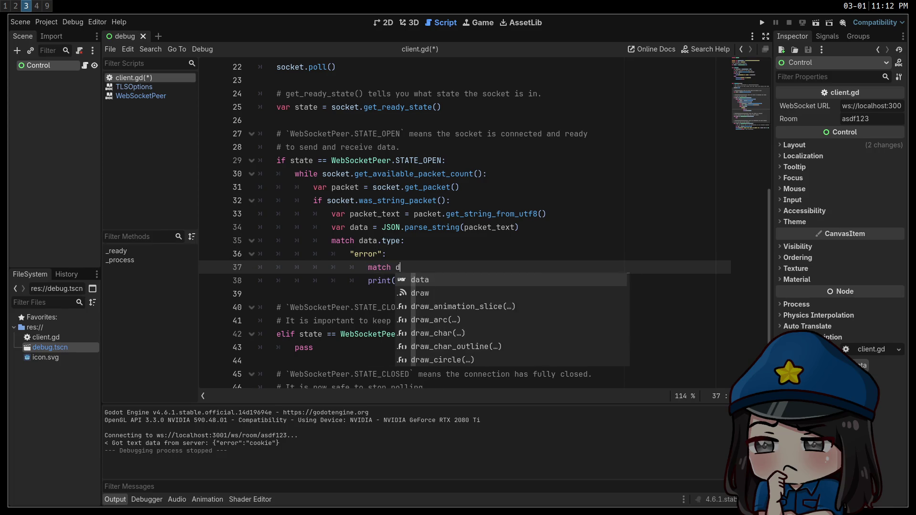
text(ata.error:)
key(Down)
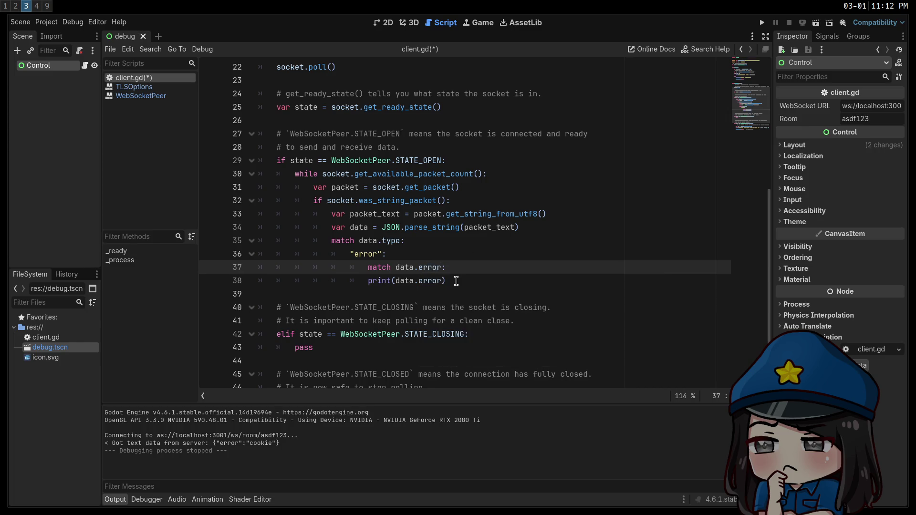
key(shift+Home)
key(Tab)
key(BackSpace)
text("cookie)
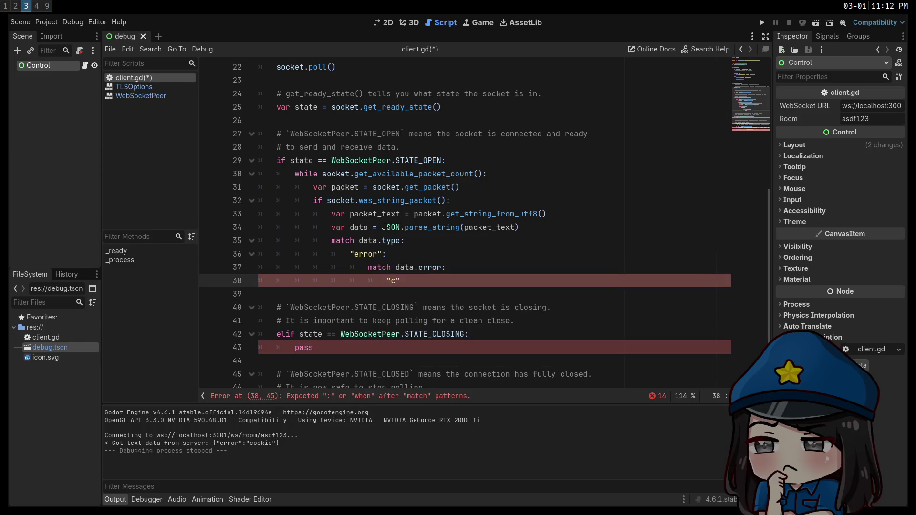
key(Return)
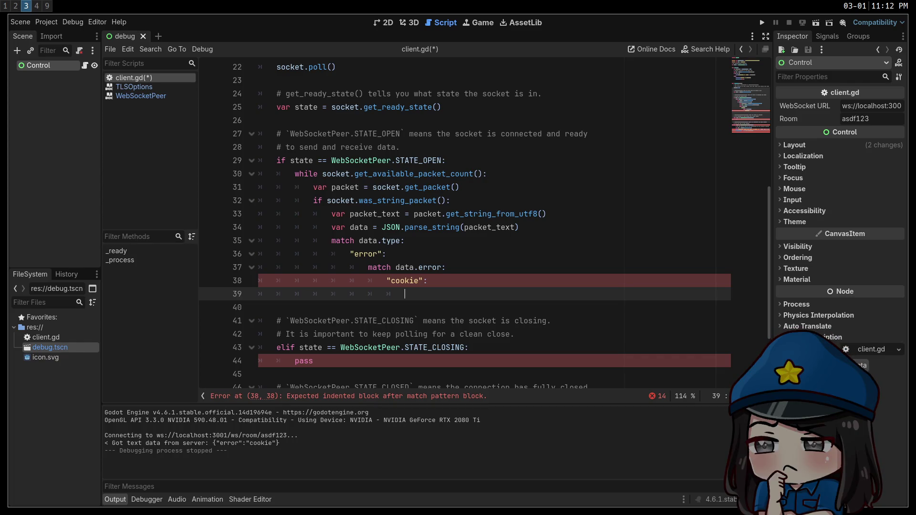
Under the "cookie" pattern, call socket.send(JSON.stringify(cookie))
text(socket.send)
key(Return)
key(Escape)
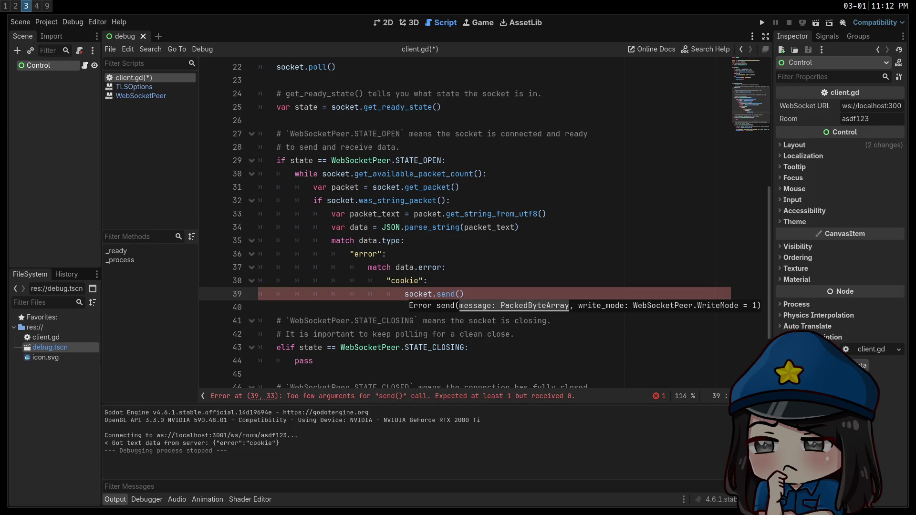
text(JSON.)
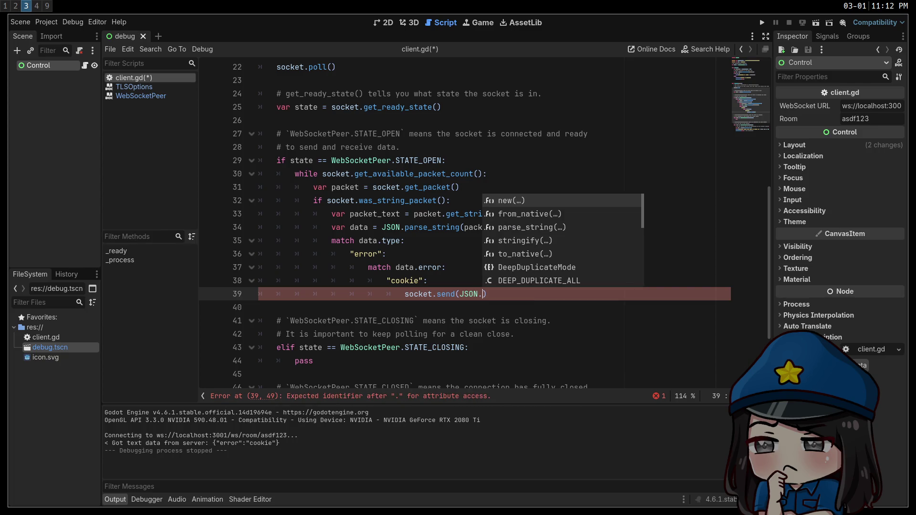
key(Left)
text(str)
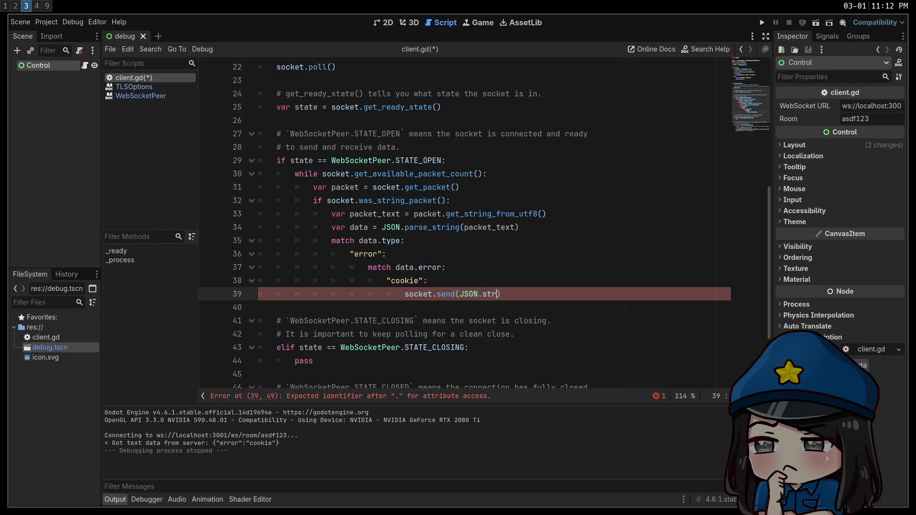
key(Return)
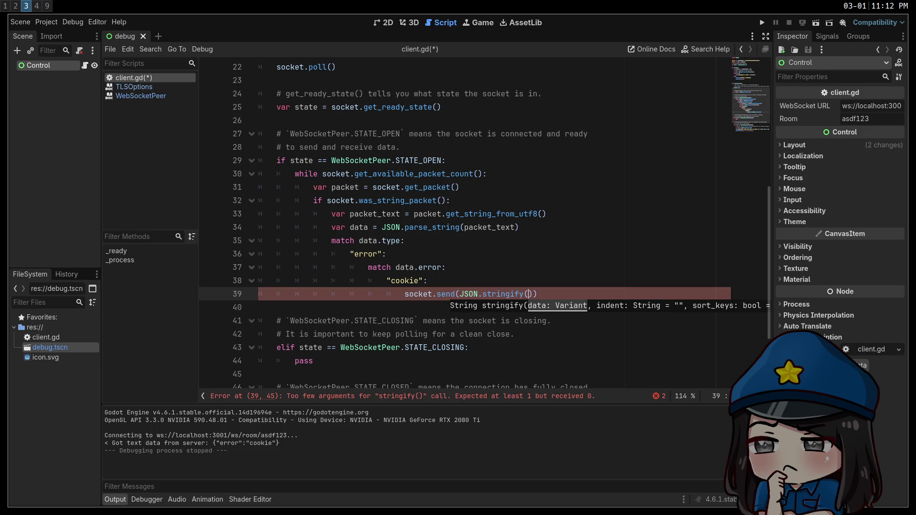
text(cookie)
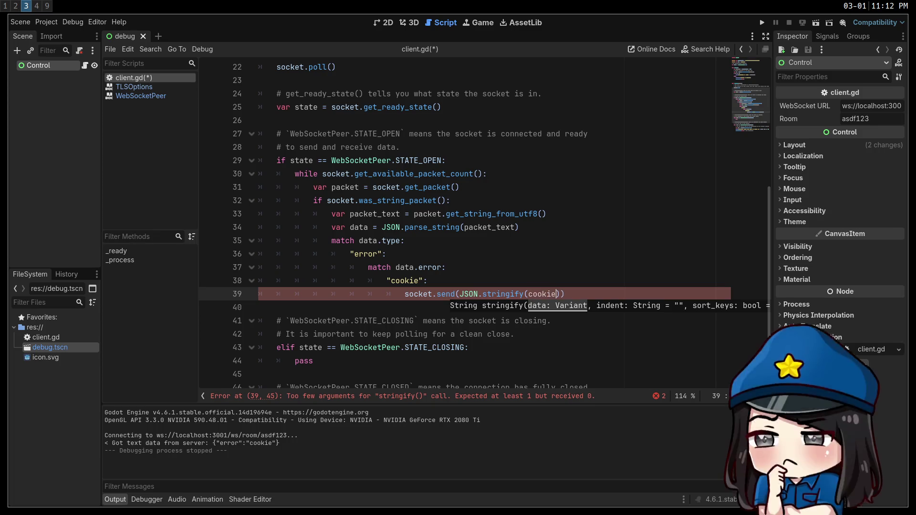
Begin a 'var cookie = { type:' line above the send call
click(474, 282)
key(Return)
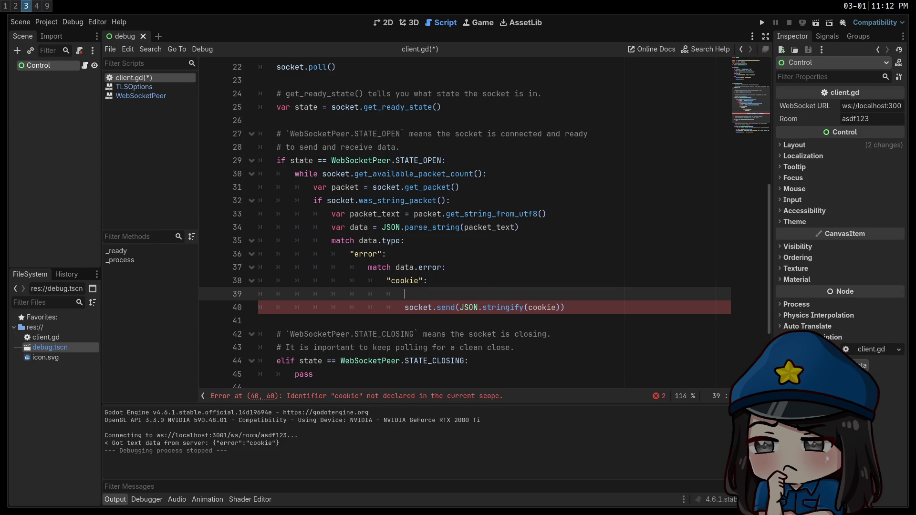
text(var cookie = { )
text(type:)
Complete the cookie dictionary with "type": "cookie" and a placeholder "session" value
key(BackSpace)
key(BackSpace)
key(BackSpace)
text("type": "cookie",)
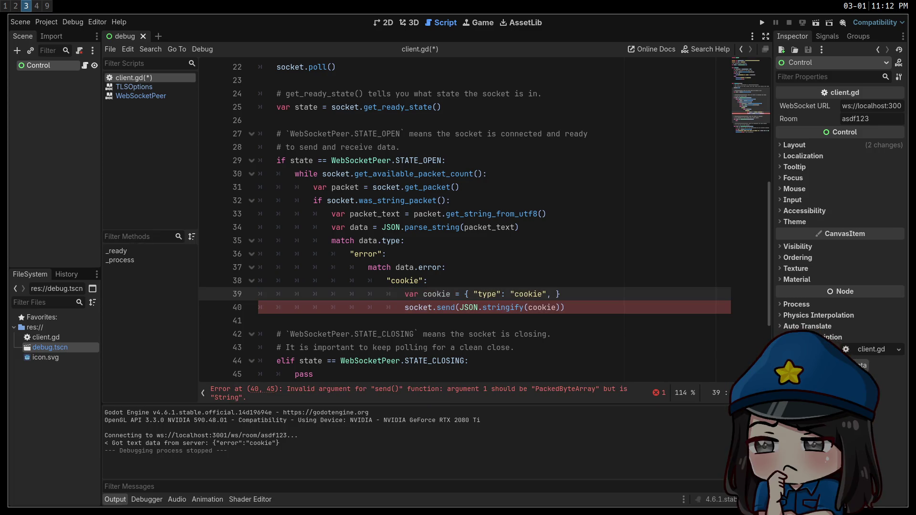
drag(474, 294, 504, 294)
key(BackSpace)
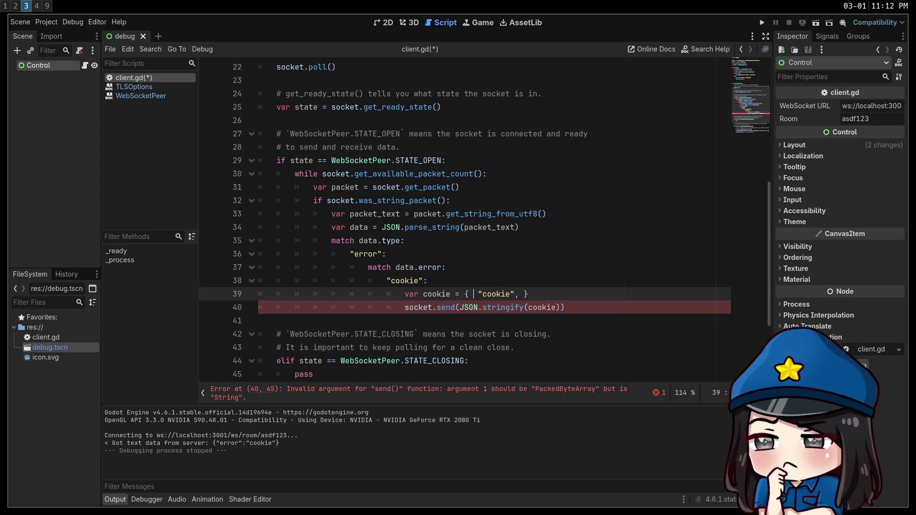
text(type:)
click(543, 294)
key(BackSpace)
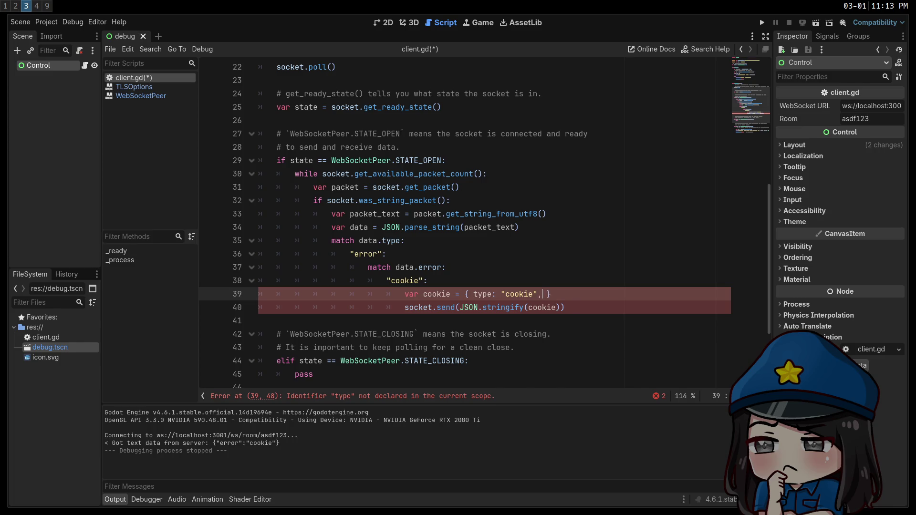
double_click(483, 294)
text(", )
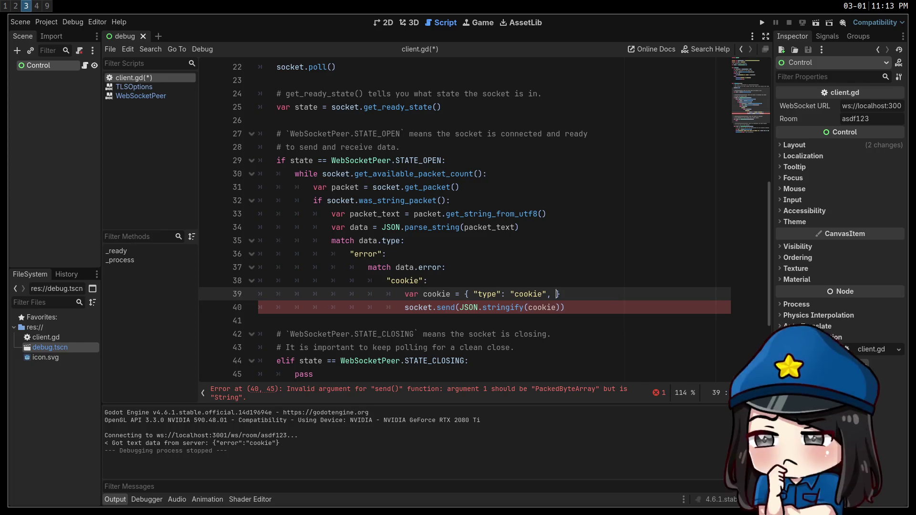
text("session":)
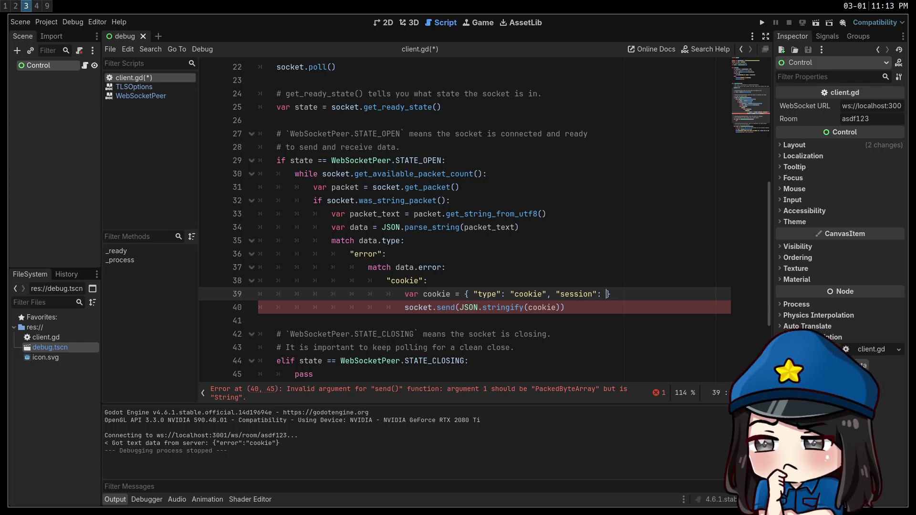
text( "asdf)
text(")
Wrap the send argument in PackedByteArray(...) and look up WebSocketPeer send() documentation
click(534, 307)
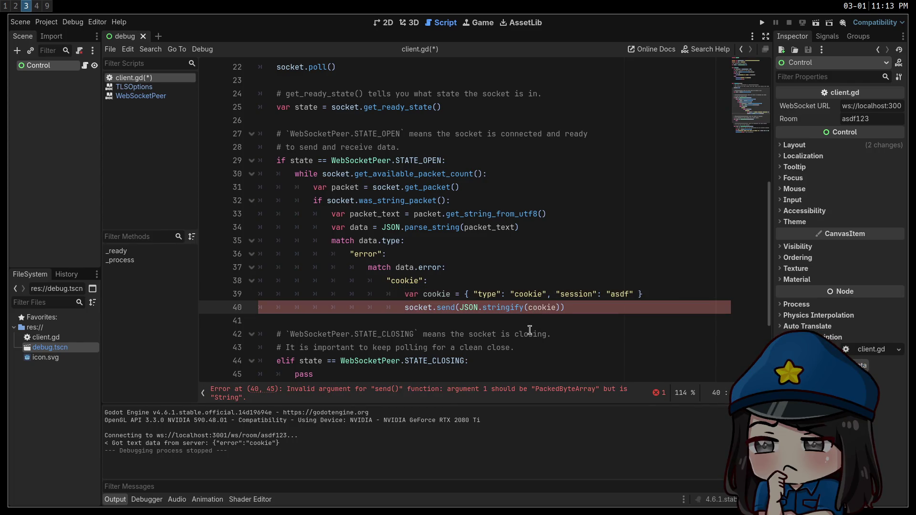
key(Right)
key(Right)
key(Right)
text(.)
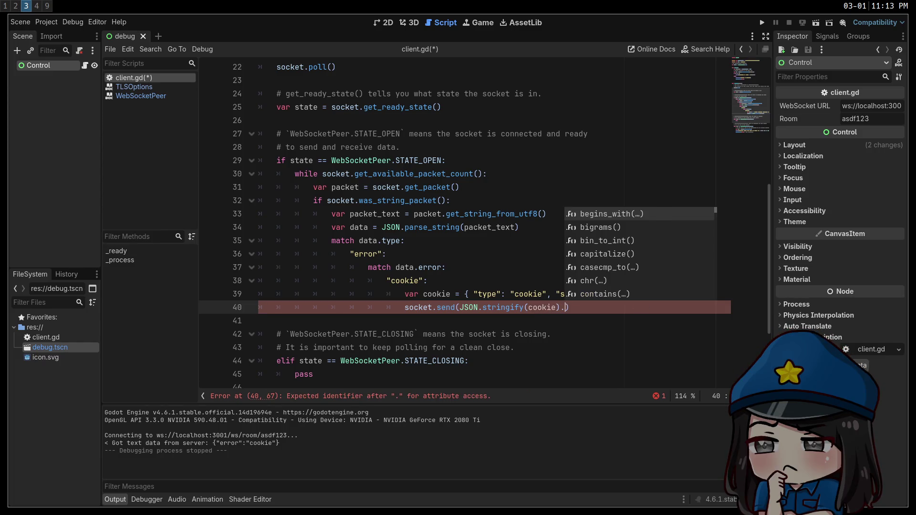
text(to_pa)
key(BackSpace)
key(BackSpace)
key(BackSpace)
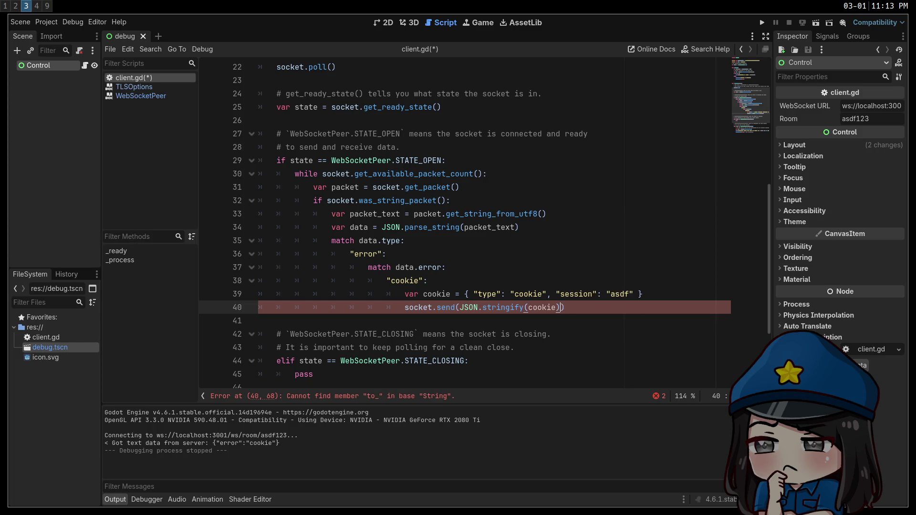
click(457, 307)
text(PackedByte)
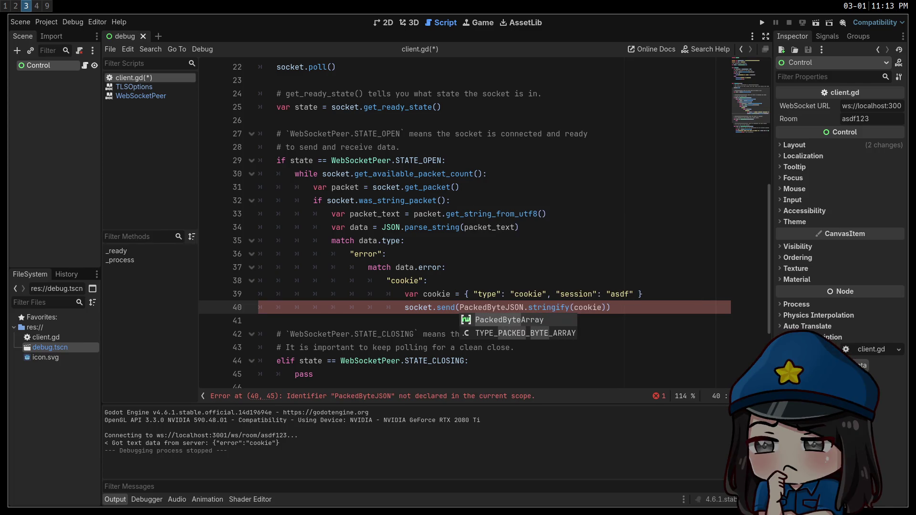
text(Array()
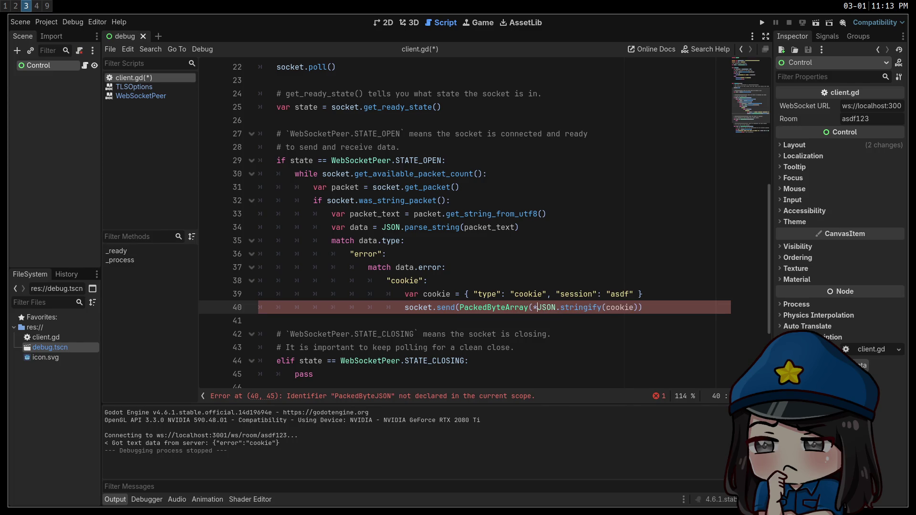
click(635, 308)
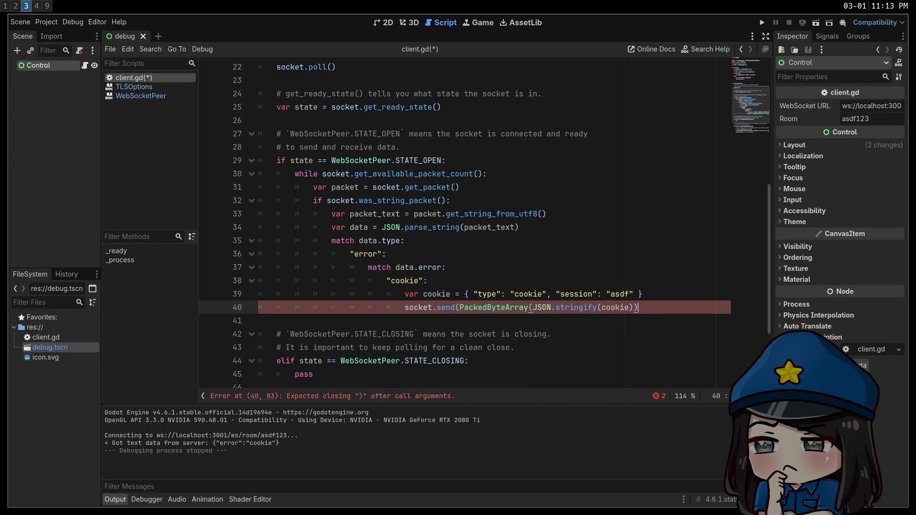
text())
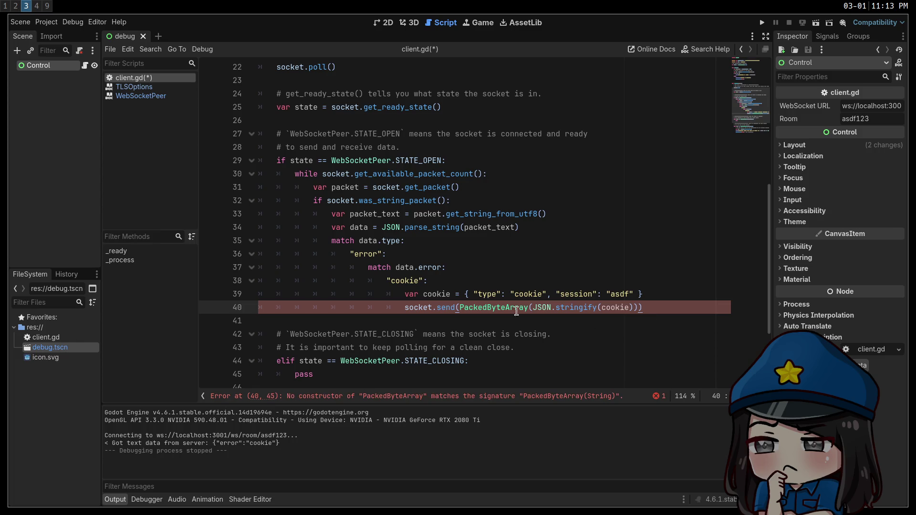
ctrl+click(445, 308)
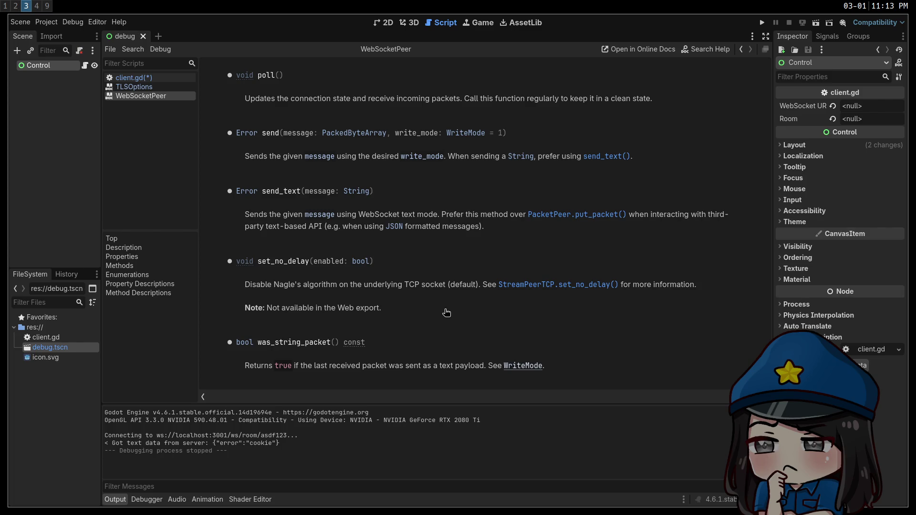
Change the call to socket.send_text(JSON.stringify(cookie)), dropping PackedByteArray, and save client.gd
key(alt+Left)
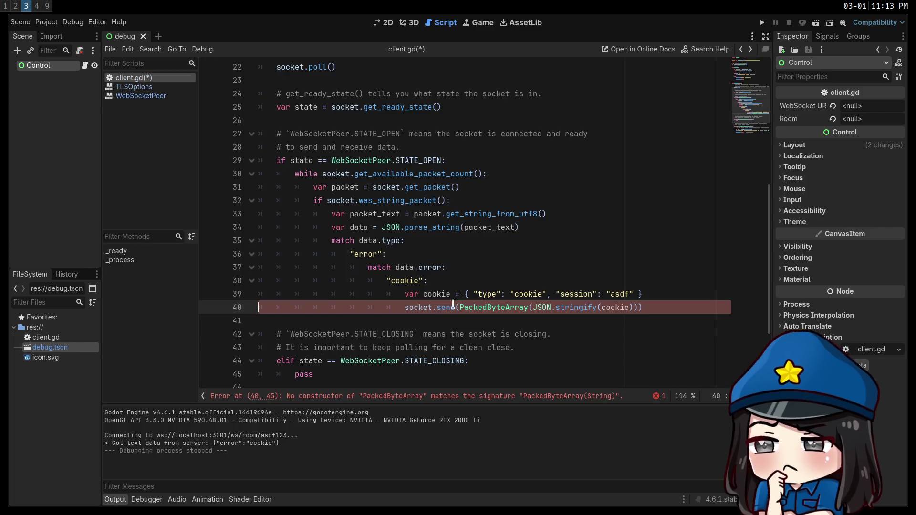
text(_text)
key(ctrl+Delete)
key(Delete)
click(624, 311)
key(BackSpace)
click(607, 328)
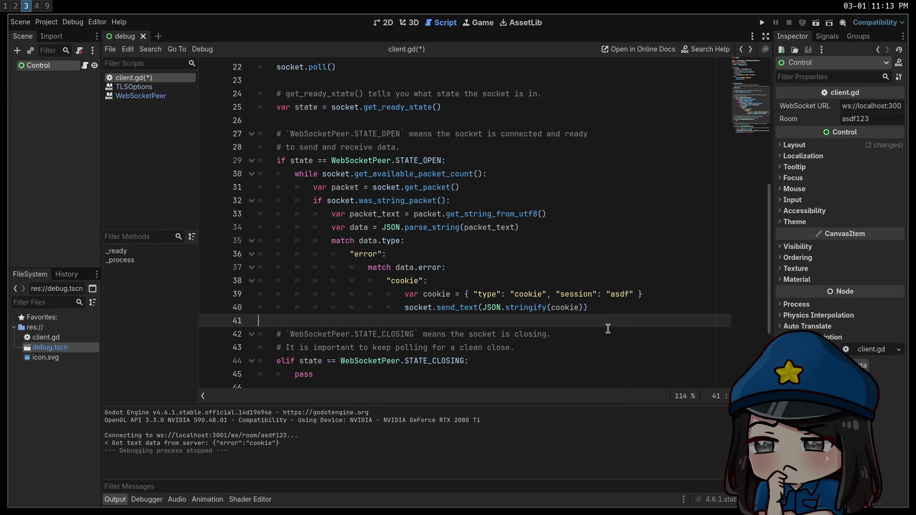
key(ctrl+s)
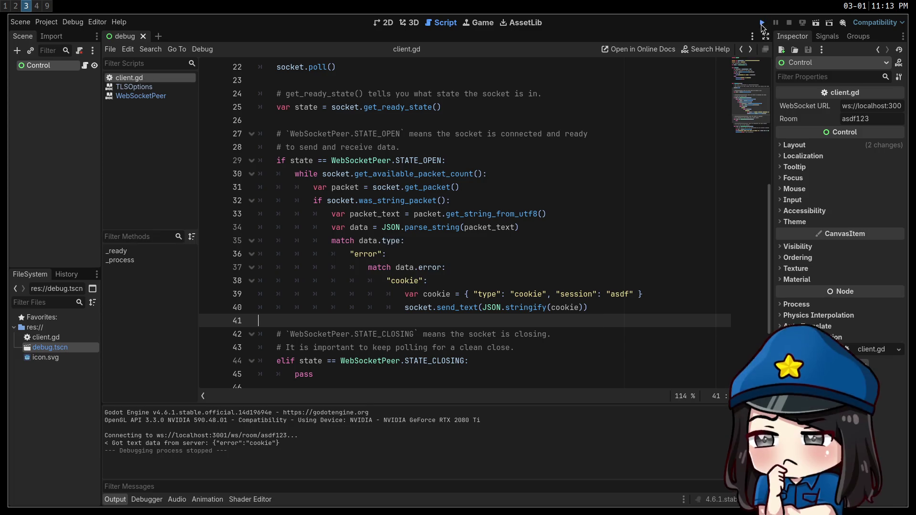
Run the project with F5, stop it, and return to empty line 41
key(F5)
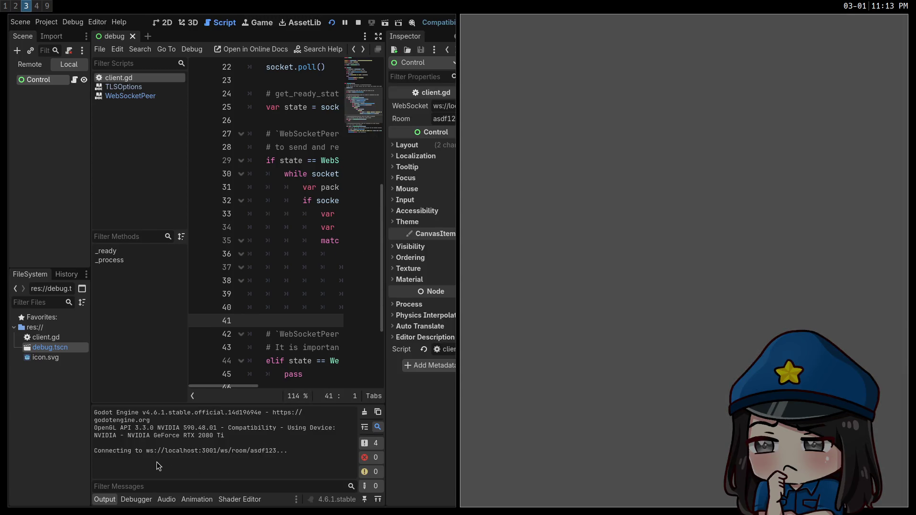
click(359, 23)
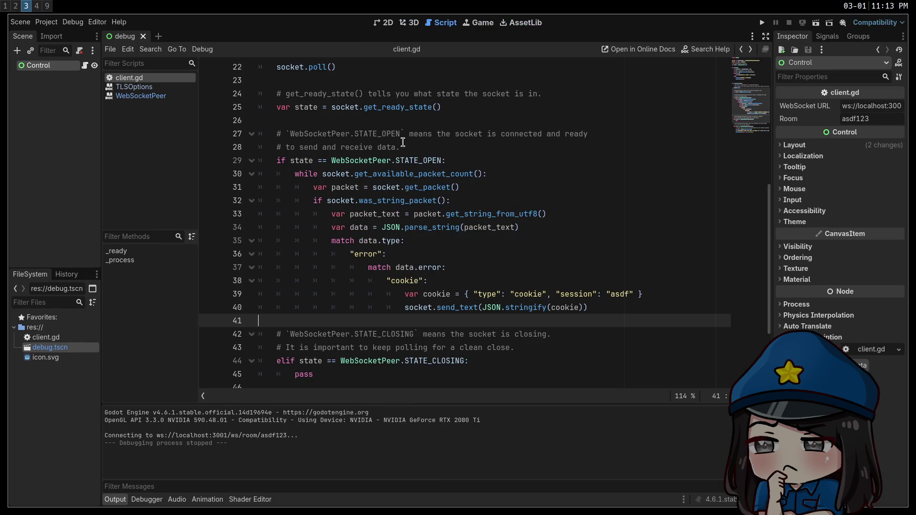
click(482, 268)
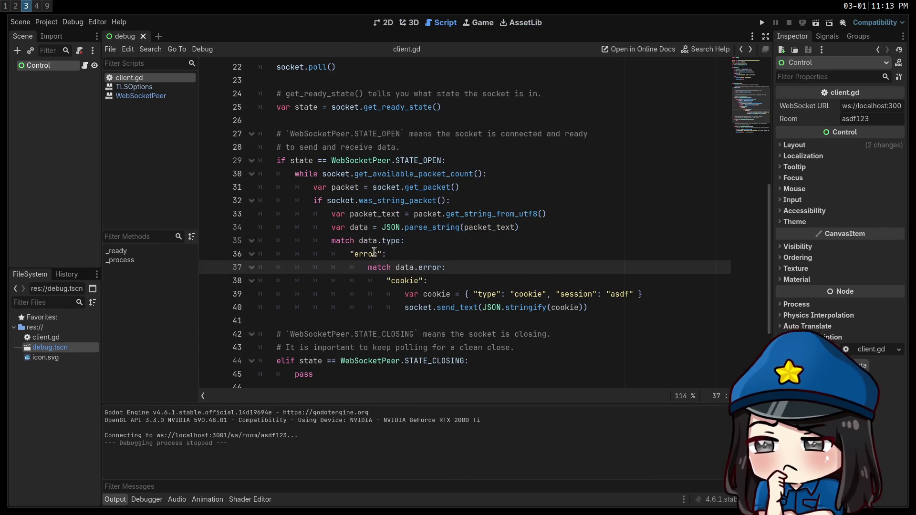
click(491, 306)
click(396, 320)
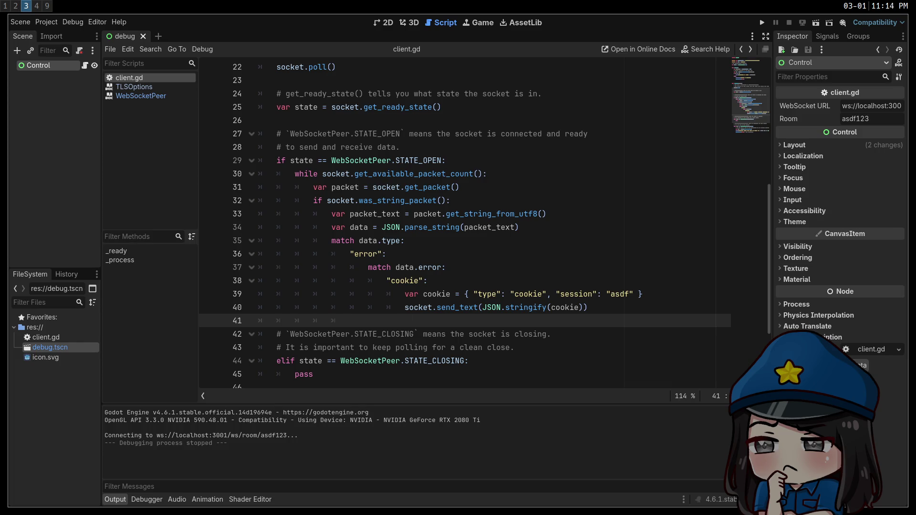
Add a _: fallback case printing data and save client.gd
text(")
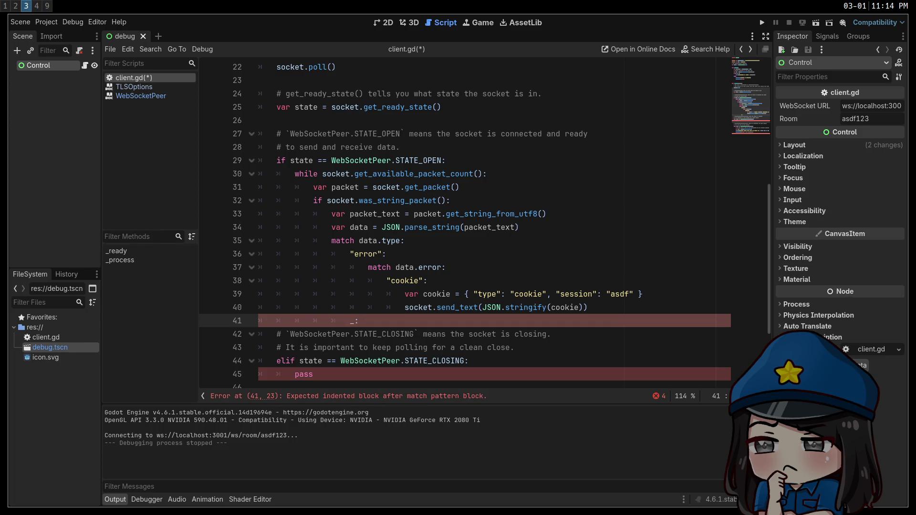
key(Return)
text(print)
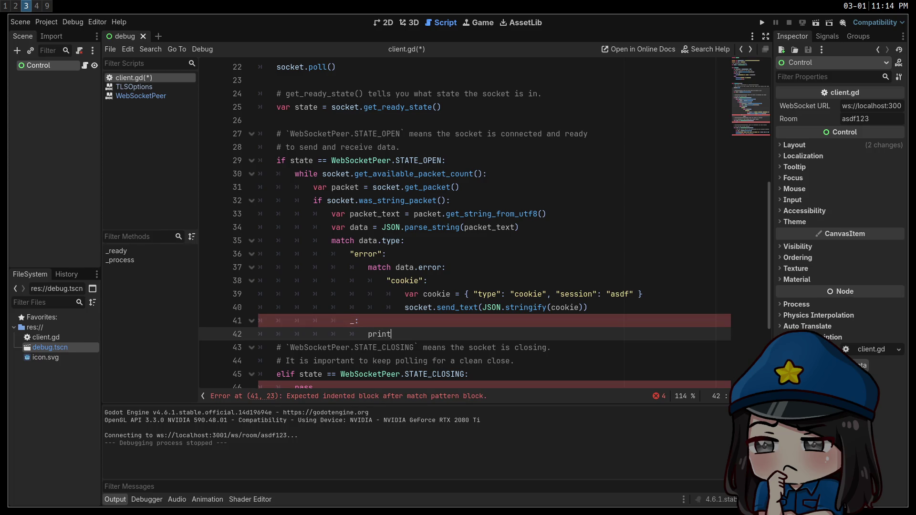
text((data)
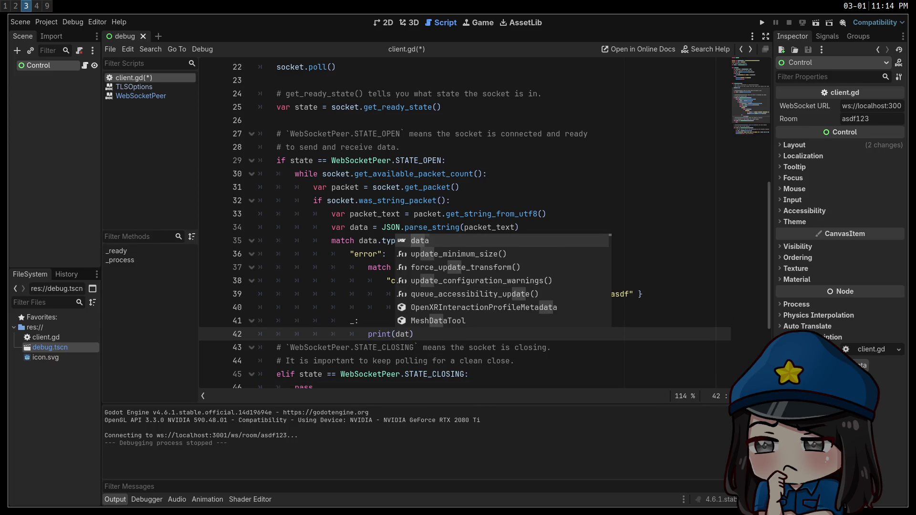
click(331, 267)
key(ctrl+s)
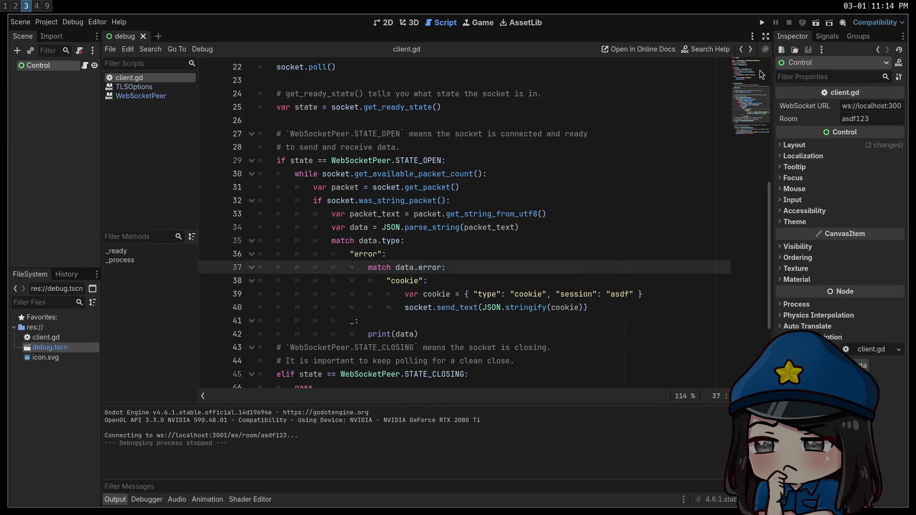
Run the project to see the redirect reply, then stop it
click(762, 23)
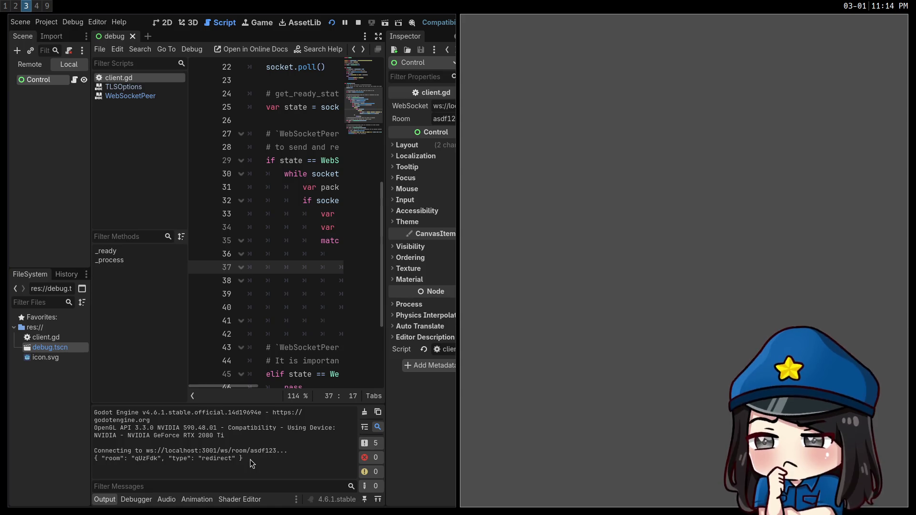
click(359, 23)
click(403, 324)
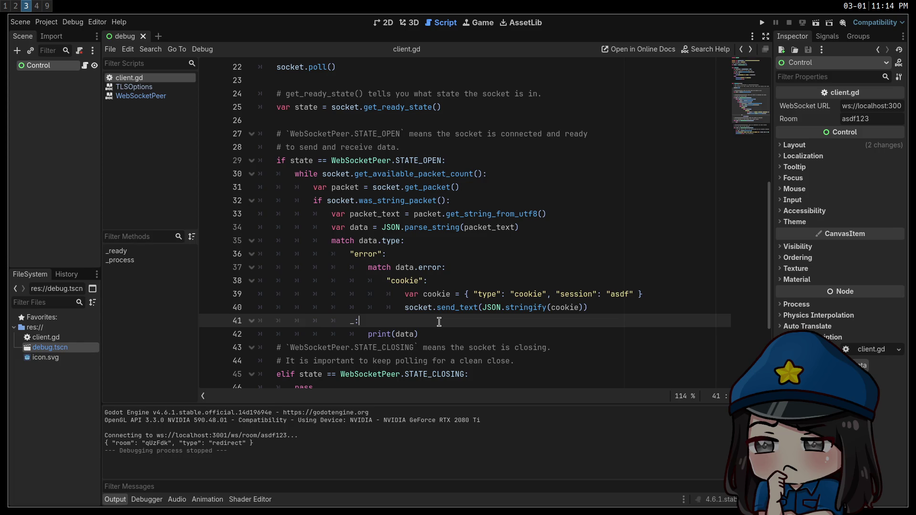
scroll(439, 322, down, 2)
scroll(449, 322, up, 5)
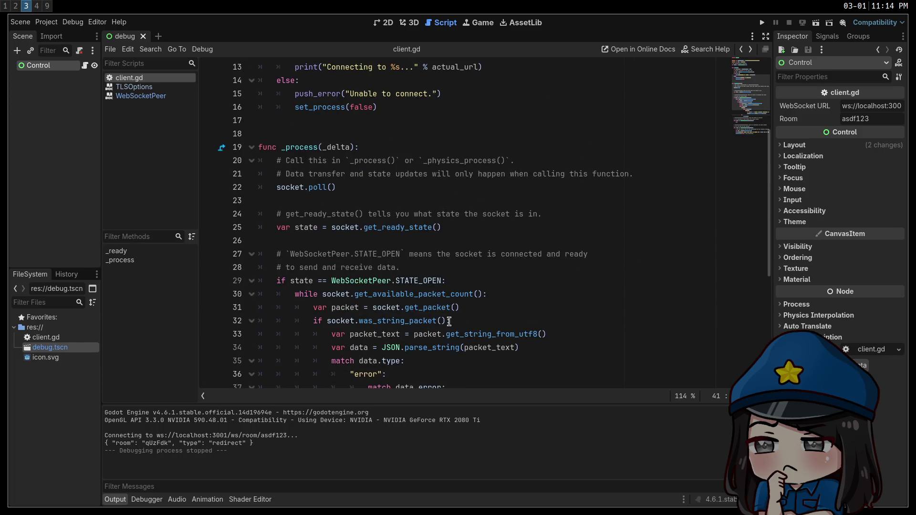
scroll(449, 321, up, 2)
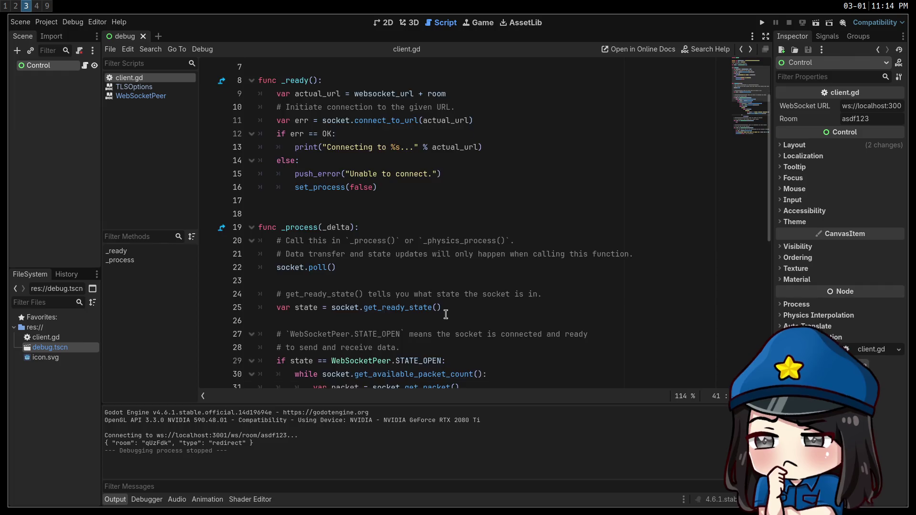
scroll(447, 315, up, 2)
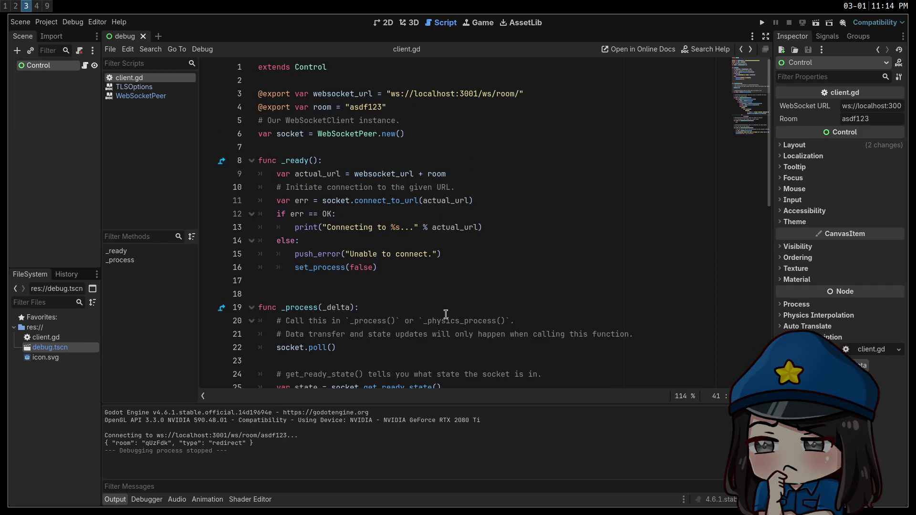
scroll(446, 315, down, 5)
scroll(446, 314, down, 4)
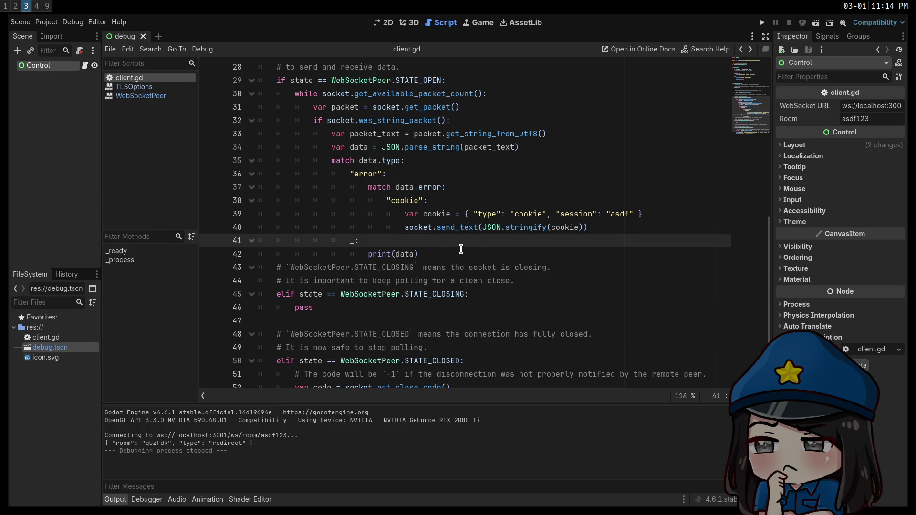
click(610, 231)
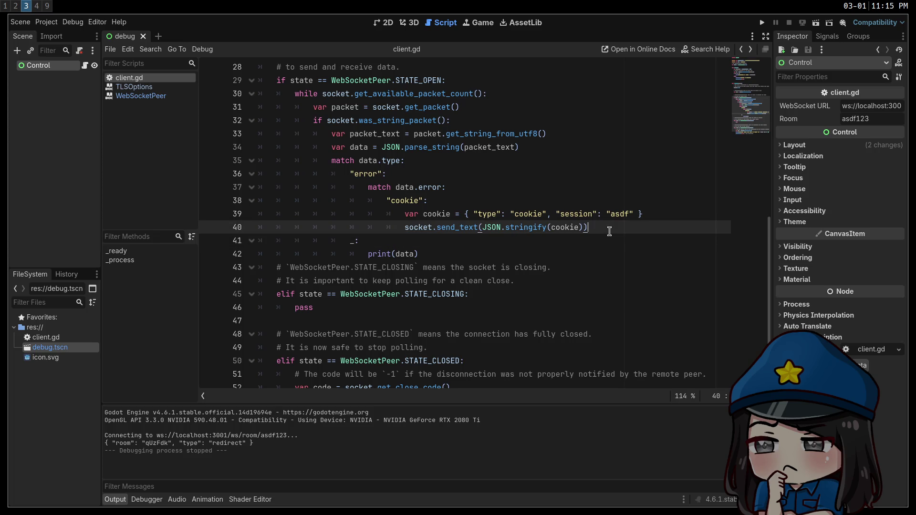
Add a "redirect": case that calls socket.close() and sets room = data.room
key(Return)
text("redirect":)
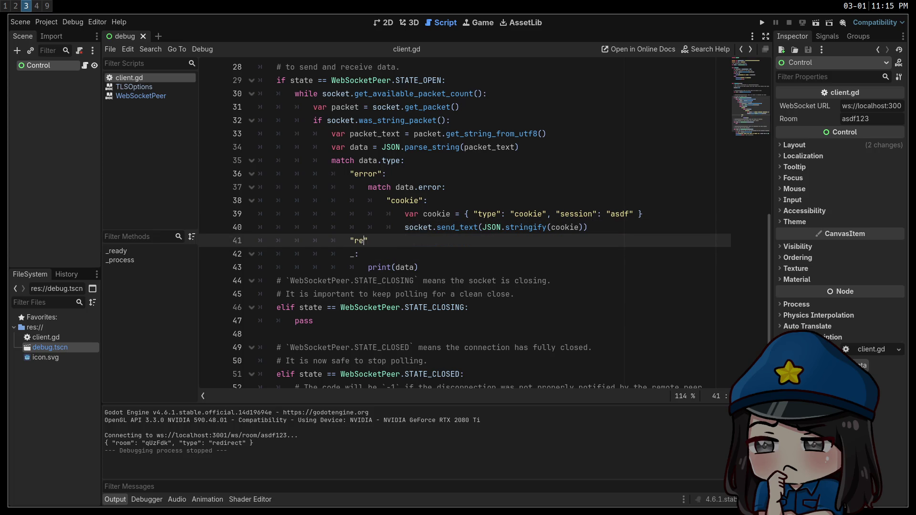
key(Return)
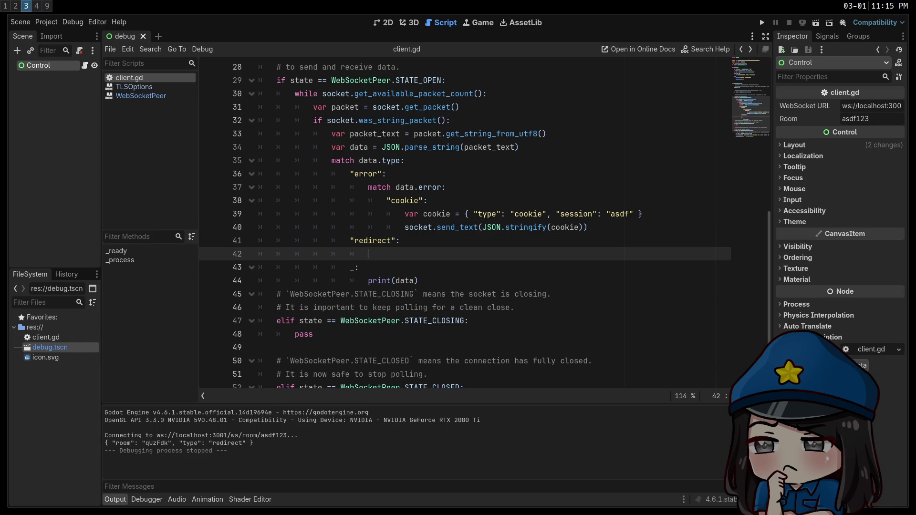
text(sock)
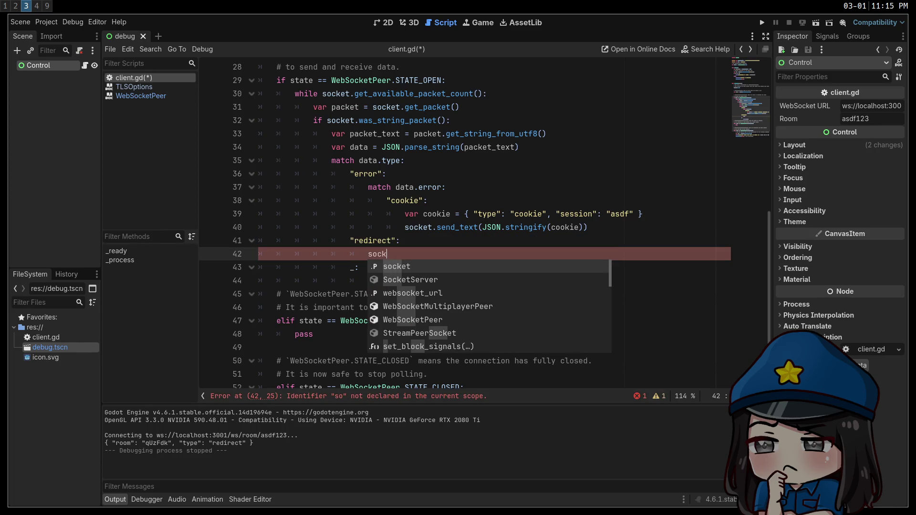
text(et.close()
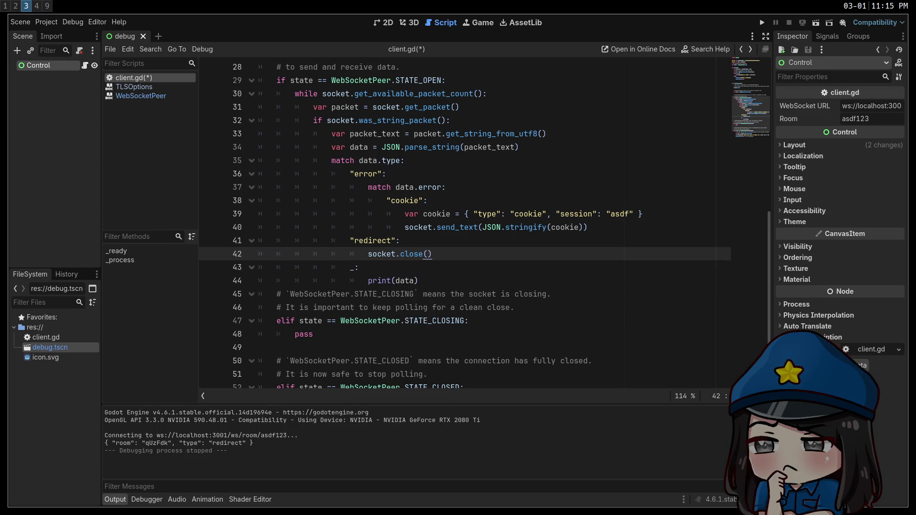
key(Return)
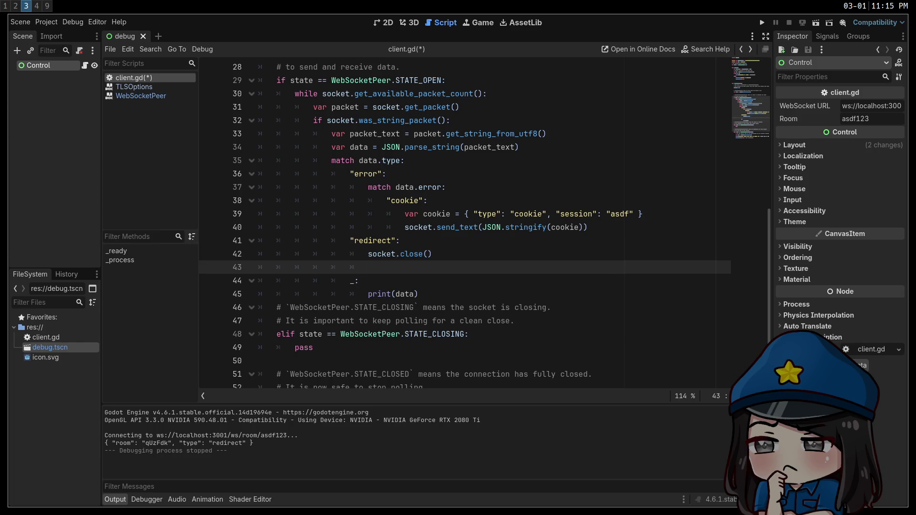
scroll(505, 194, up, 3)
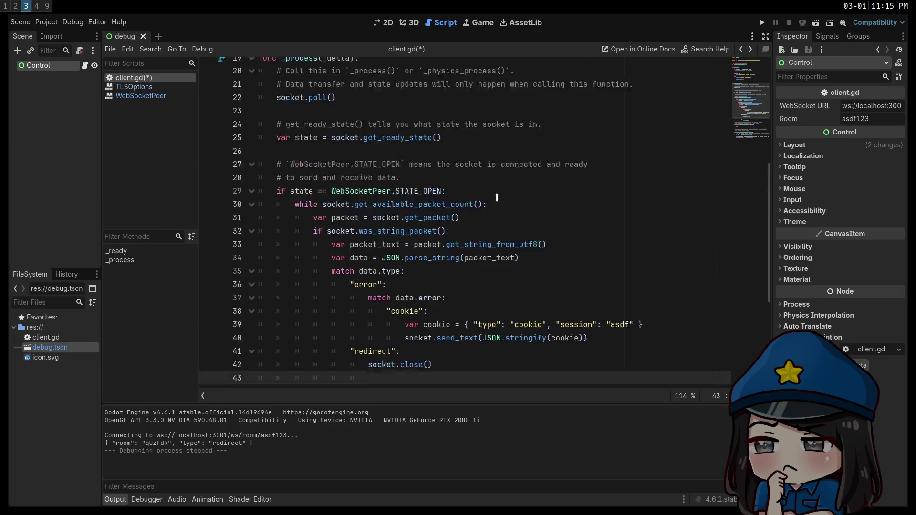
scroll(505, 194, up, 7)
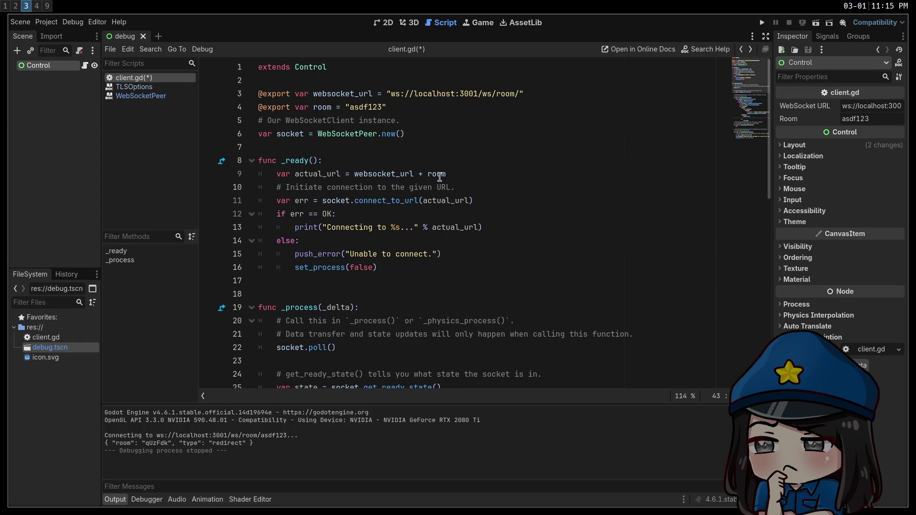
scroll(498, 165, down, 6)
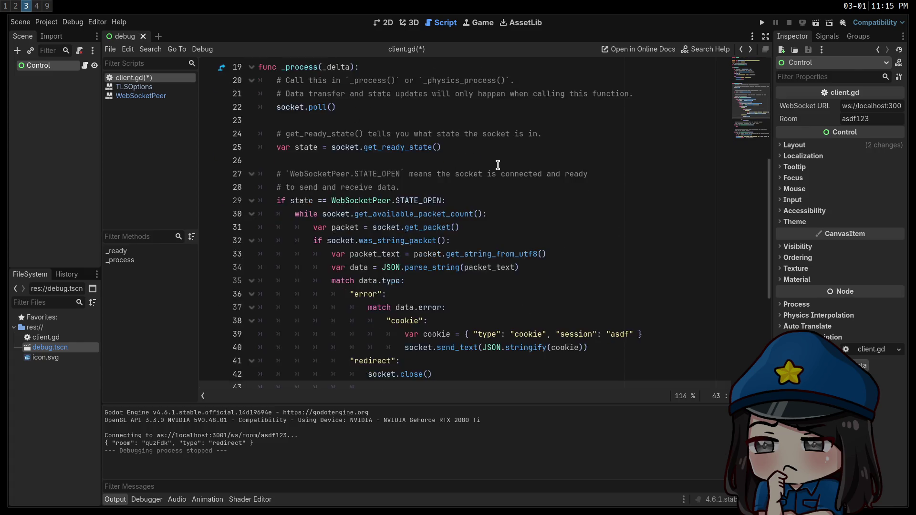
scroll(498, 164, down, 5)
text(room = data.room)
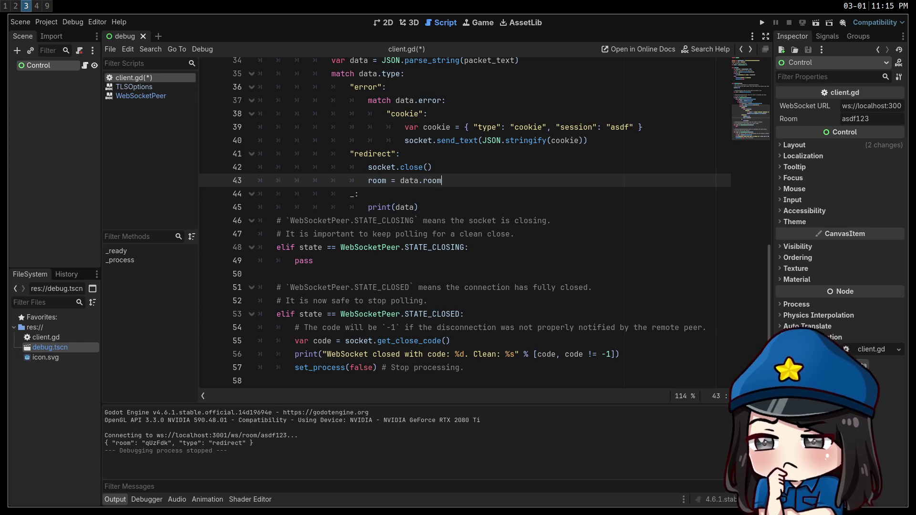
scroll(393, 178, up, 11)
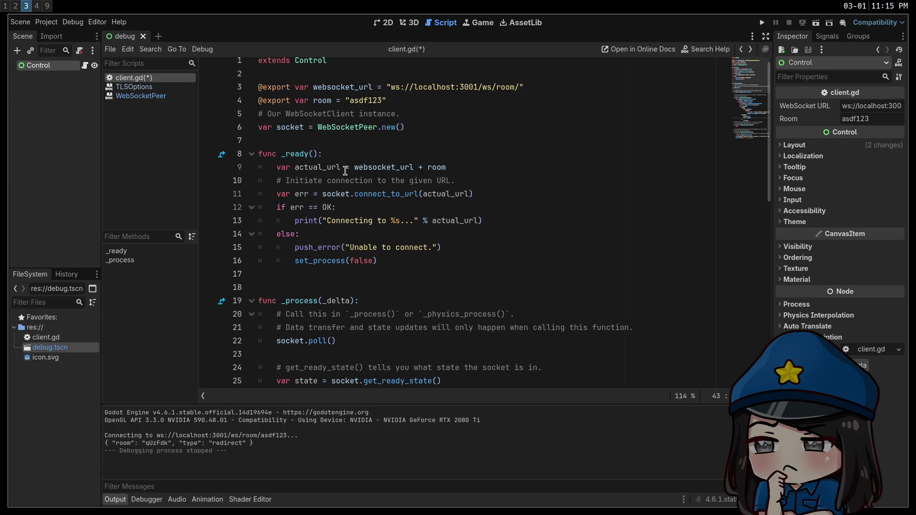
Add a func connect(): definition above the connection code and call connect() from _ready()
click(356, 156)
key(Return)
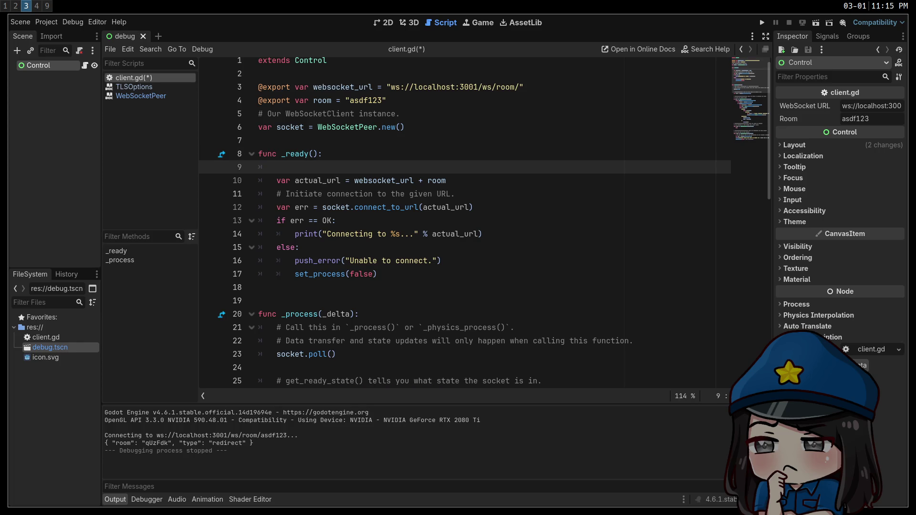
key(Return)
text(func con)
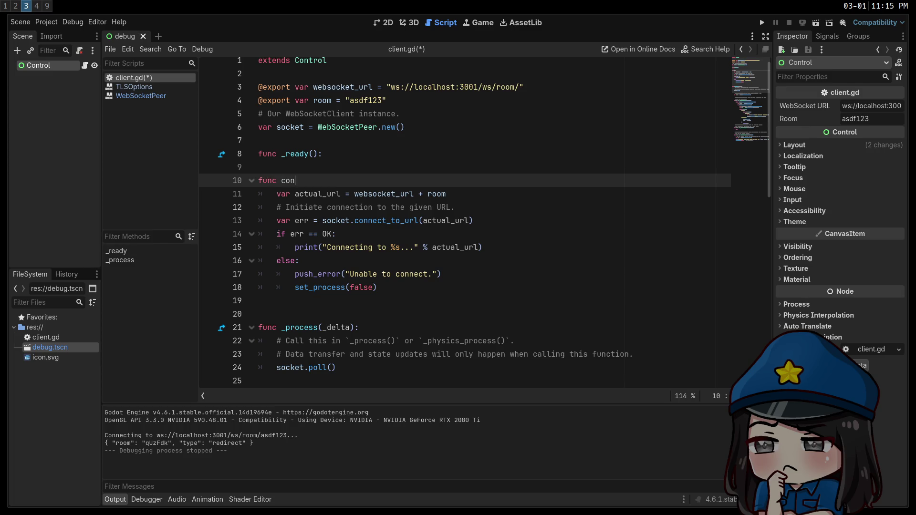
text(nect():)
click(258, 167)
text(connect())
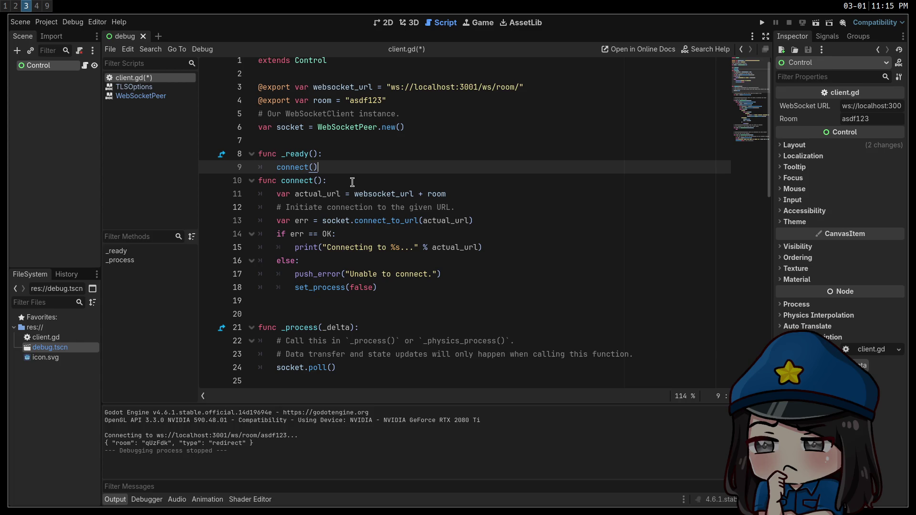
key(Return)
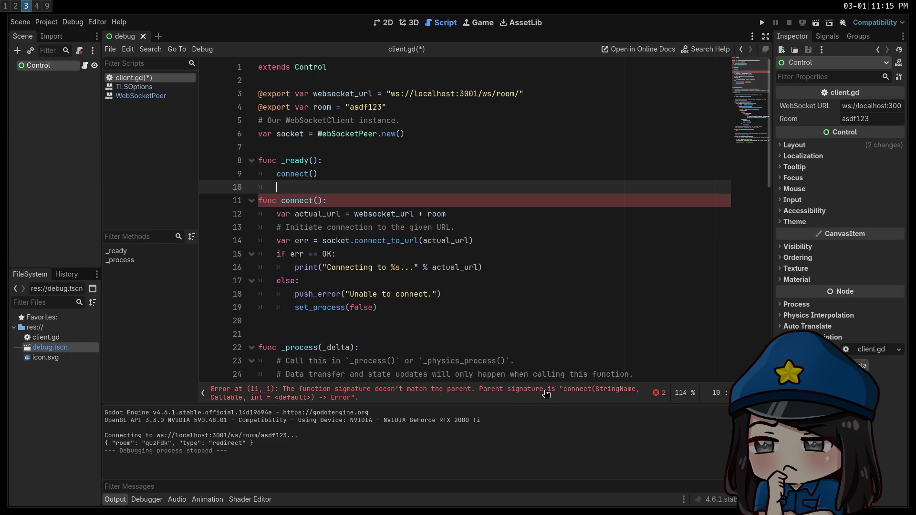
Rename the function to connect_ws and update the call inside _ready() to match
click(276, 205)
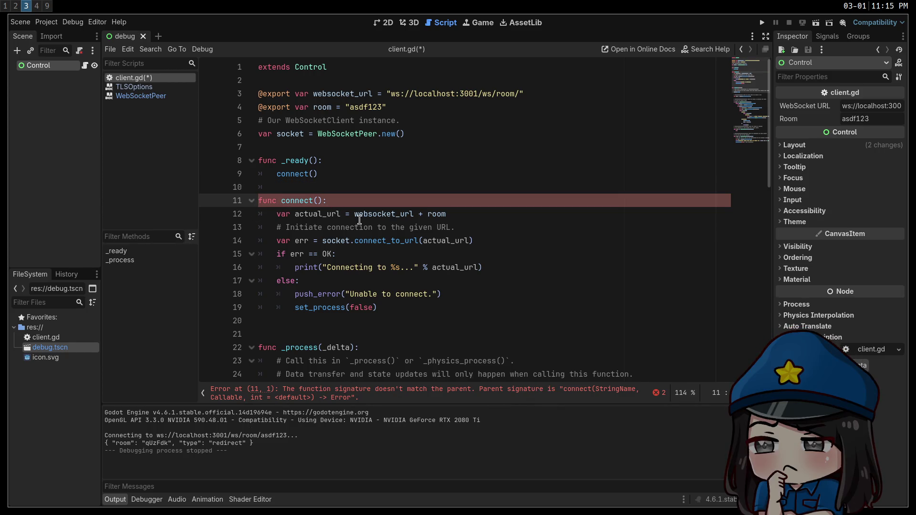
mouse_move(359, 219)
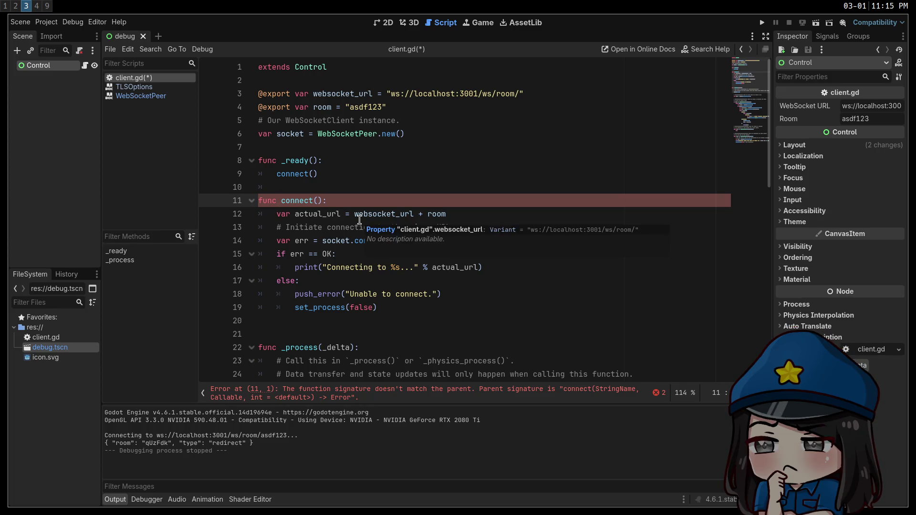
text(_ws)
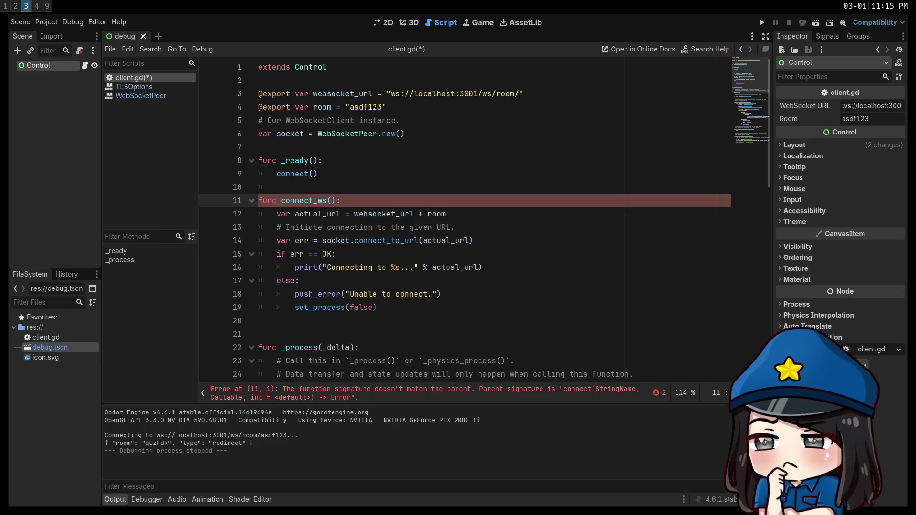
double_click(304, 201)
key(ctrl+c)
double_click(293, 173)
key(ctrl+v)
scroll(553, 224, down, 8)
scroll(567, 233, down, 3)
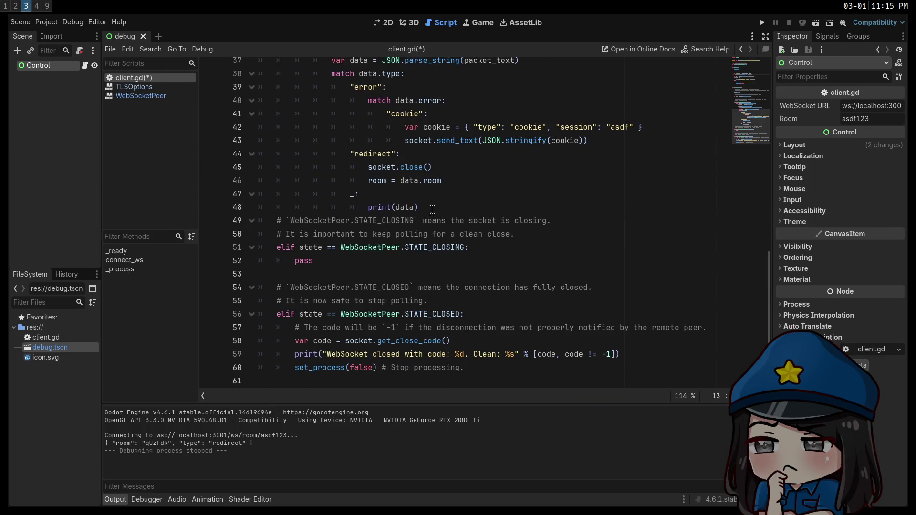
Call connect_ws() right after room = data.room in the redirect branch
click(465, 181)
key(Return)
text(connect_ws)
key(Return)
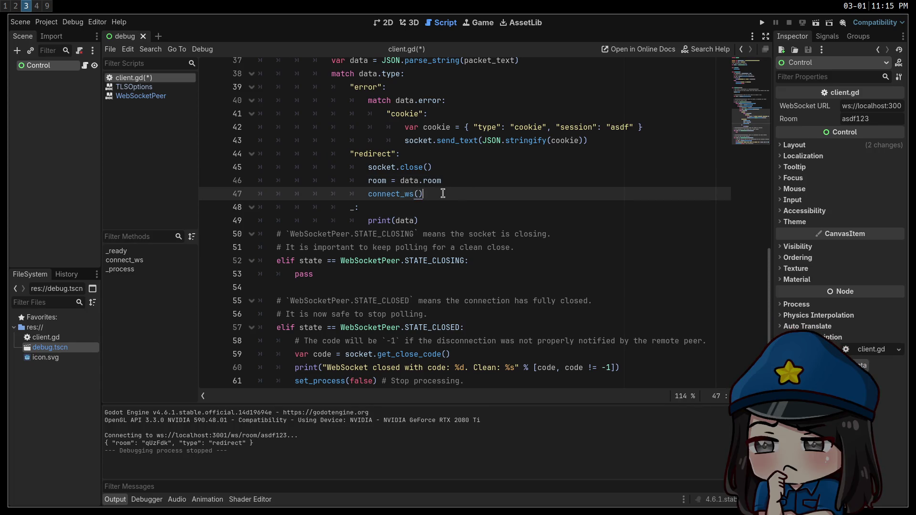
scroll(443, 193, down, 1)
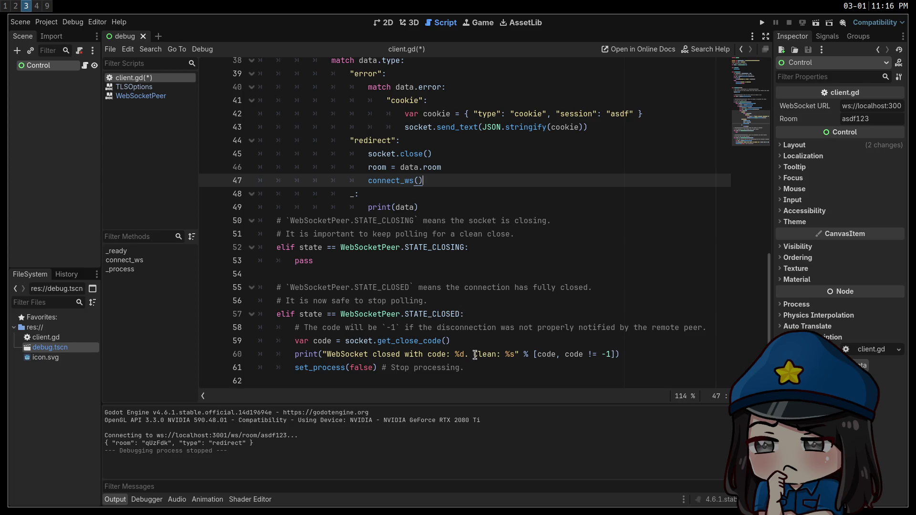
Replace set_process(false) with await get_tree().create_timer(1.0).timeout followed by connect_ws()
click(490, 367)
key(shift+Home)
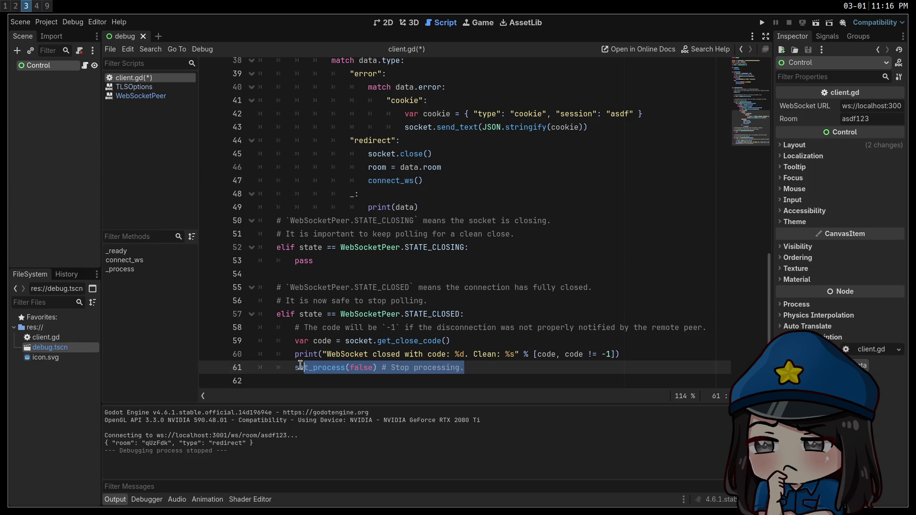
text(awwait)
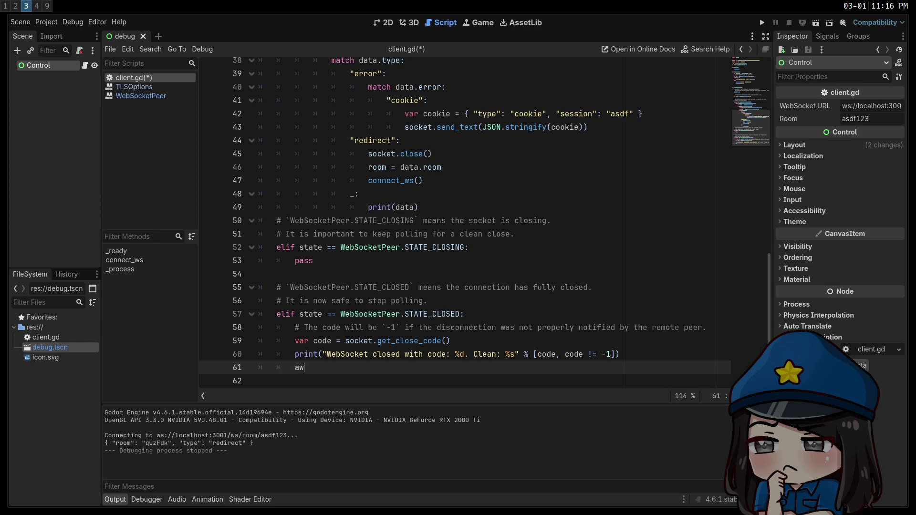
key(BackSpace)
key(BackSpace)
text(ai)
text(t get_tree())
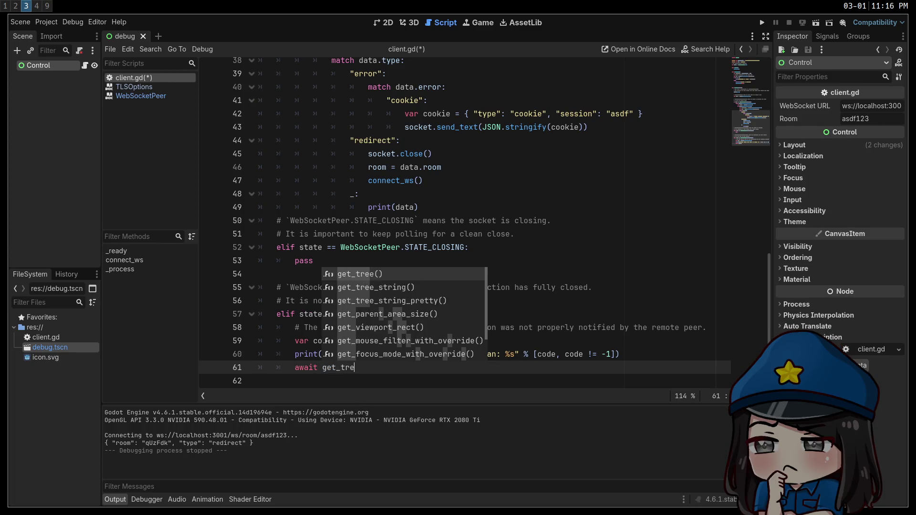
key(Return)
text(.create_timer()
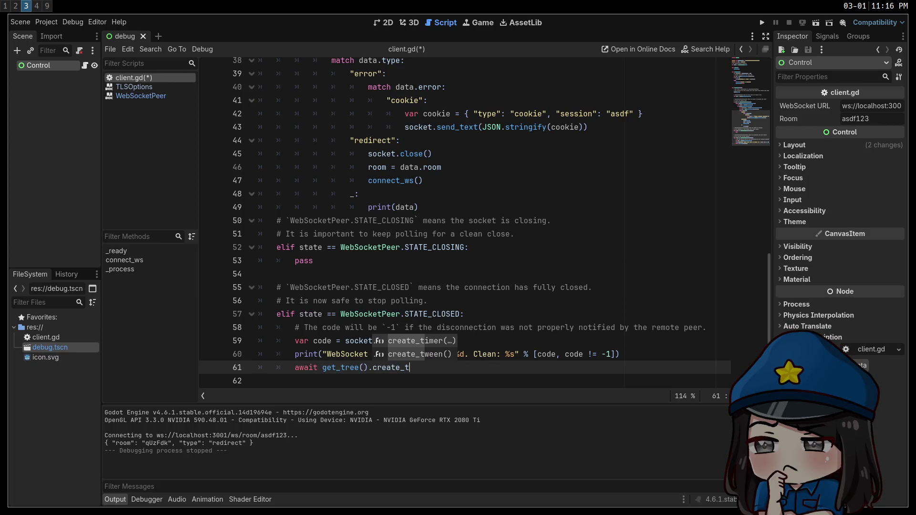
key(Return)
text(1.0).timeout)
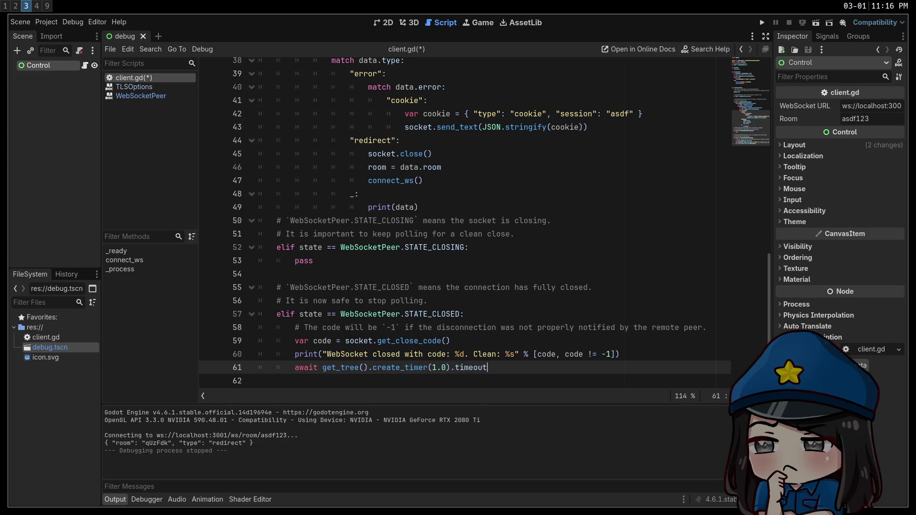
key(Return)
text(connect_ws())
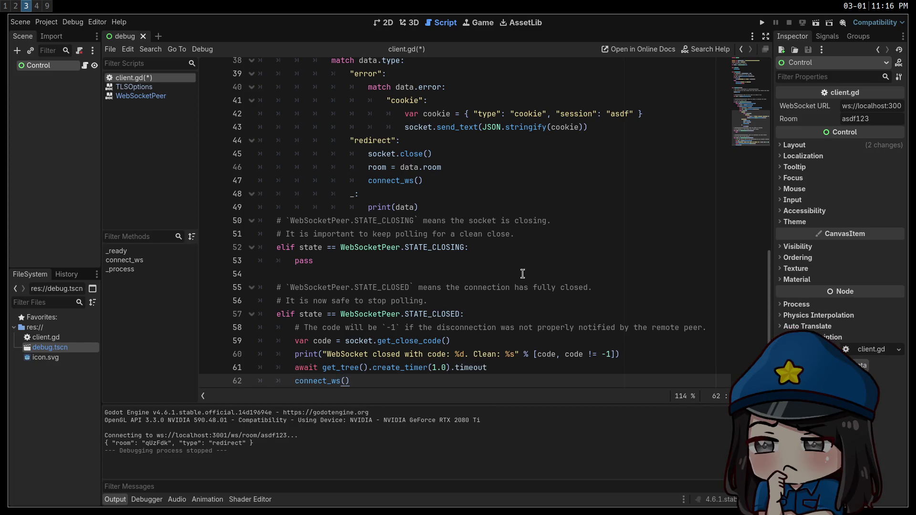
Run the project to test the reconnection logic
click(521, 277)
scroll(542, 302, up, 10)
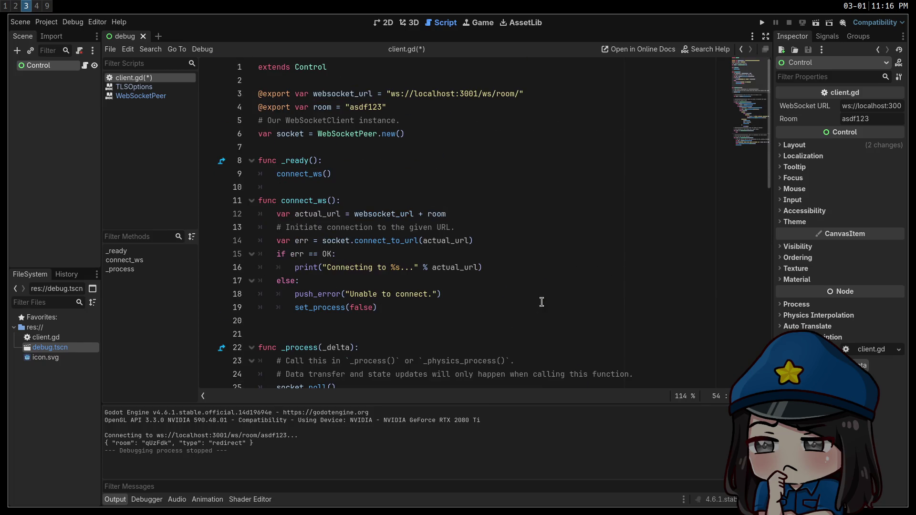
click(542, 301)
scroll(542, 302, down, 12)
click(544, 310)
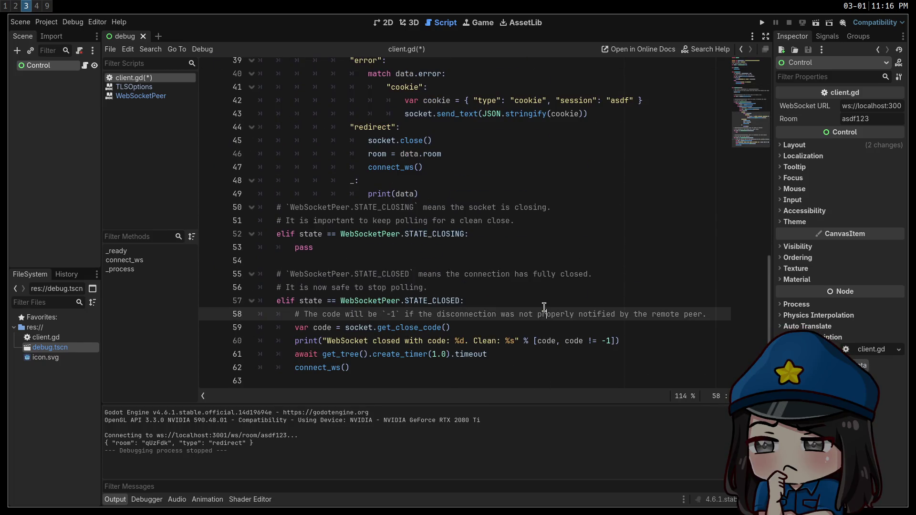
click(762, 22)
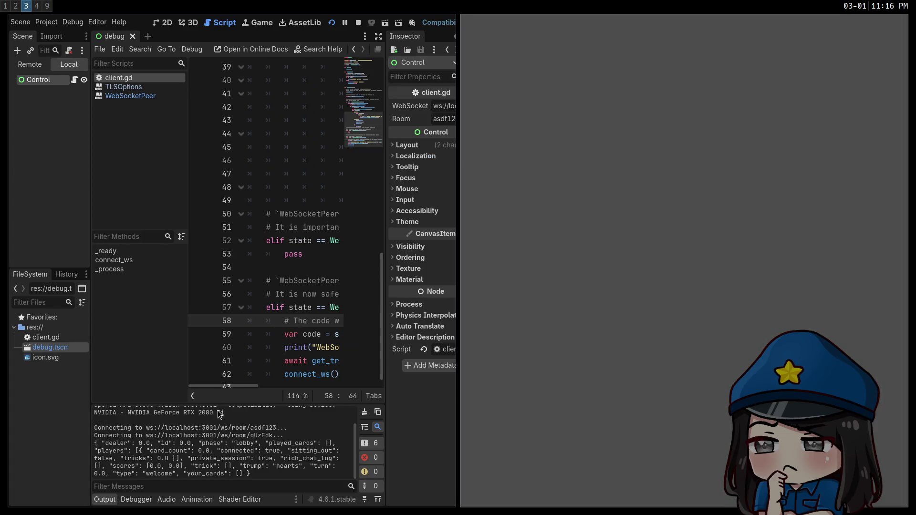
Enlarge the Output log to read the messages, then move to the bot command's terminal
drag(216, 400, 216, 399)
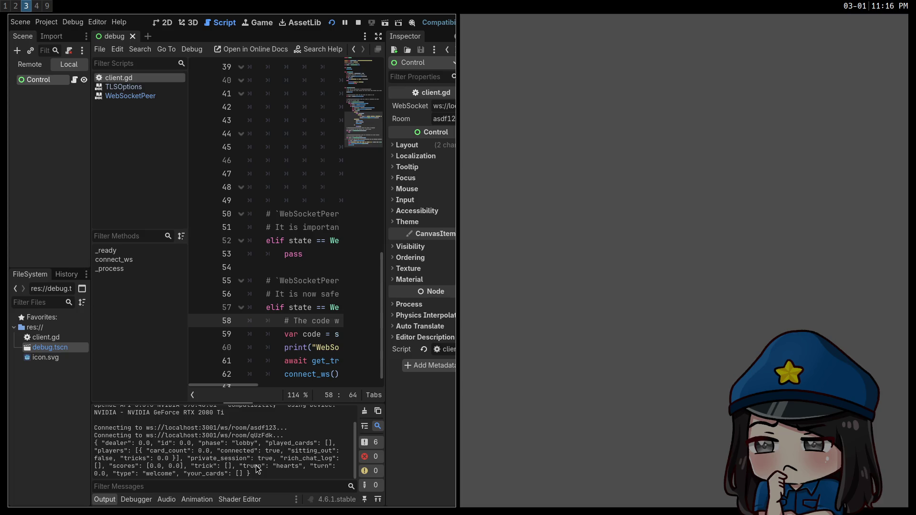
drag(268, 402, 260, 191)
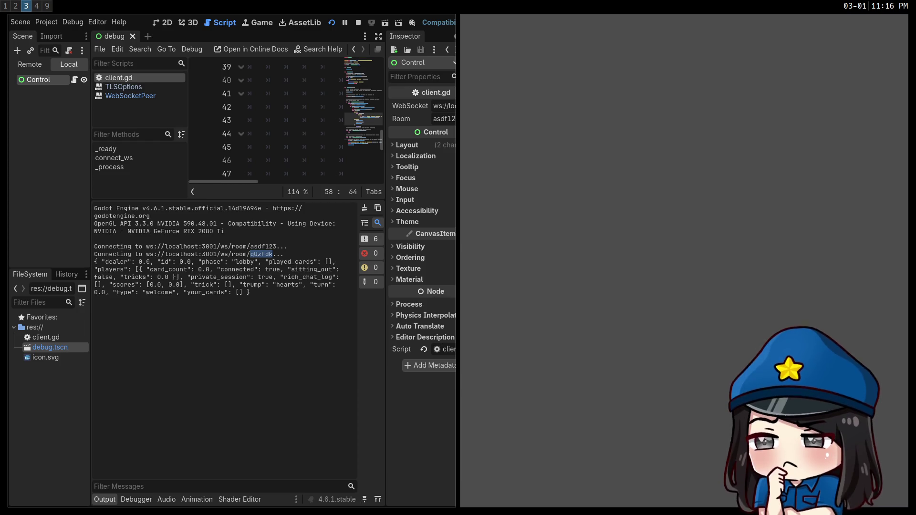
key(super+2)
click(649, 224)
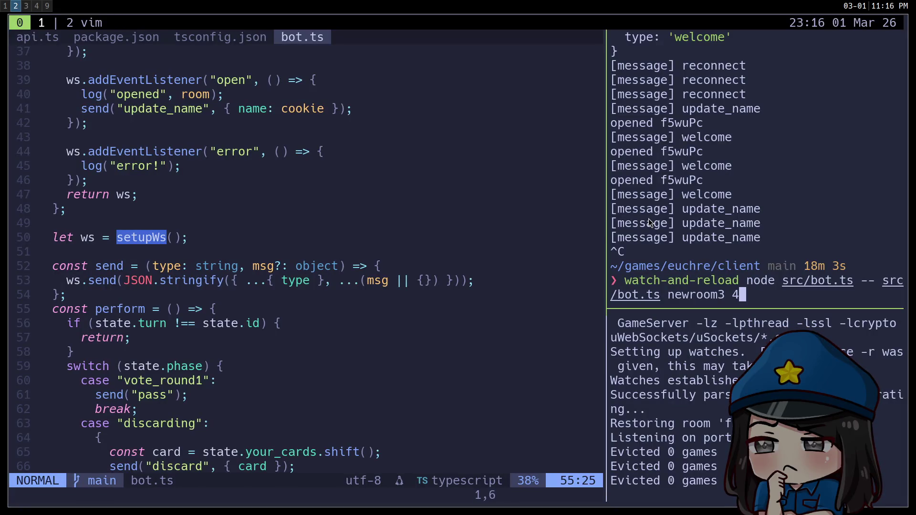
Rerun the bot script with the pasted room code and 3 bots, then check Godot's output
key(BackSpace)
key(BackSpace)
key(BackSpace)
key(ctrl+shift+v)
text(3)
key(Return)
key(super+3)
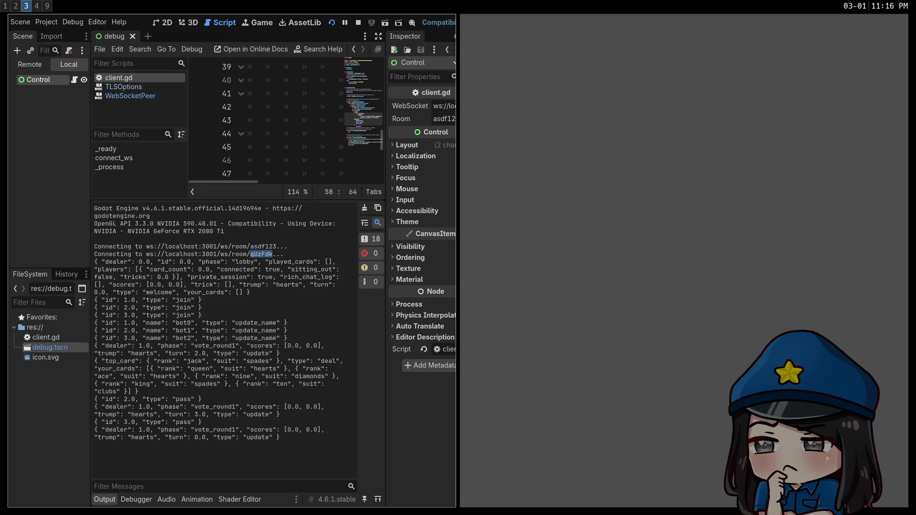
click(244, 348)
Start a new browser search for 'godot json parse integers'
key(super+2)
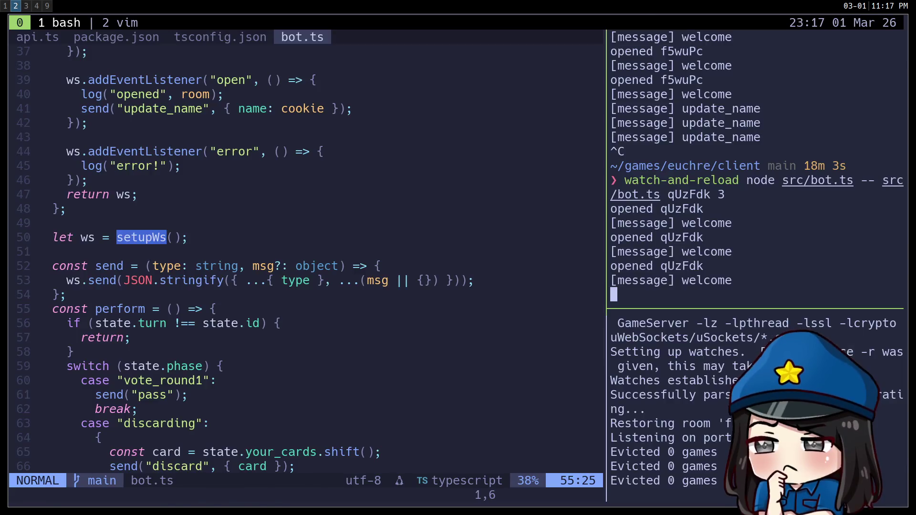
key(super+1)
key(ctrl+t)
text(godot json pa)
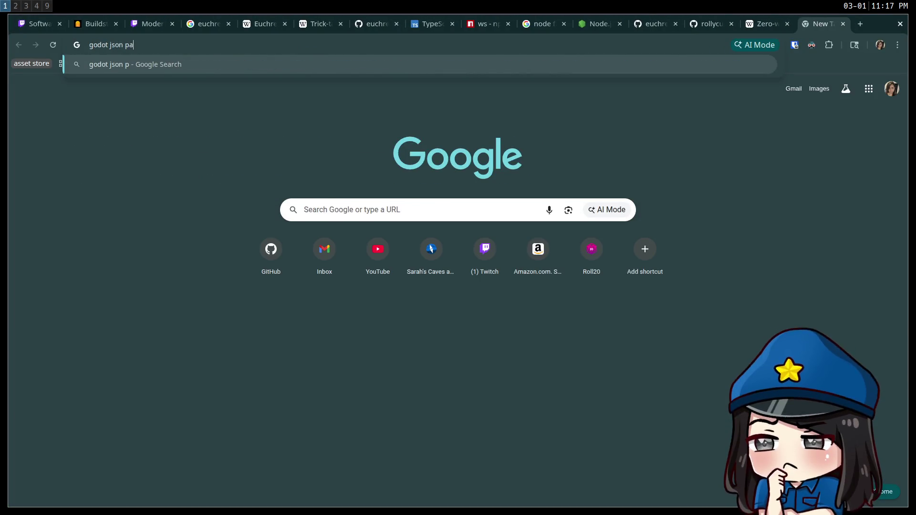
text(rse integers)
Open the Godot JSON class docs from the results and find 'integer', scrolling to to_native
key(Return)
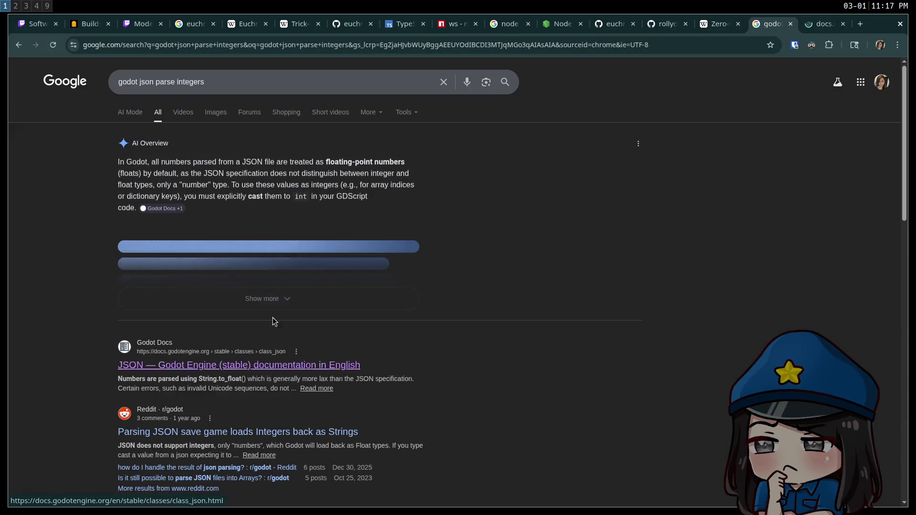
ctrl+shift+click(213, 365)
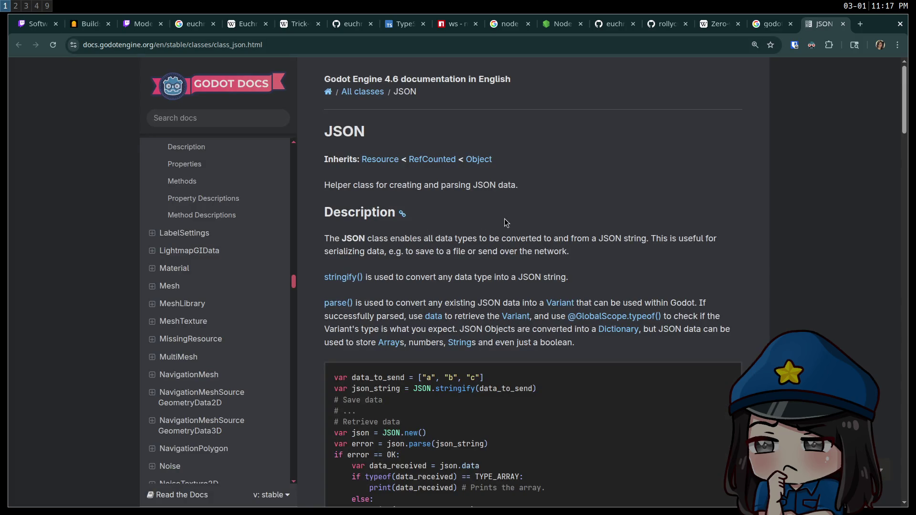
key(ctrl+f)
text(integer)
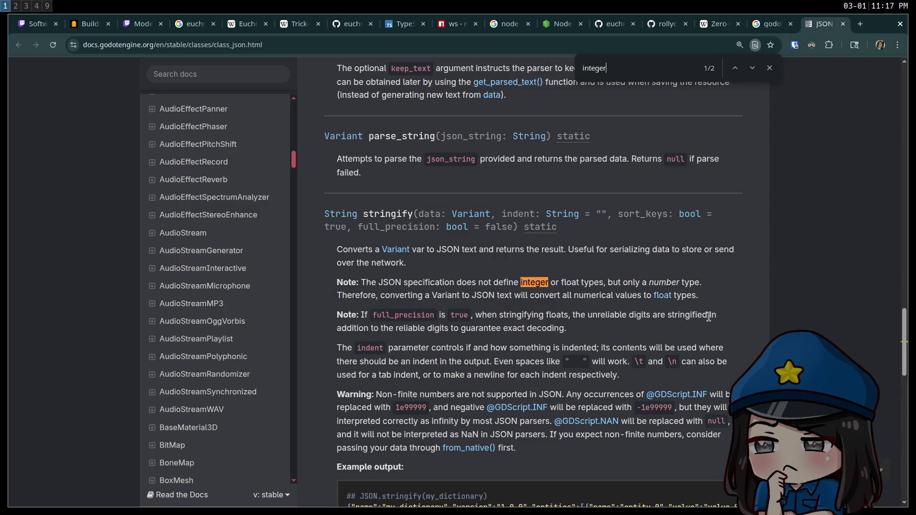
scroll(443, 338, down, 1)
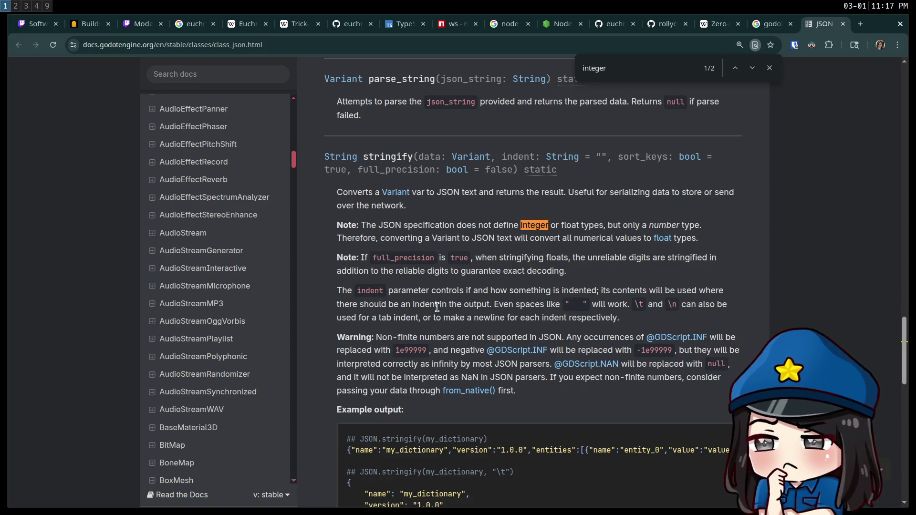
scroll(437, 306, down, 2)
scroll(437, 307, down, 9)
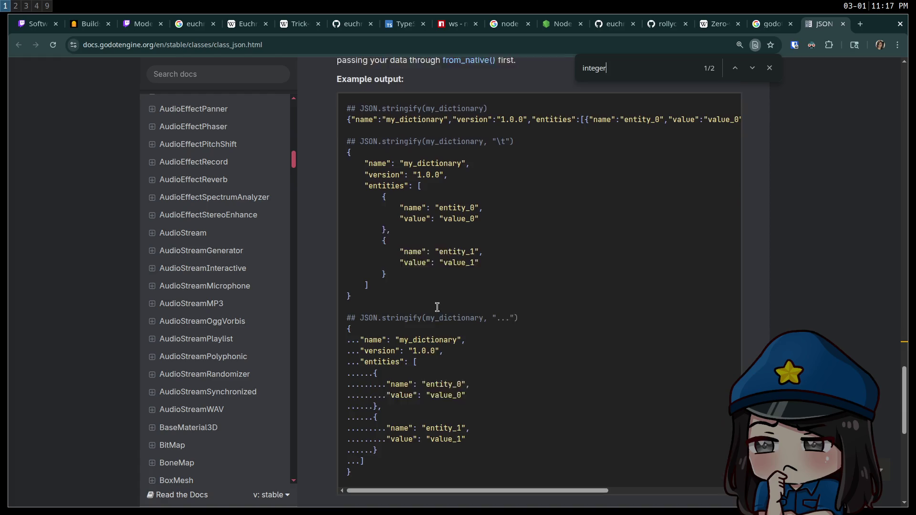
scroll(437, 307, down, 1)
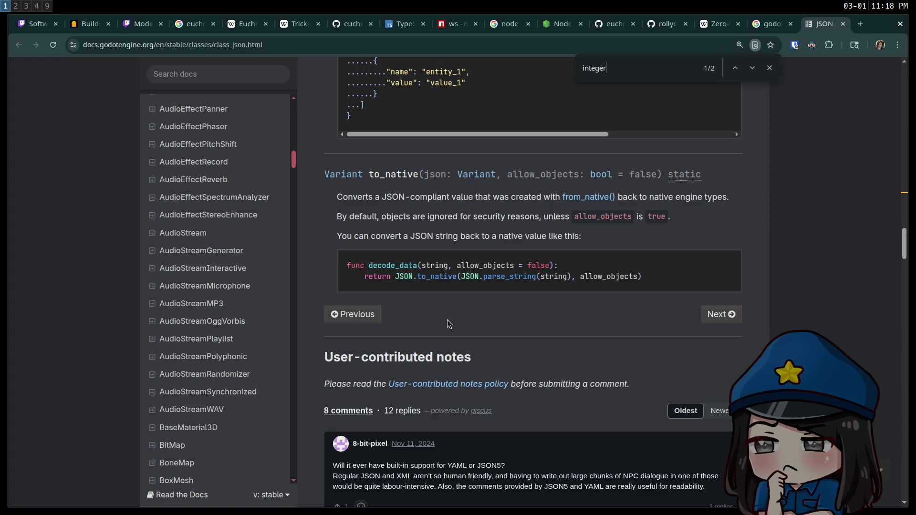
Read the to_native description, then broaden the find to 'int' and step through matches into the comments
drag(410, 197, 523, 196)
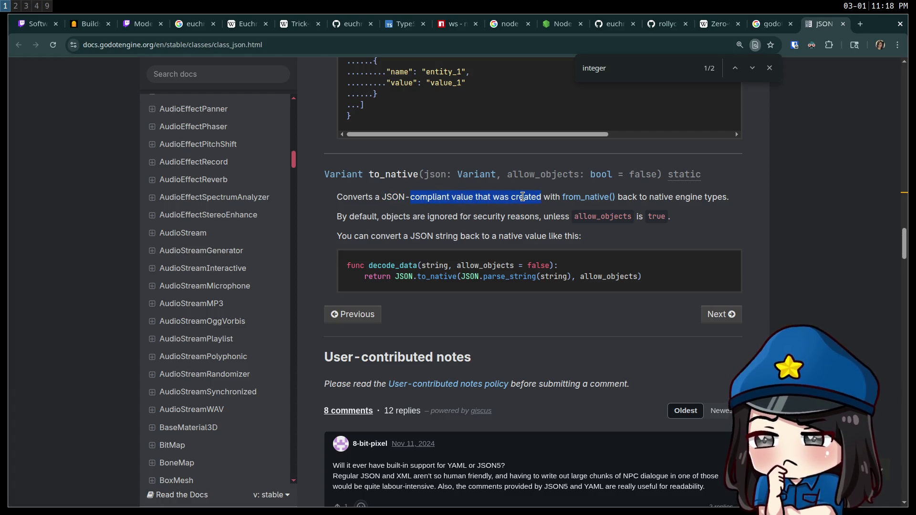
click(523, 197)
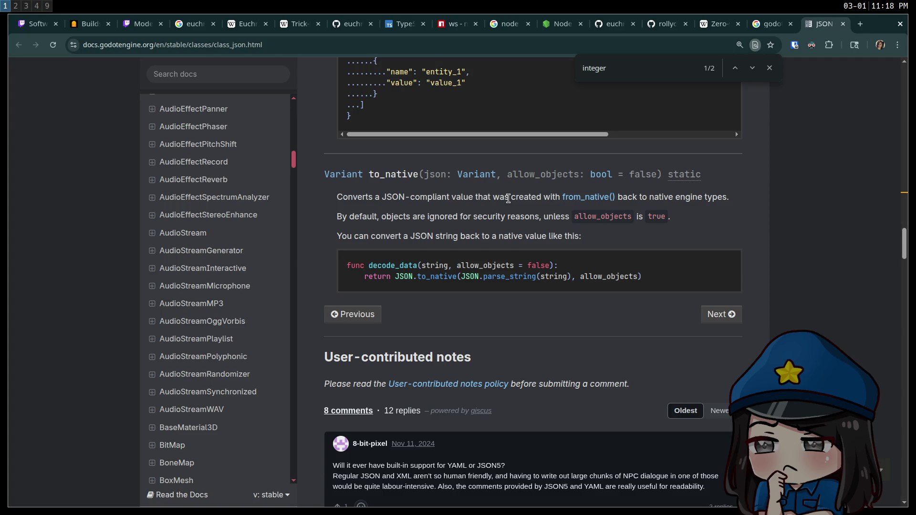
scroll(509, 198, down, 3)
scroll(508, 207, down, 6)
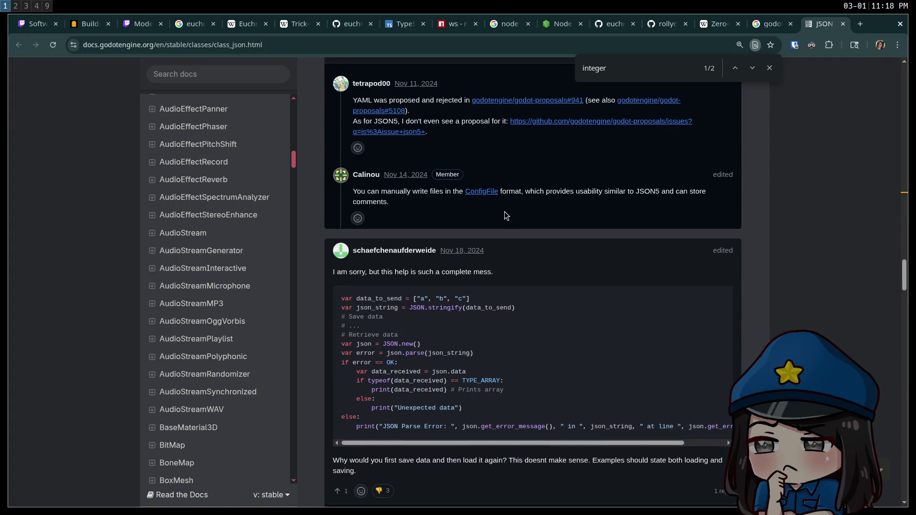
scroll(504, 211, up, 12)
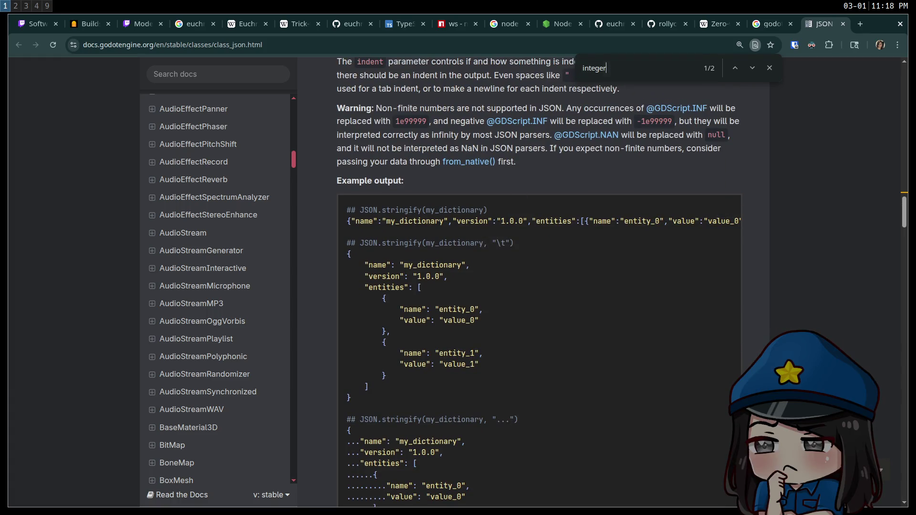
key(BackSpace)
key(BackSpace)
key(BackSpace)
key(Return)
key(Return)
key(Return)
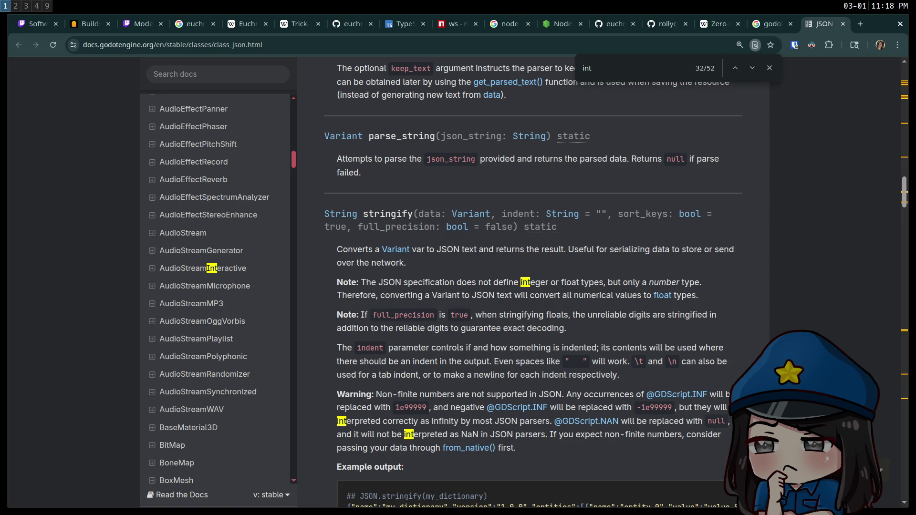
scroll(658, 222, down, 14)
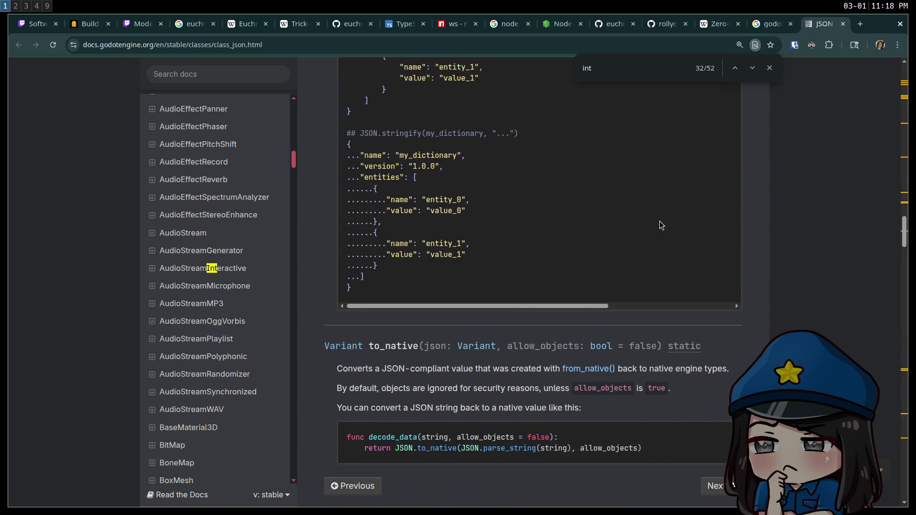
scroll(663, 220, down, 1)
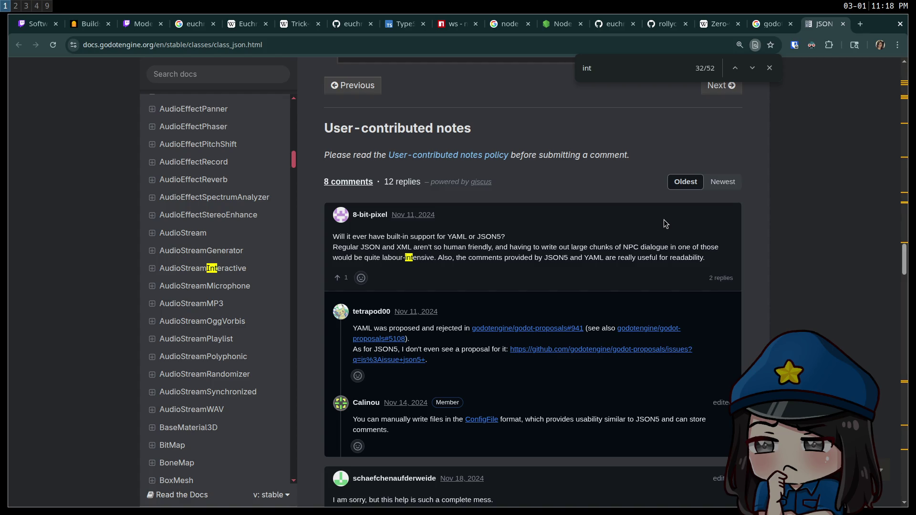
key(Return)
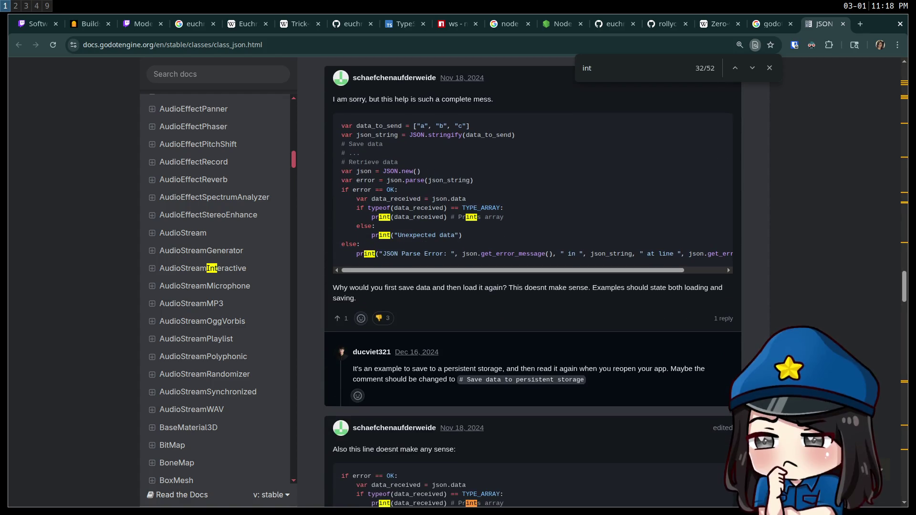
Return to the Godot editor workspace with its game log
key(super+2)
key(super+1)
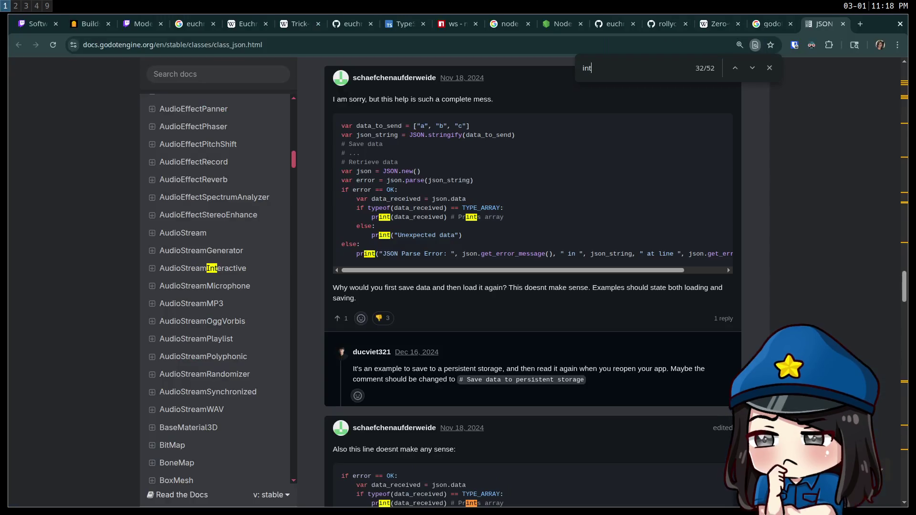
key(super+2)
key(super+3)
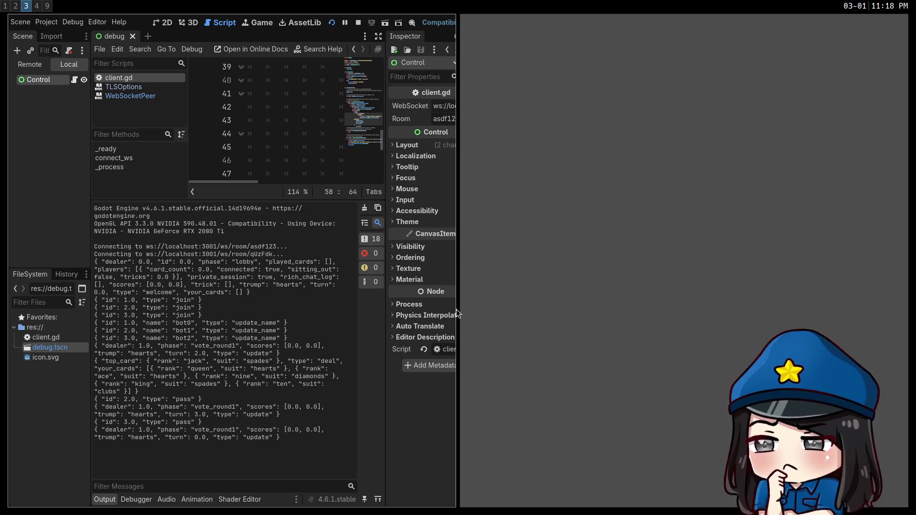
Stop the running game, resize the editor panels, and go back to the JSON docs in the browser
drag(457, 312, 615, 328)
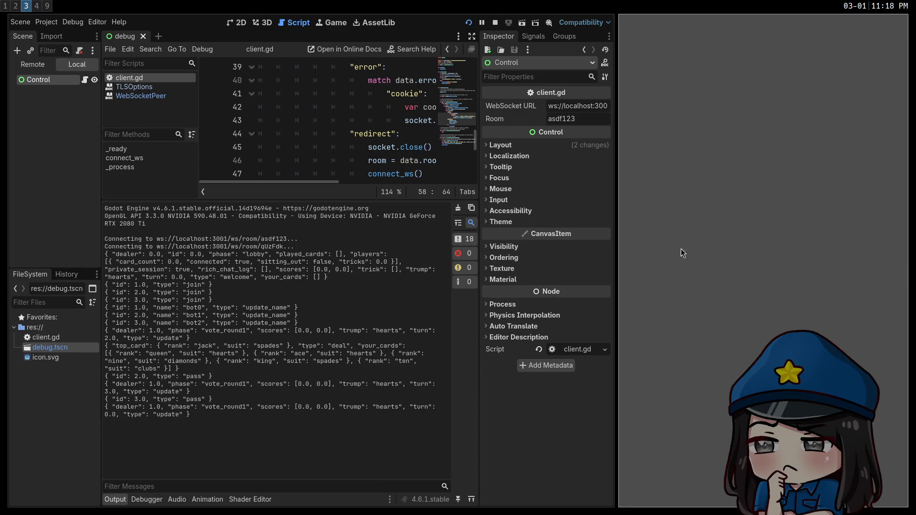
click(498, 23)
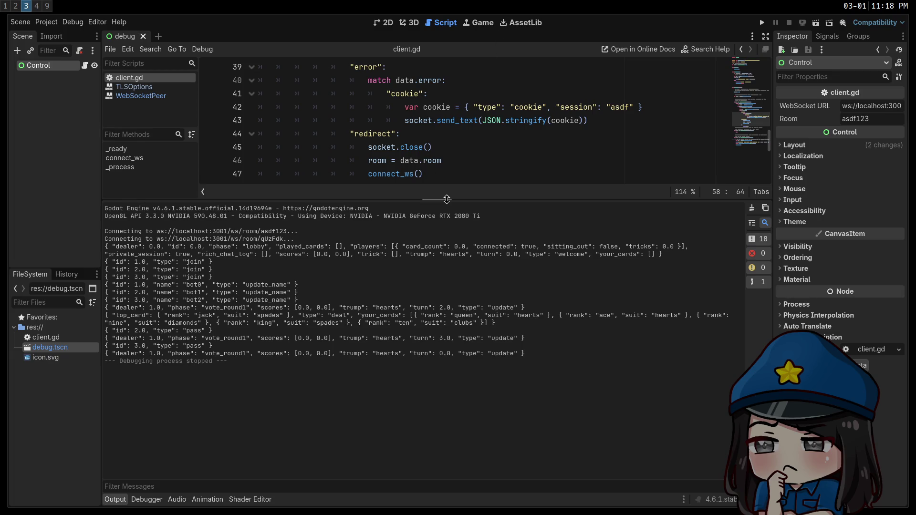
mouse_move(449, 200)
mouse_down()
mouse_move(437, 324)
mouse_move(407, 389)
mouse_up()
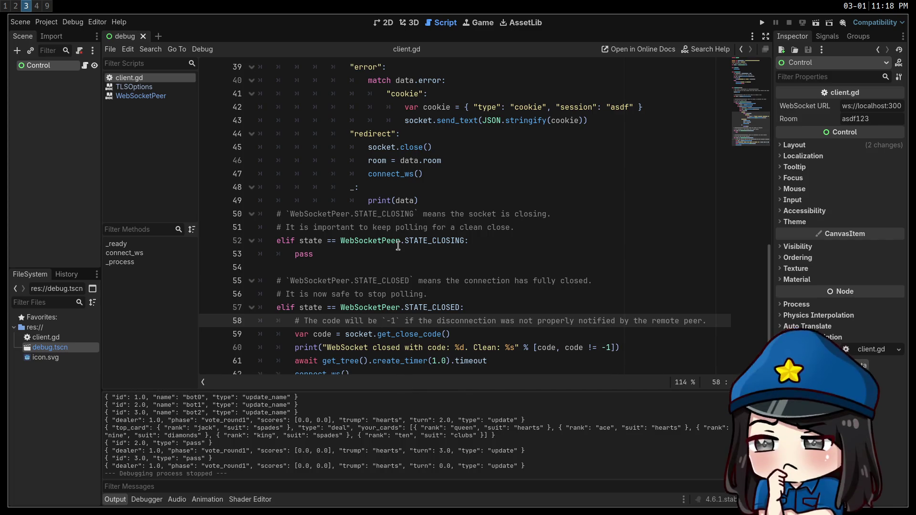
click(363, 241)
click(359, 223)
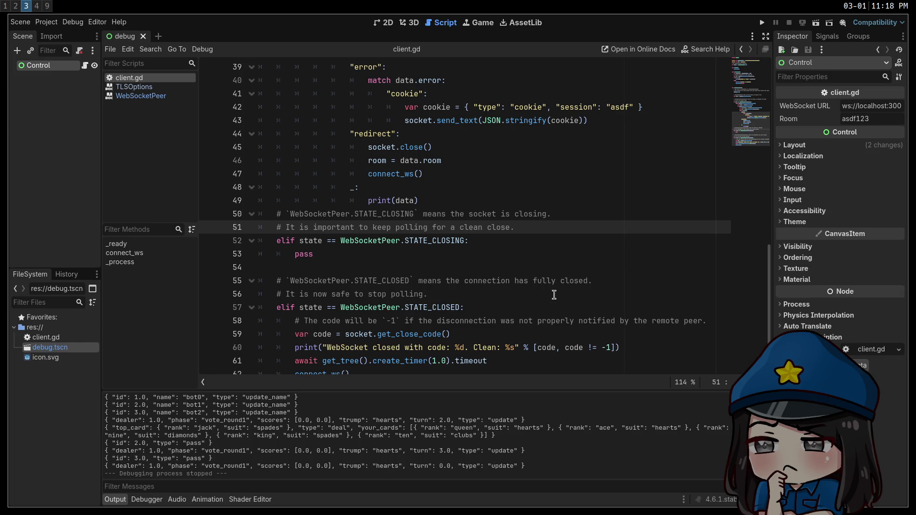
key(super+1)
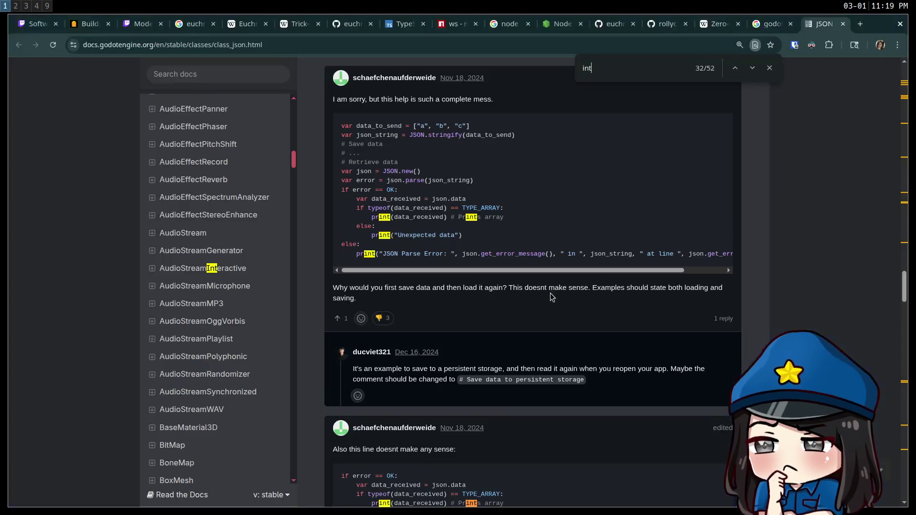
Scroll through the user comments on the Godot JSON docs page
scroll(496, 248, down, 7)
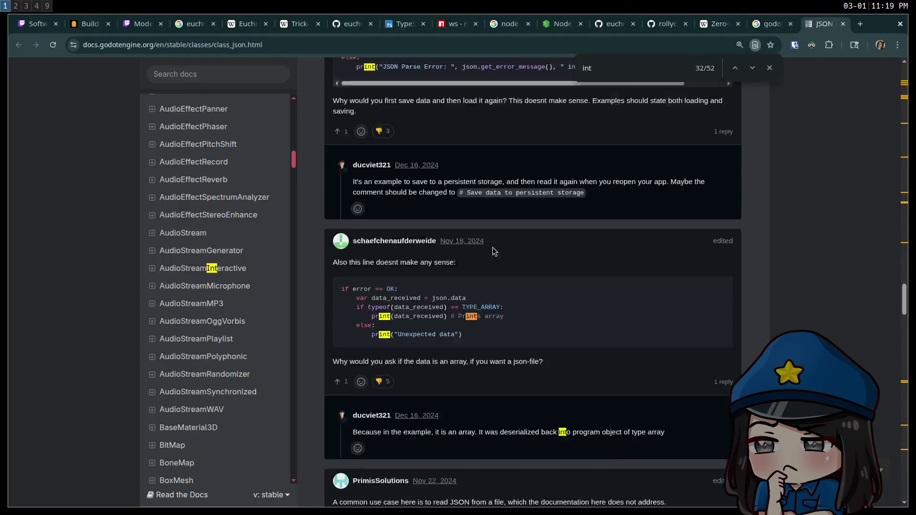
scroll(496, 248, down, 15)
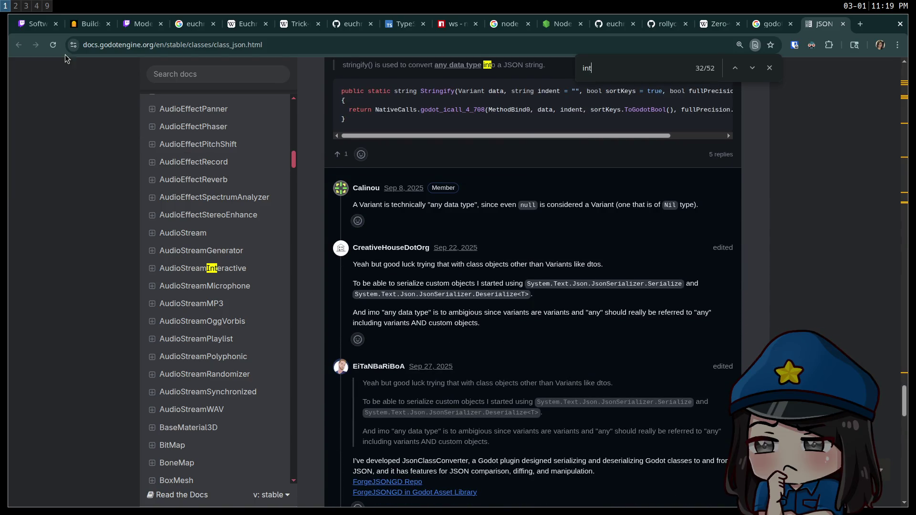
scroll(124, 122, up, 4)
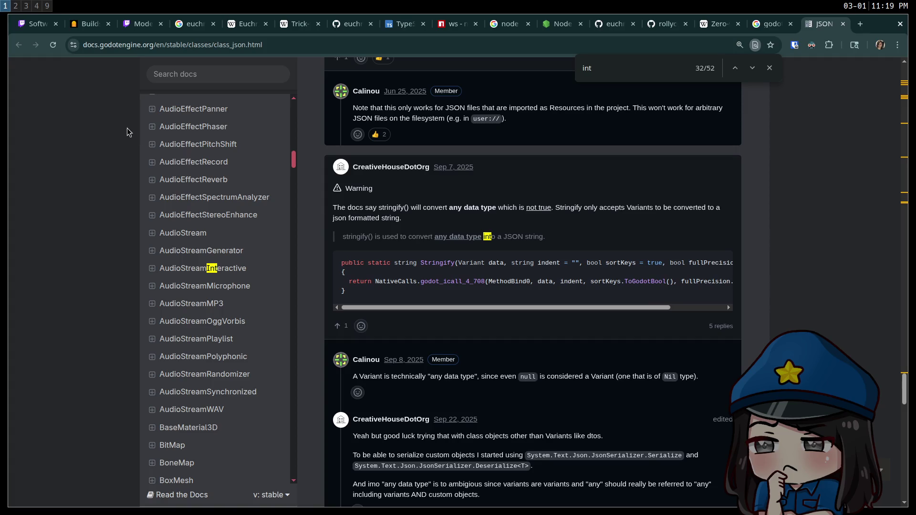
scroll(549, 315, right, 1)
scroll(597, 330, left, 1)
On the 'godot json parse integers' results, open the int64 JSON proposal in a new tab
click(769, 24)
scroll(325, 392, down, 1)
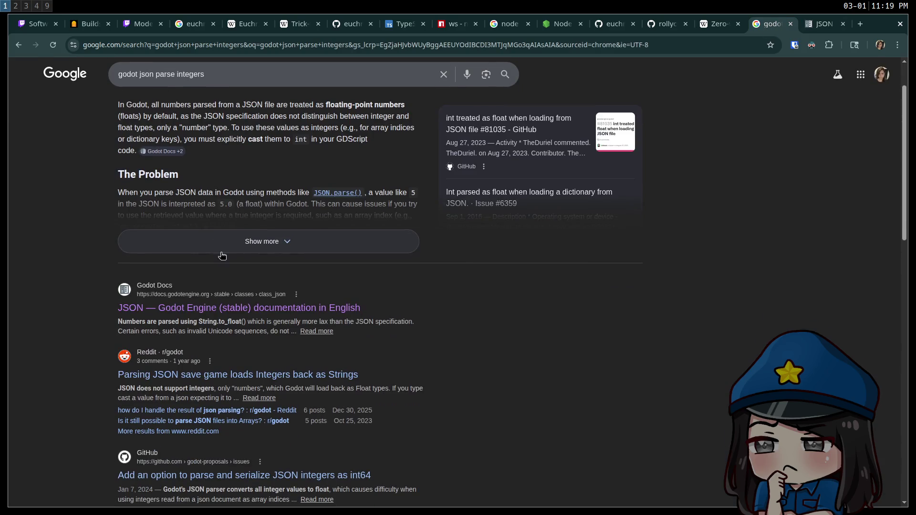
scroll(126, 391, down, 1)
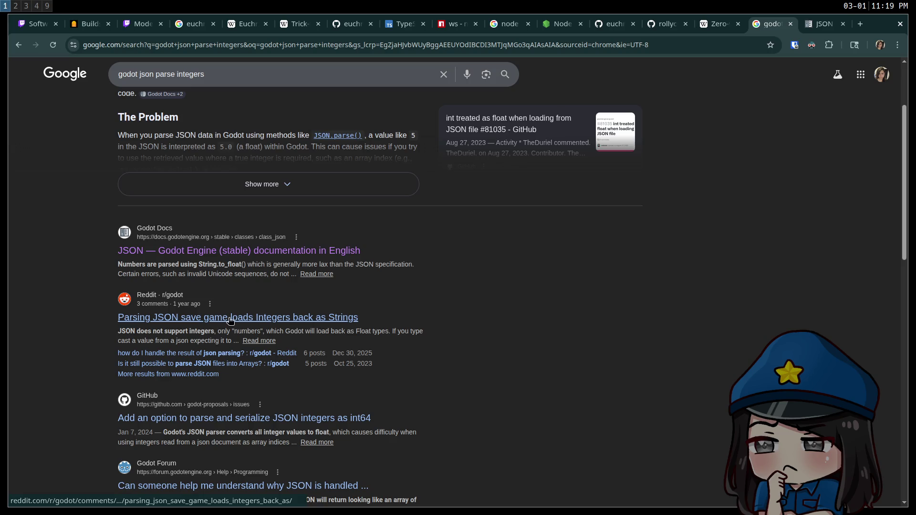
scroll(216, 321, down, 1)
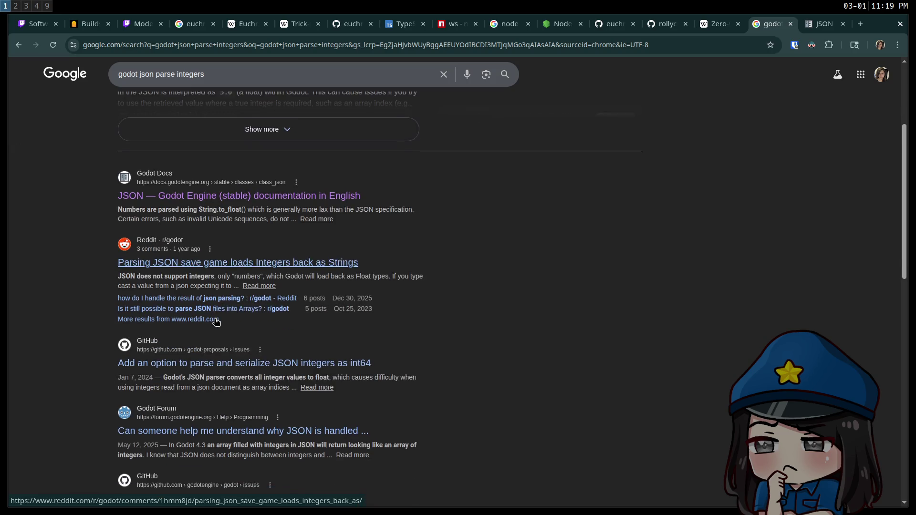
middle_click(173, 368)
key(ctrl+9)
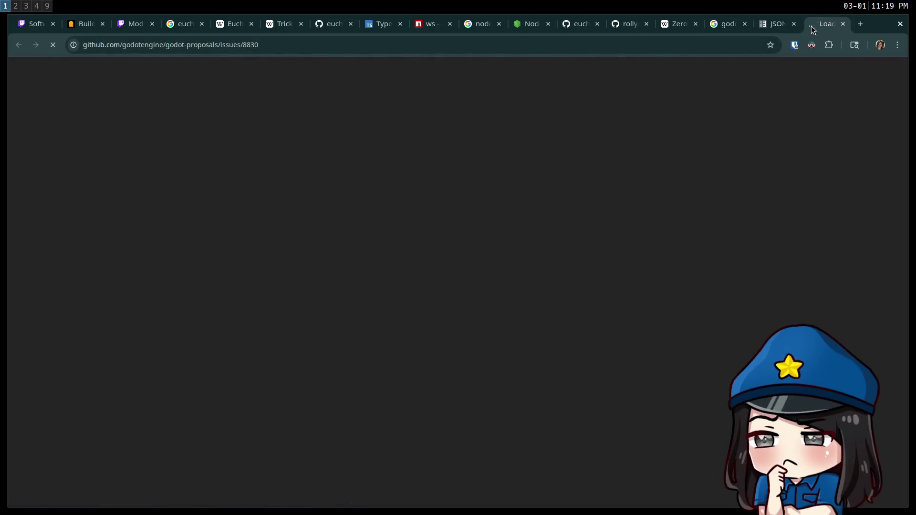
scroll(286, 171, down, 5)
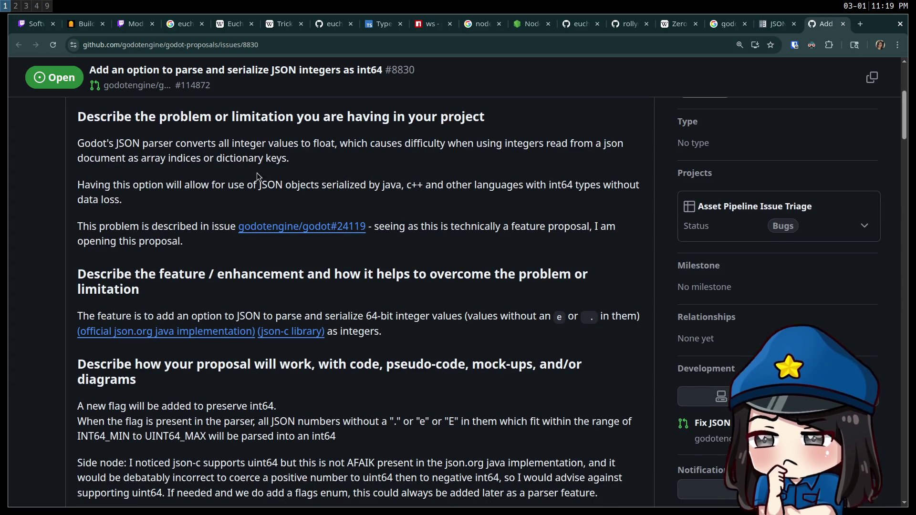
scroll(256, 172, down, 3)
scroll(254, 182, down, 10)
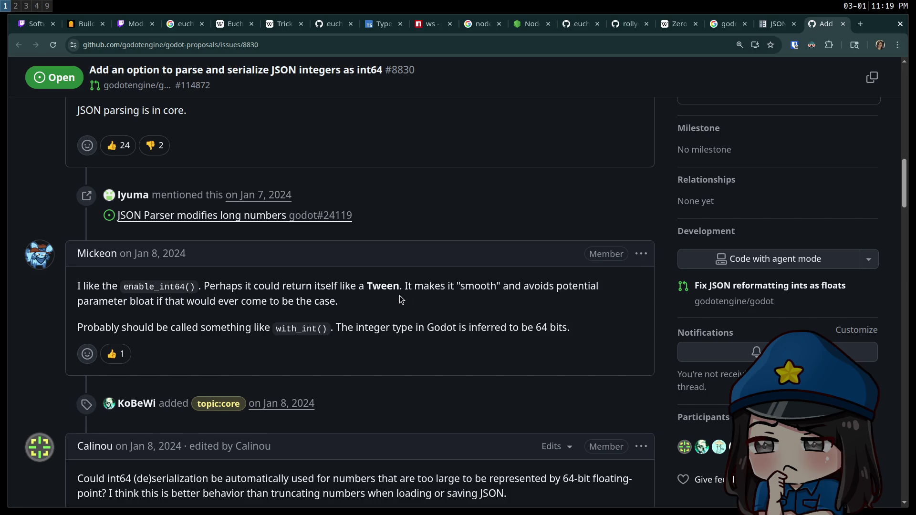
scroll(402, 300, down, 1)
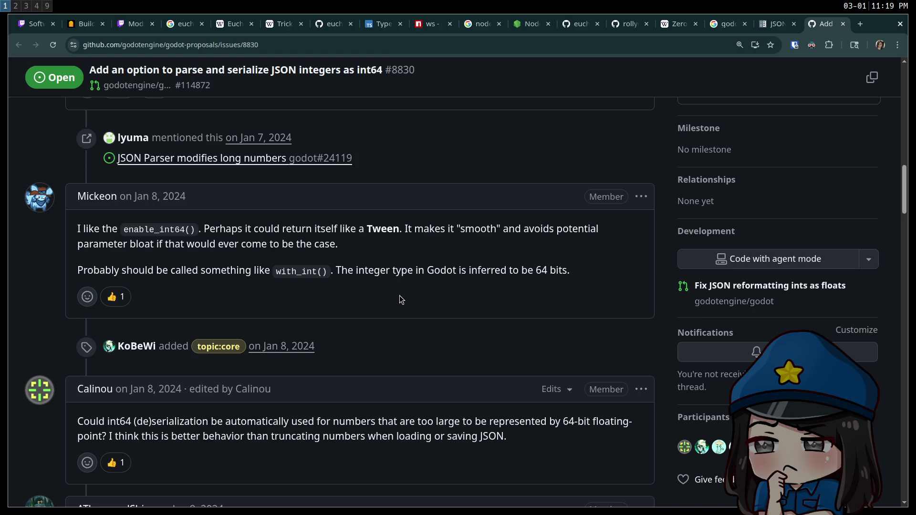
scroll(401, 300, down, 15)
scroll(397, 298, down, 20)
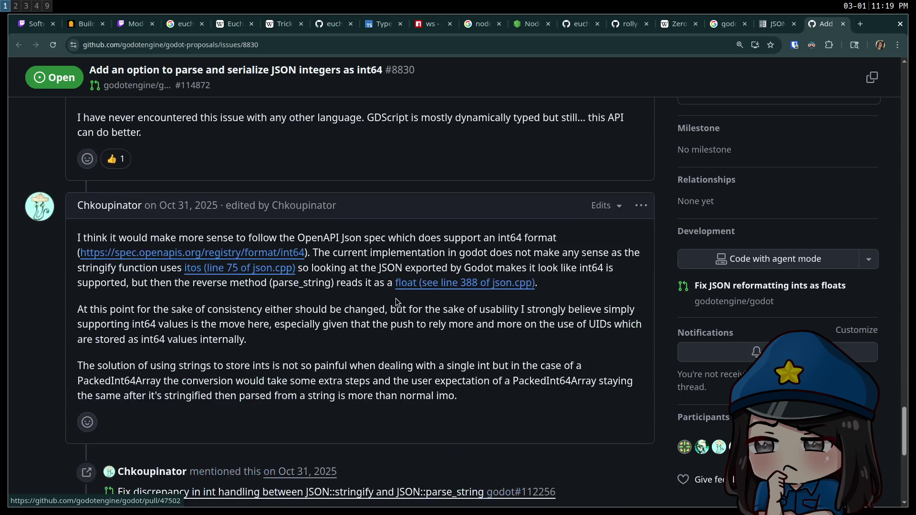
scroll(394, 298, down, 6)
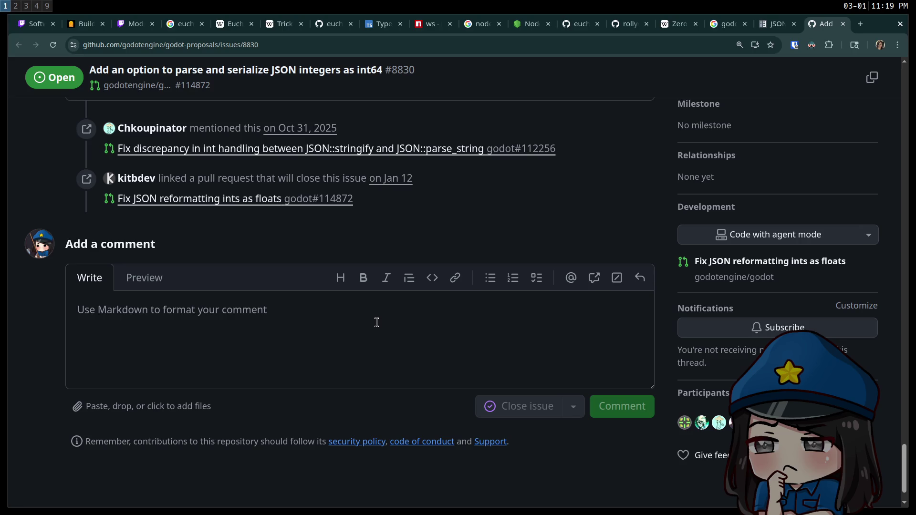
mouse_move(375, 152)
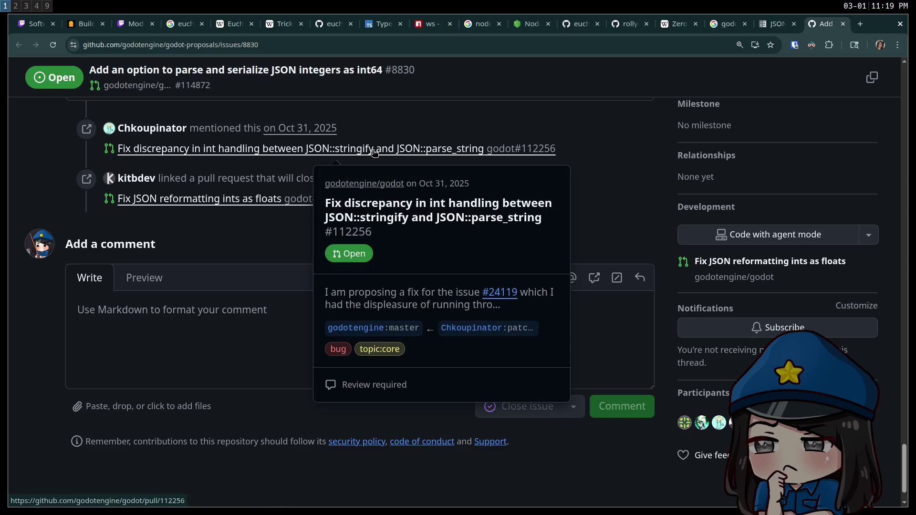
click(842, 23)
click(769, 23)
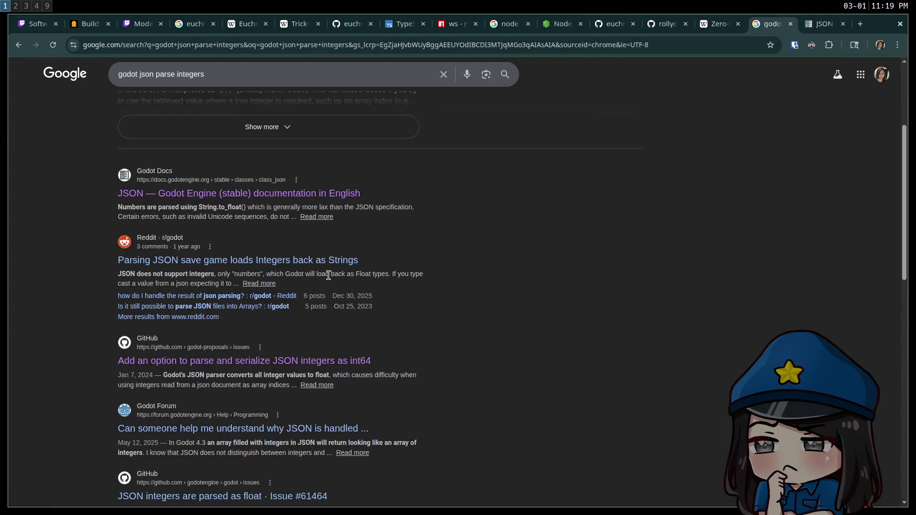
Open GitHub issue #61464 'JSON integers are parsed as float' and read through its comments
scroll(328, 275, down, 3)
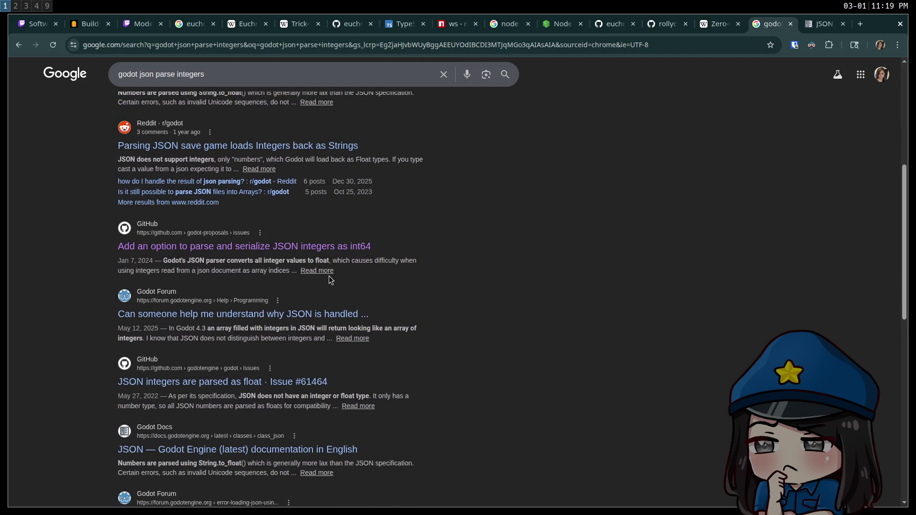
click(294, 382)
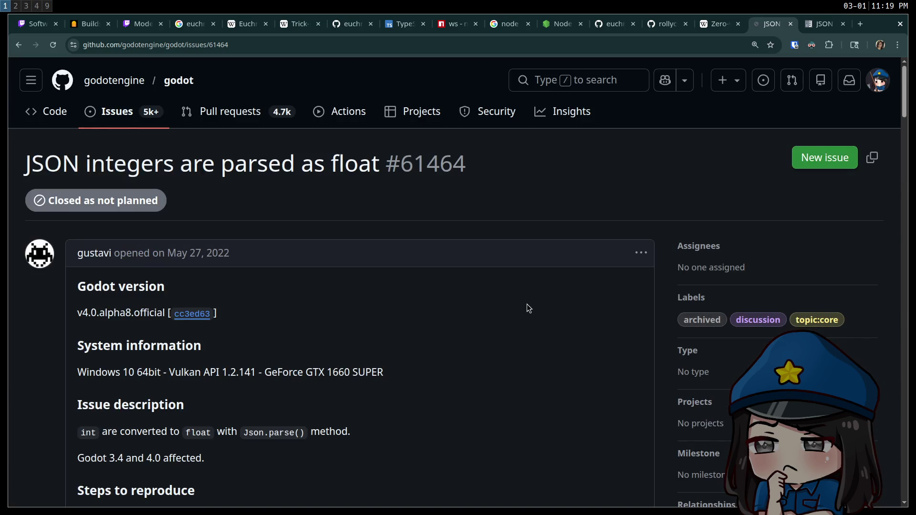
scroll(508, 302, down, 9)
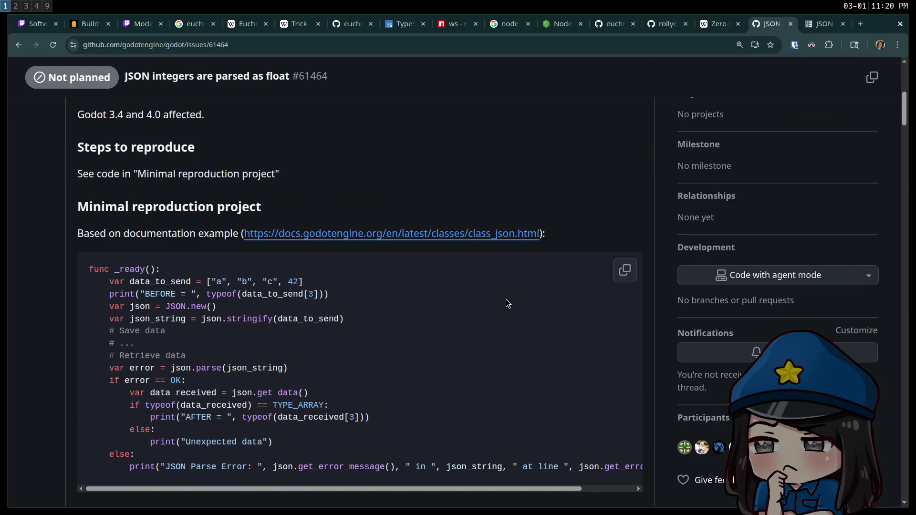
scroll(506, 299, down, 8)
scroll(505, 293, down, 14)
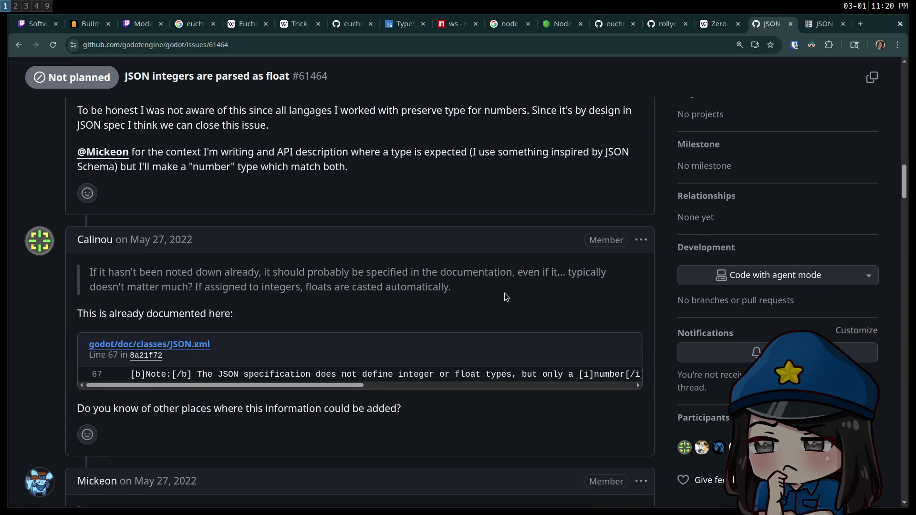
scroll(505, 293, down, 10)
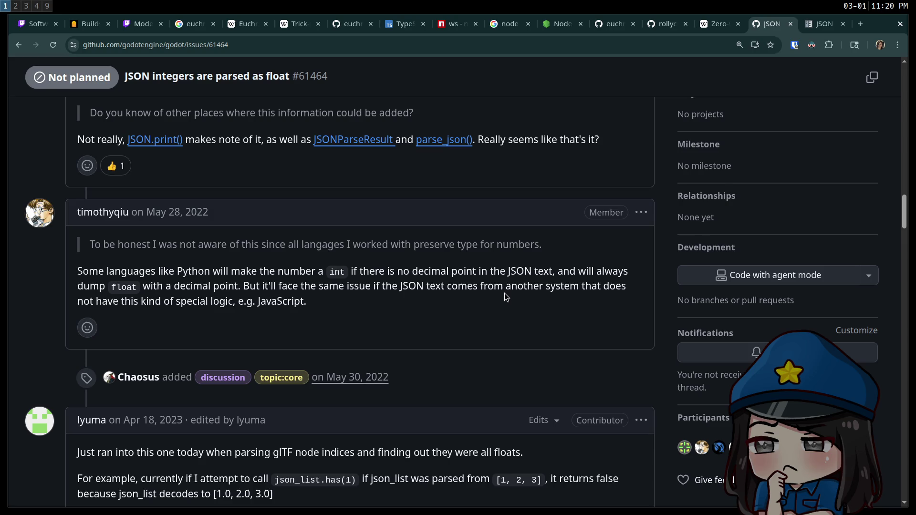
scroll(505, 293, down, 20)
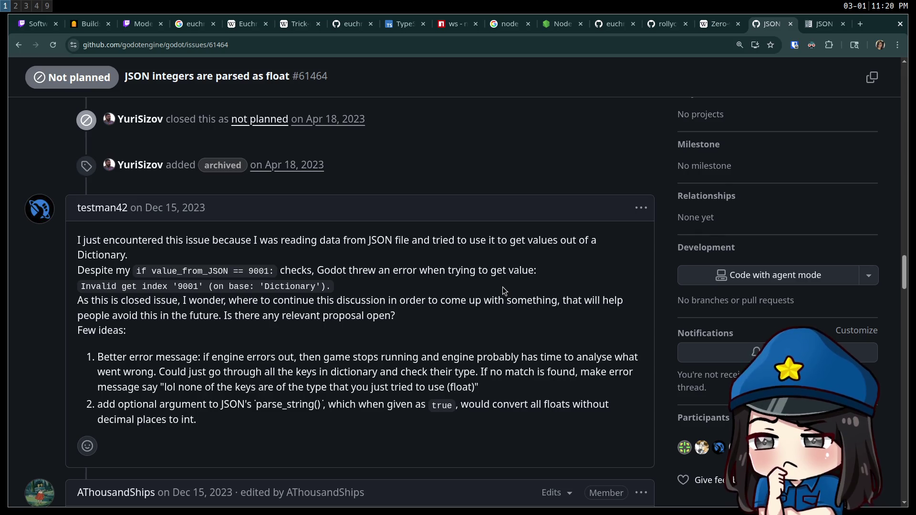
scroll(503, 289, down, 8)
scroll(504, 290, down, 8)
scroll(504, 290, down, 6)
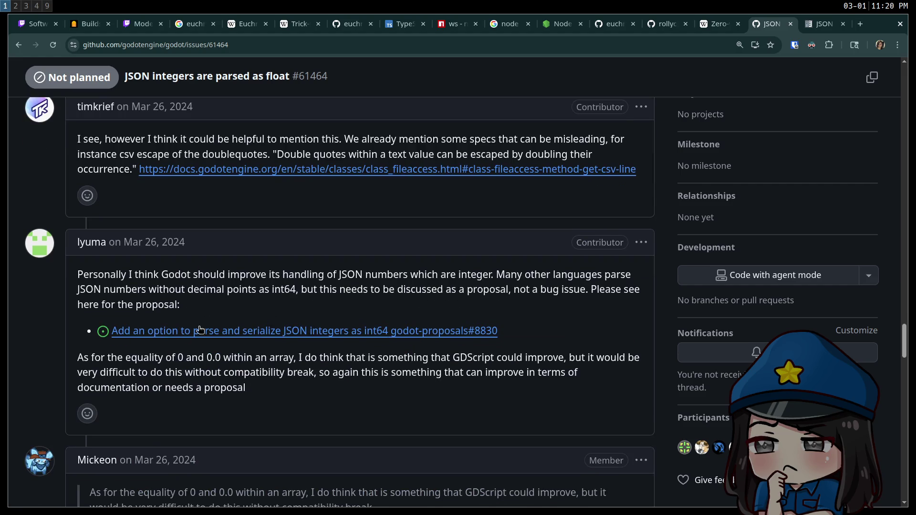
Read the remaining comments down to the bottom of the issue page
mouse_move(315, 339)
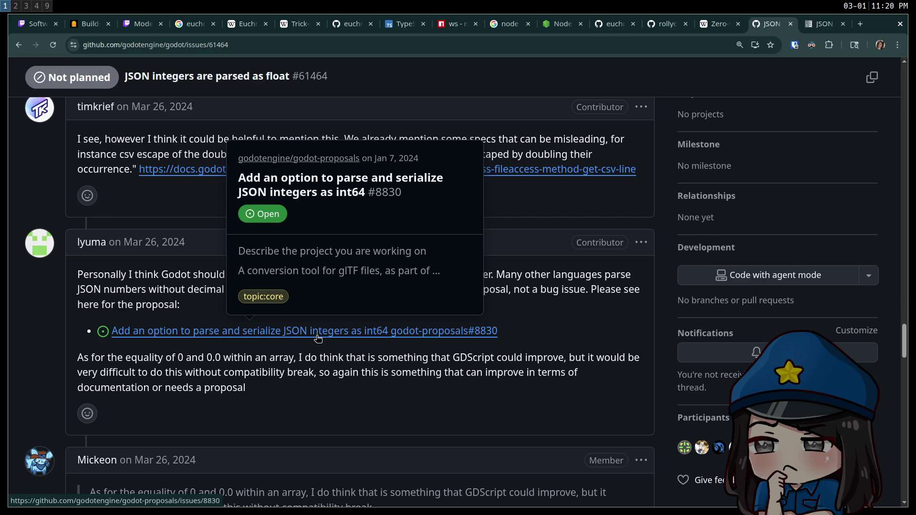
scroll(318, 339, down, 12)
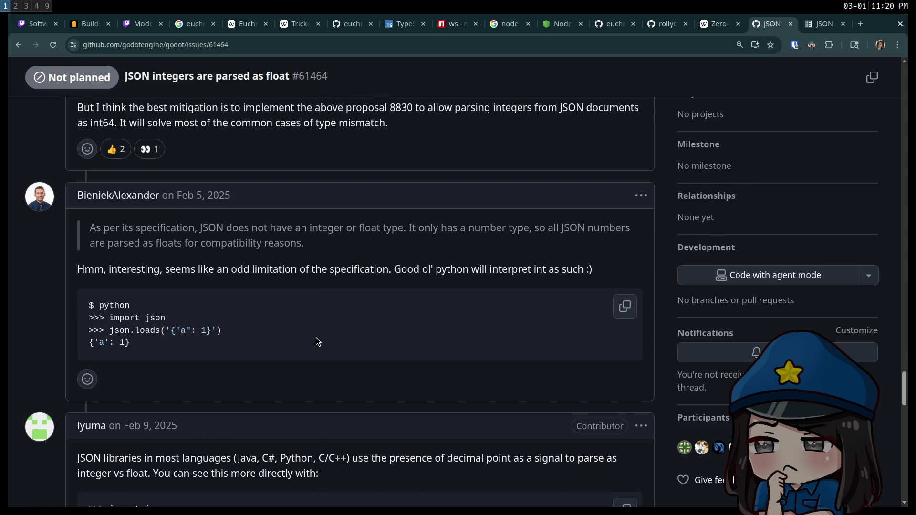
scroll(316, 337, down, 5)
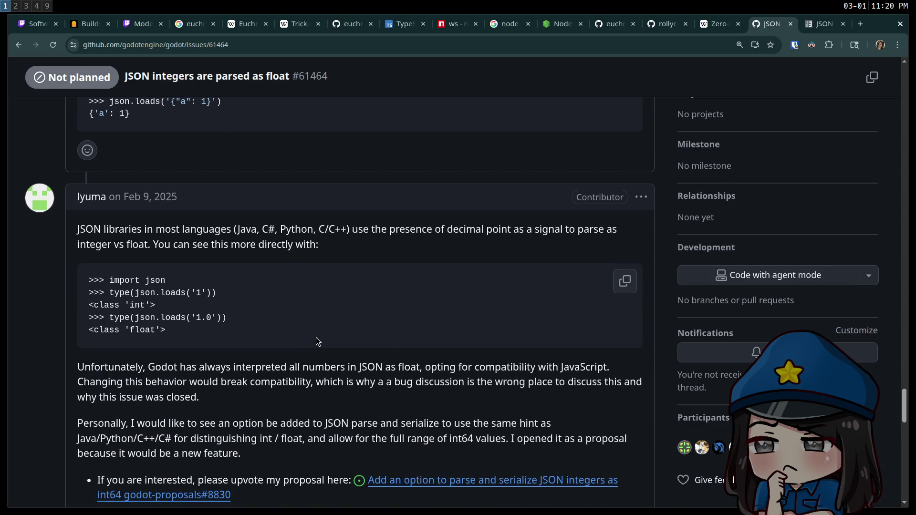
scroll(316, 338, down, 15)
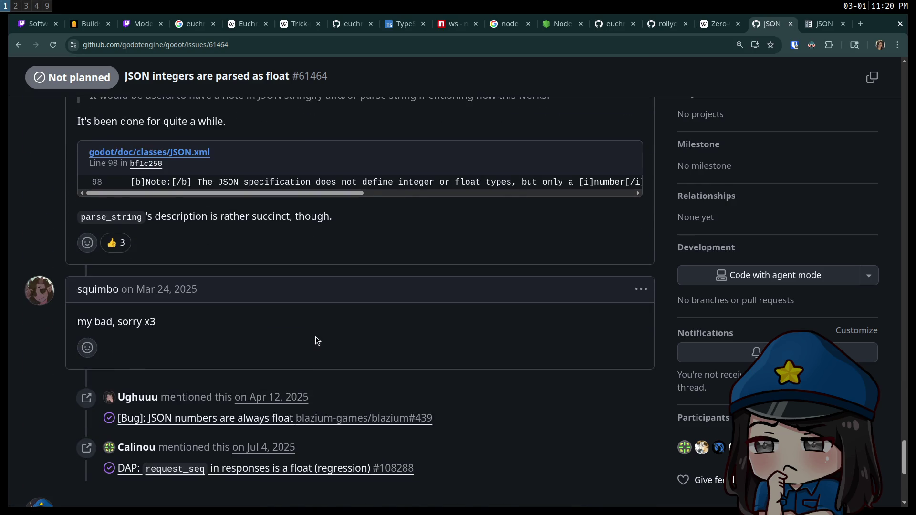
scroll(316, 337, down, 6)
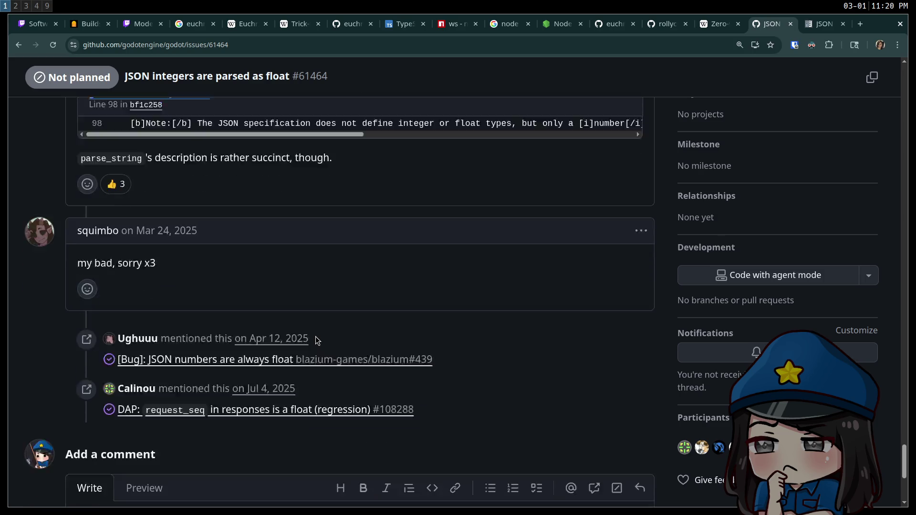
click(314, 338)
click(335, 437)
Glance at bot.ts in vim on workspace 2, then return to the Godot editor on workspace 3
key(super+2)
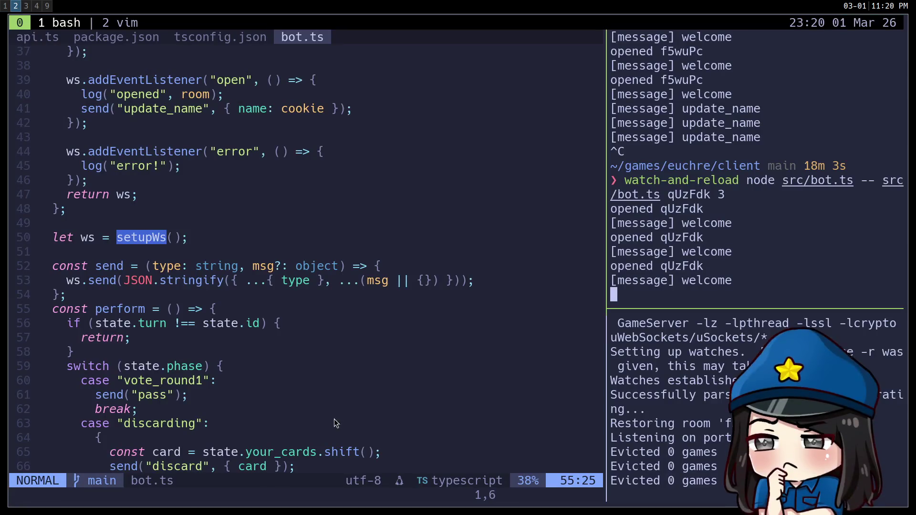
key(super+3)
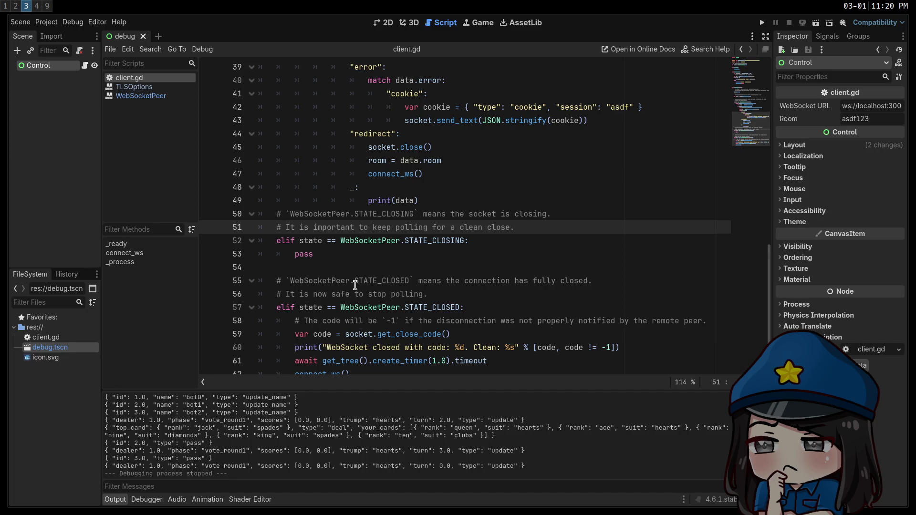
Wrap line 37's JSON.parse_string result in intify() and begin an intify function header above _process
scroll(356, 285, down, 1)
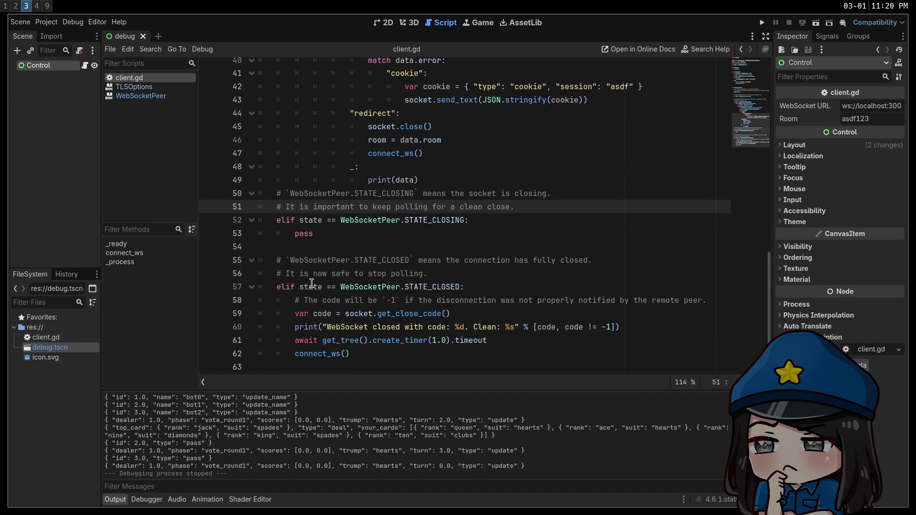
scroll(320, 274, up, 2)
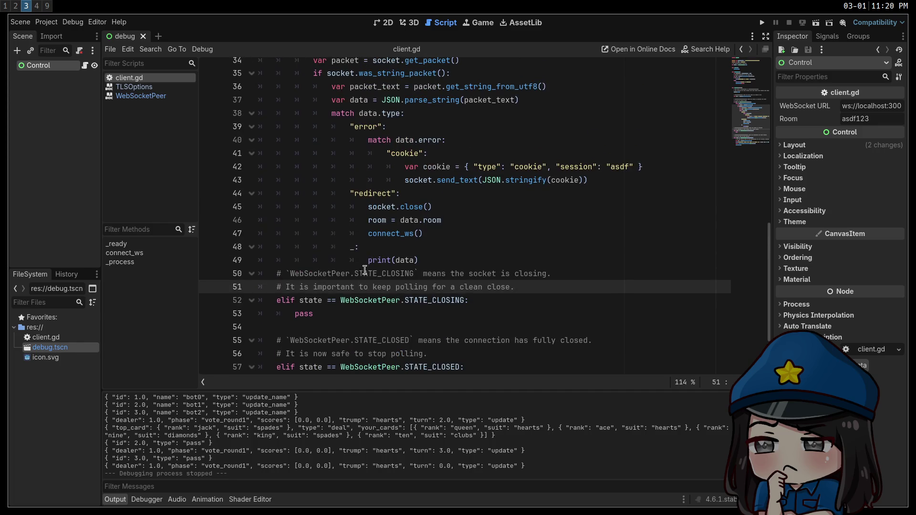
scroll(465, 184, up, 2)
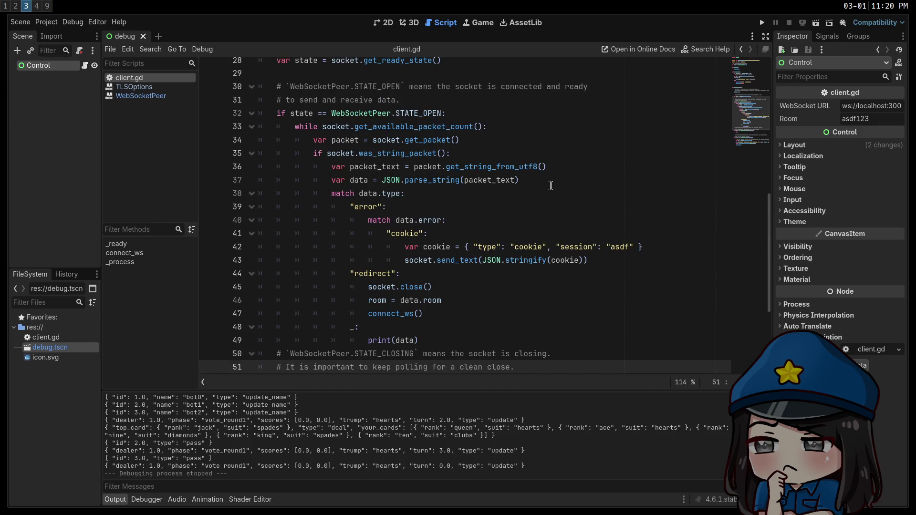
click(551, 181)
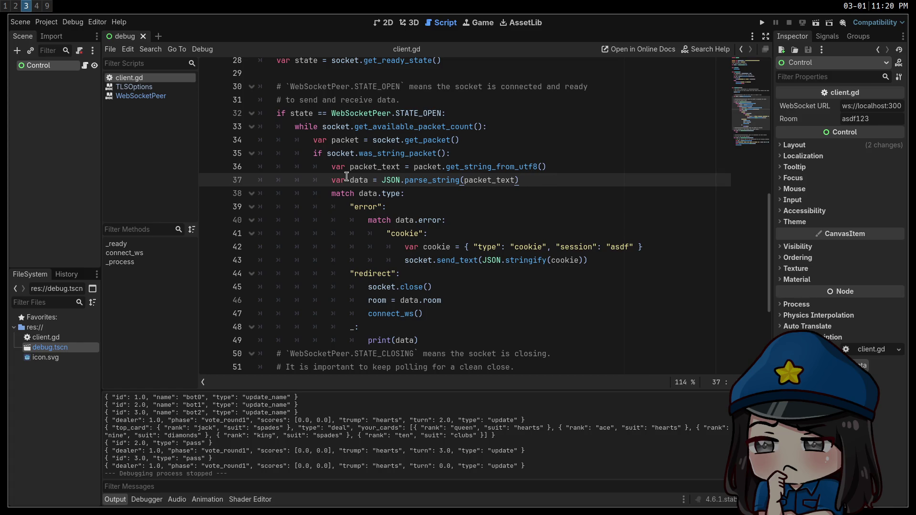
click(379, 181)
text(intify()
key(End)
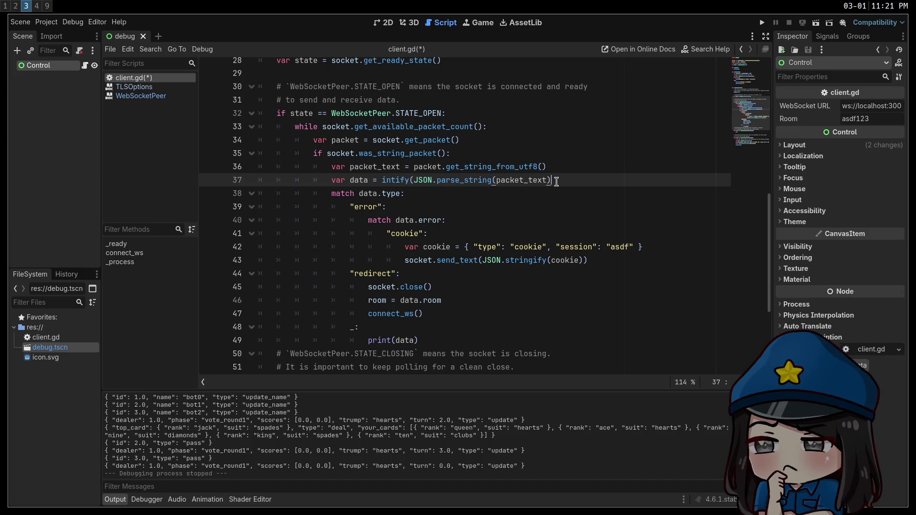
key(ctrl+z)
text(def intify(data: d)
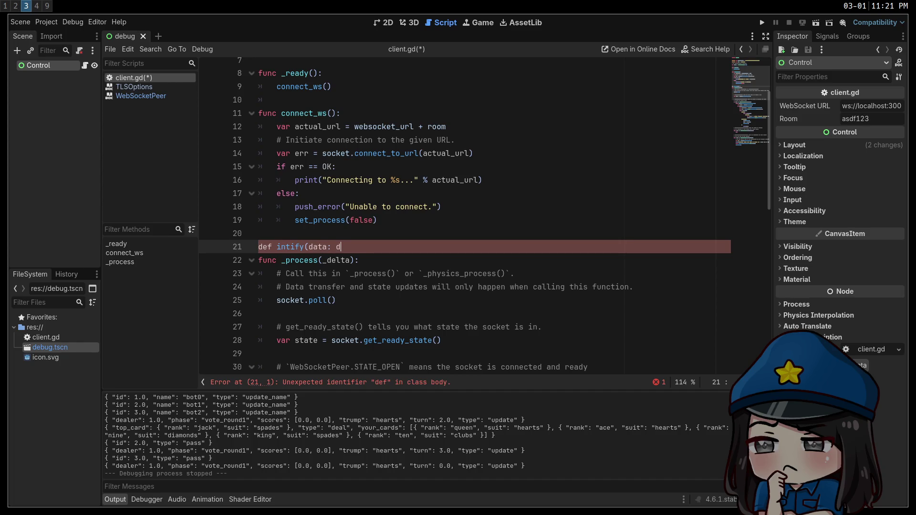
Fix the header to read func intify(data: Dictionary): and open the function body
key(BackSpace)
text(Dictionary):)
key(Return)
double_click(263, 247)
text(func)
click(307, 261)
scroll(423, 243, down, 1)
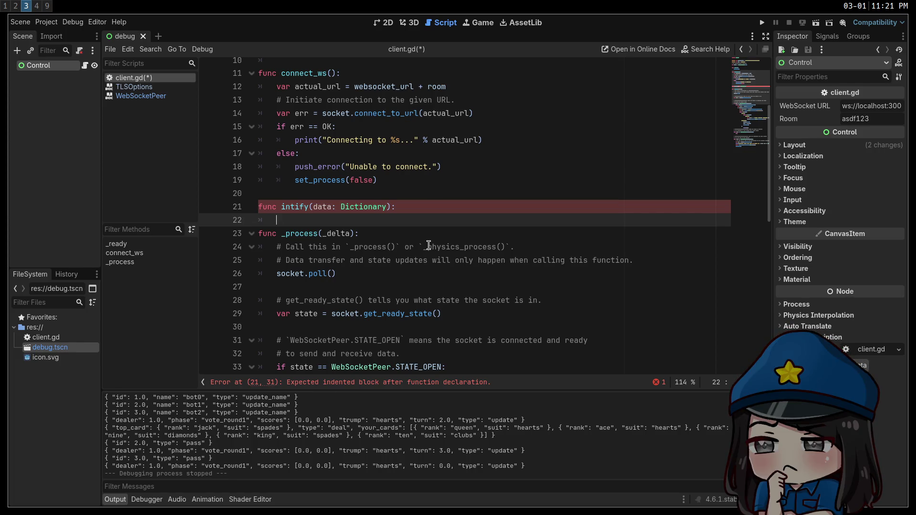
Add a for-key loop that calls intify(data.key) when typeof(data.key) is TYPE_DICTIONARY
text(for)
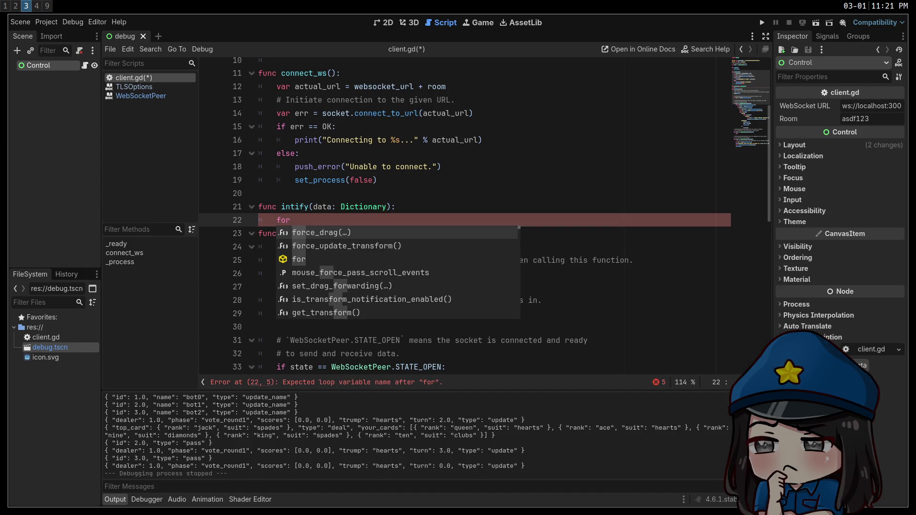
text( key in)
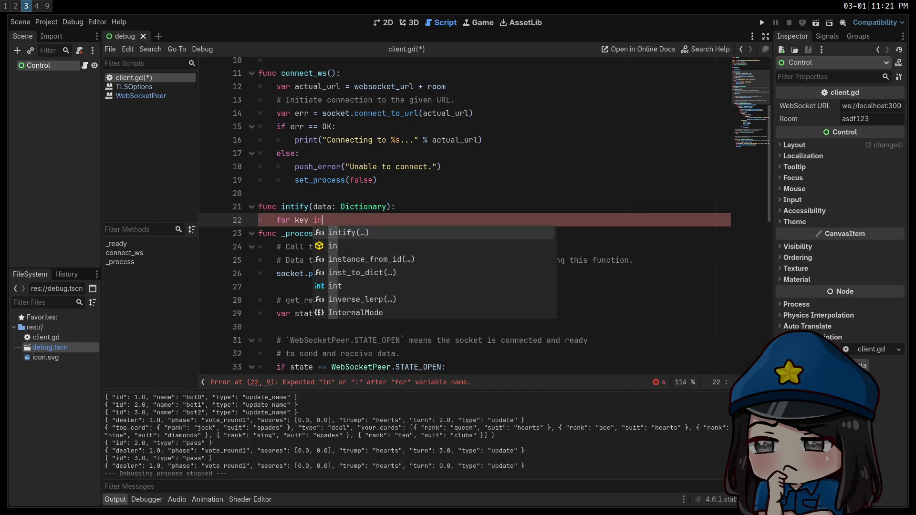
text( data.)
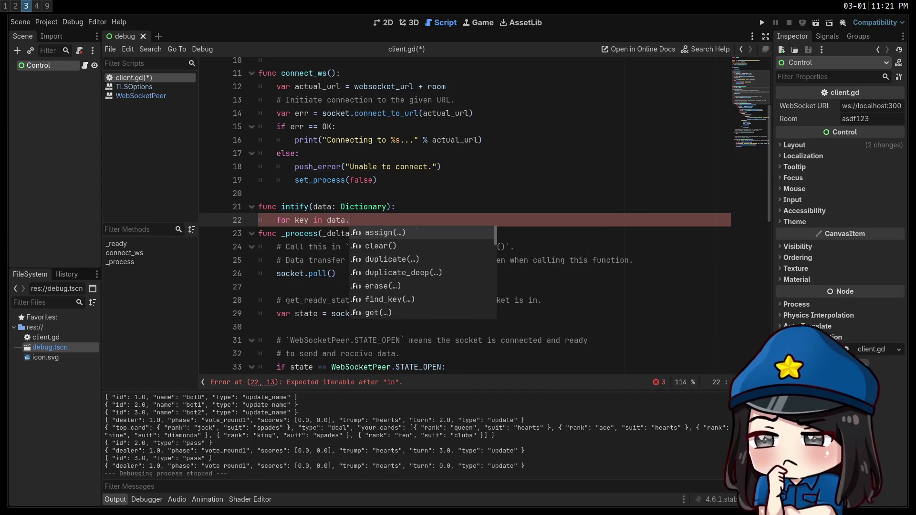
key(BackSpace)
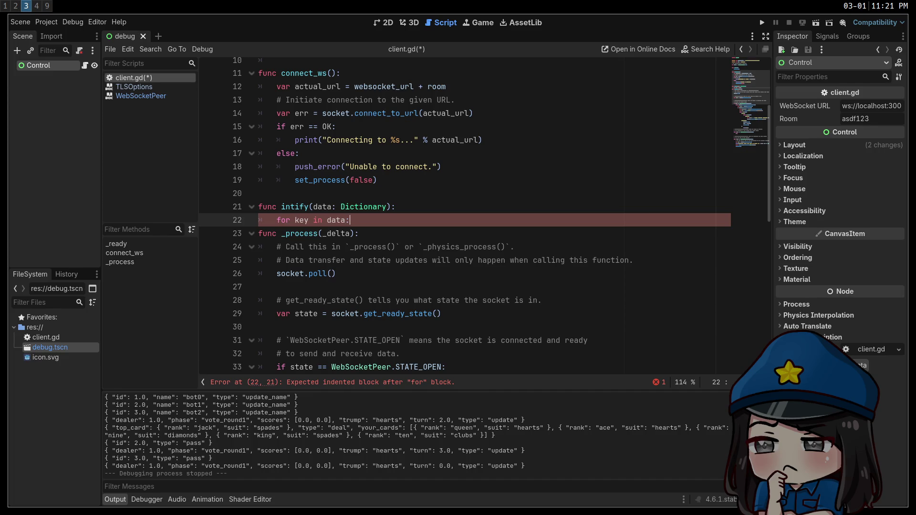
key(Return)
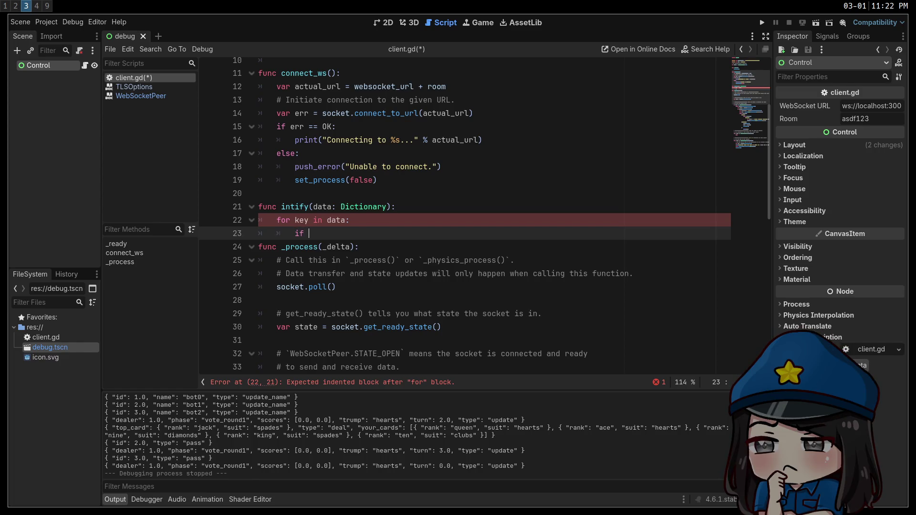
text(typ)
key(Return)
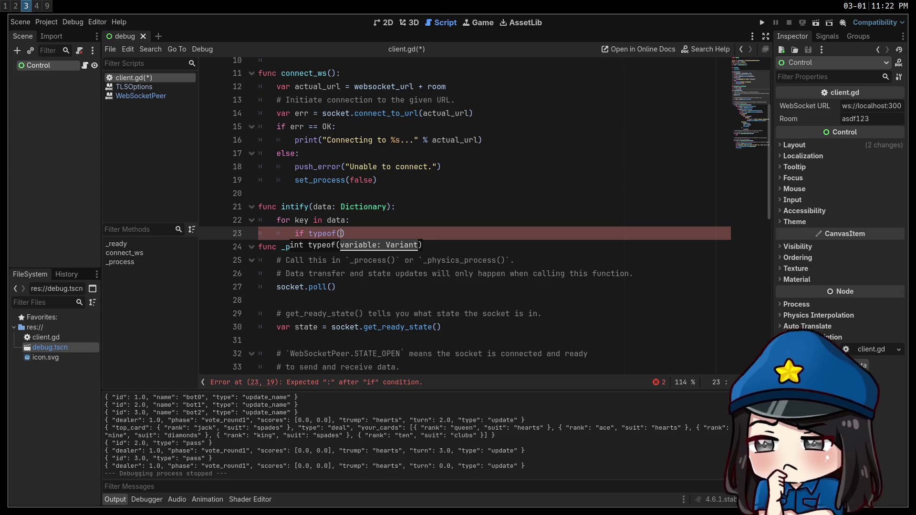
text(key)
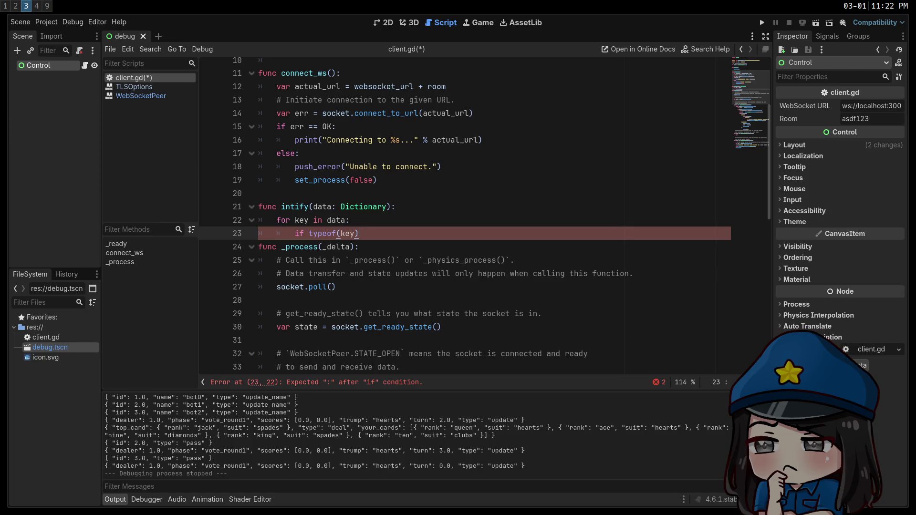
key(BackSpace)
key(BackSpace)
key(BackSpace)
text(data)
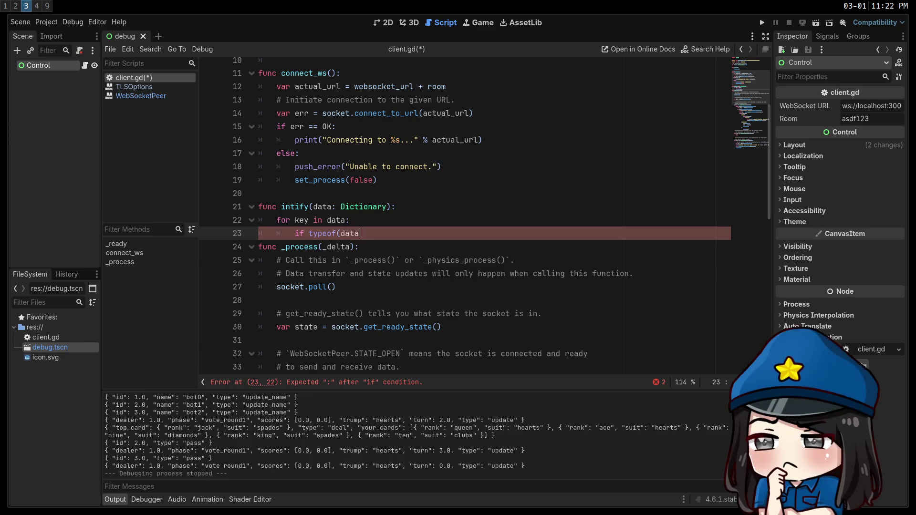
text(.key) =)
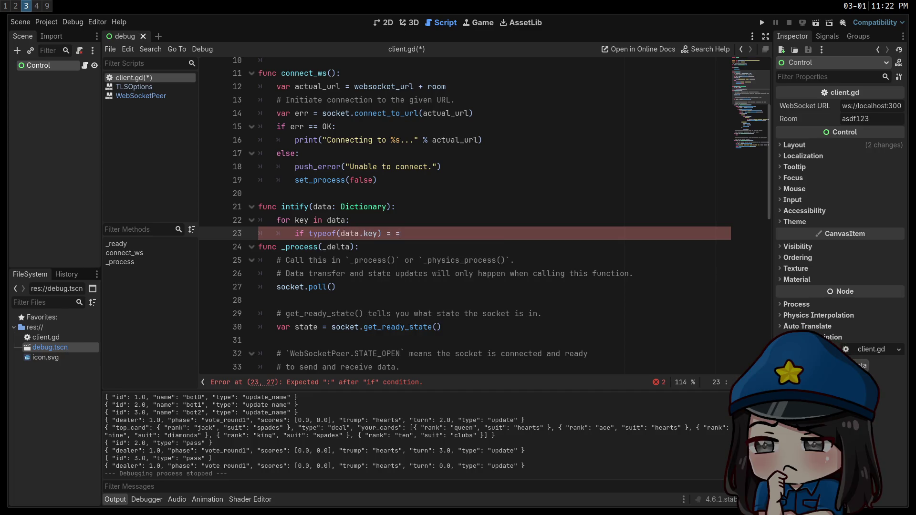
text(= TYP)
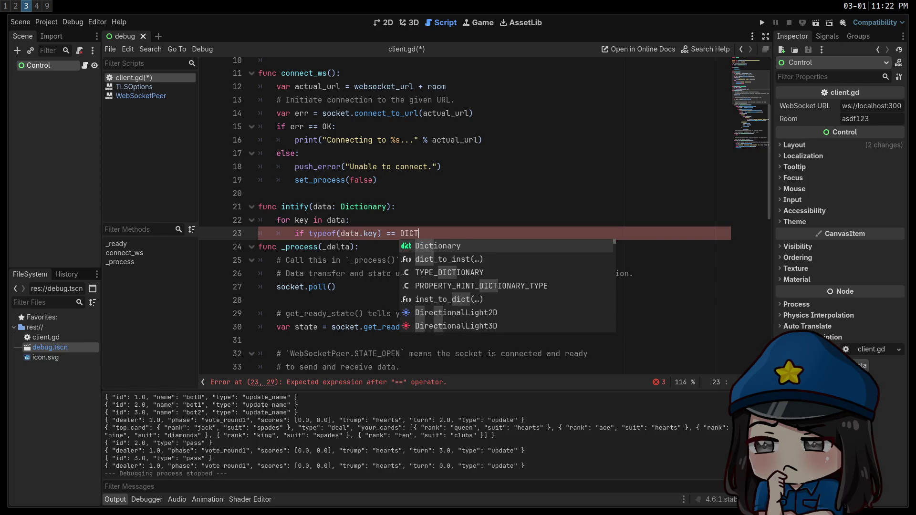
text(E_DI)
key(Return)
text(:)
key(Return)
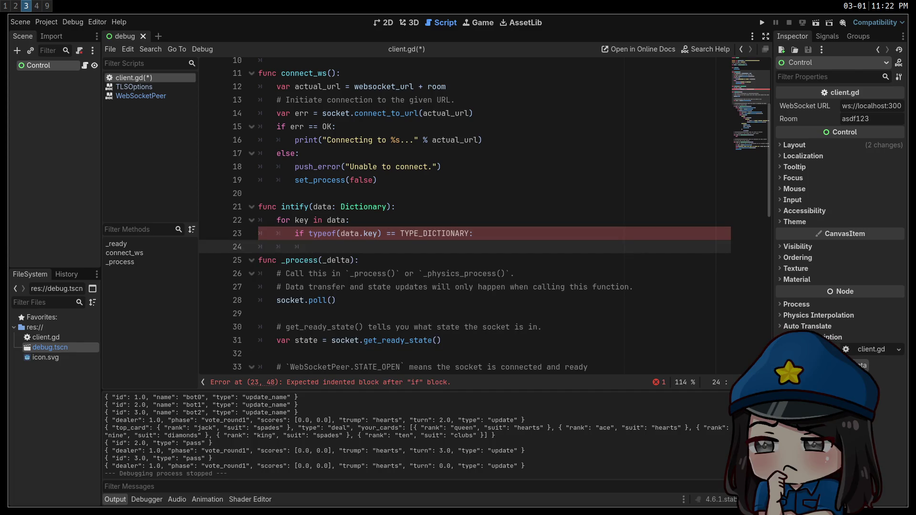
text(i)
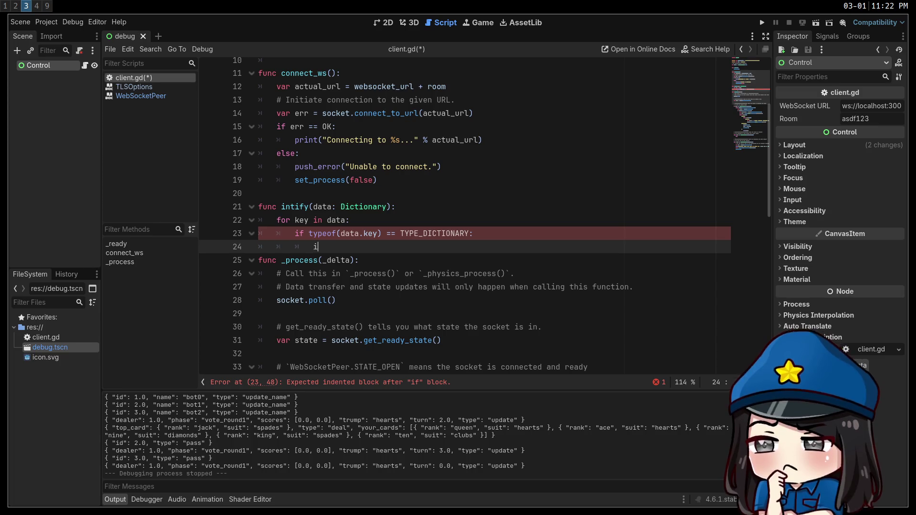
text(ntify(data.key))
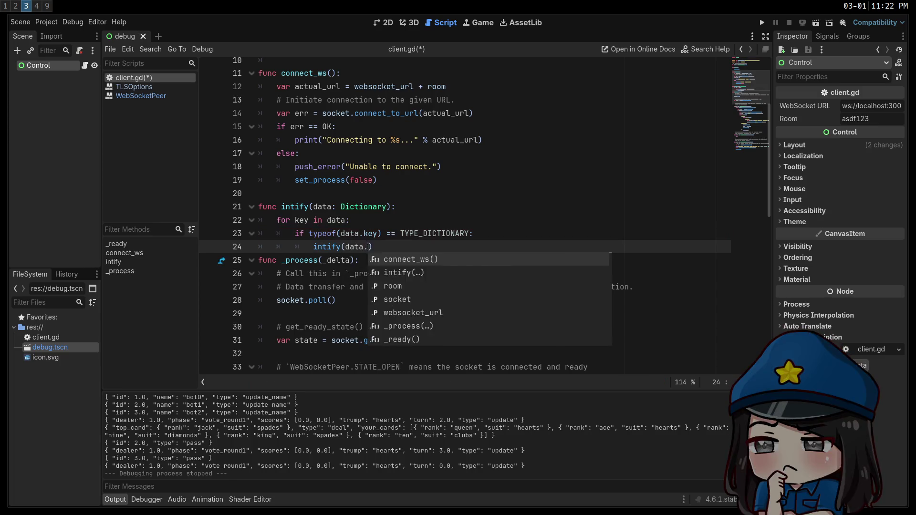
key(Return)
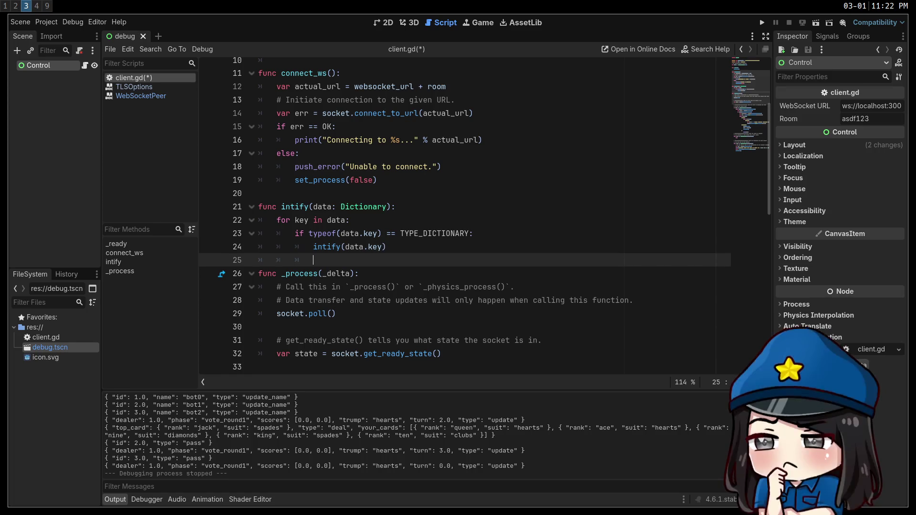
Add an elif TYPE_FLOAT branch that assigns data.key = int(data.key)
text(elif typeof(type)
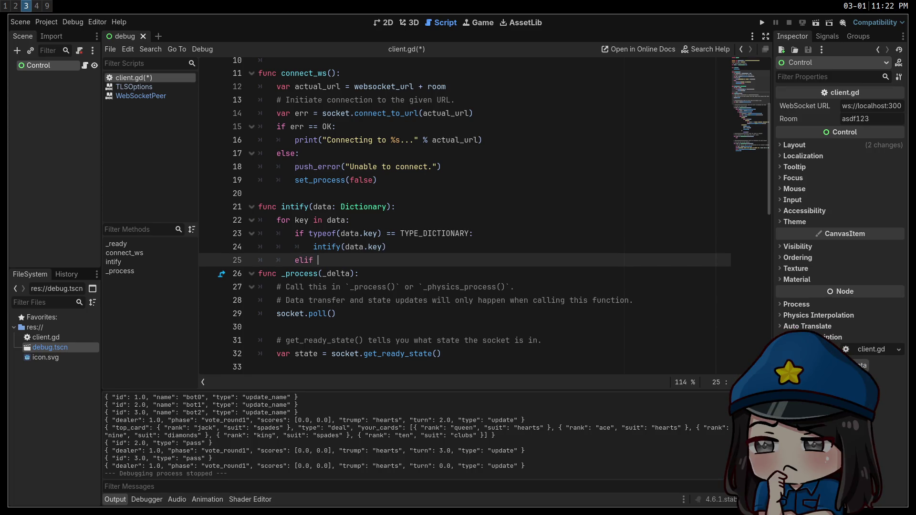
key(BackSpace)
key(BackSpace)
key(BackSpace)
text(data.key) == TYPE_F)
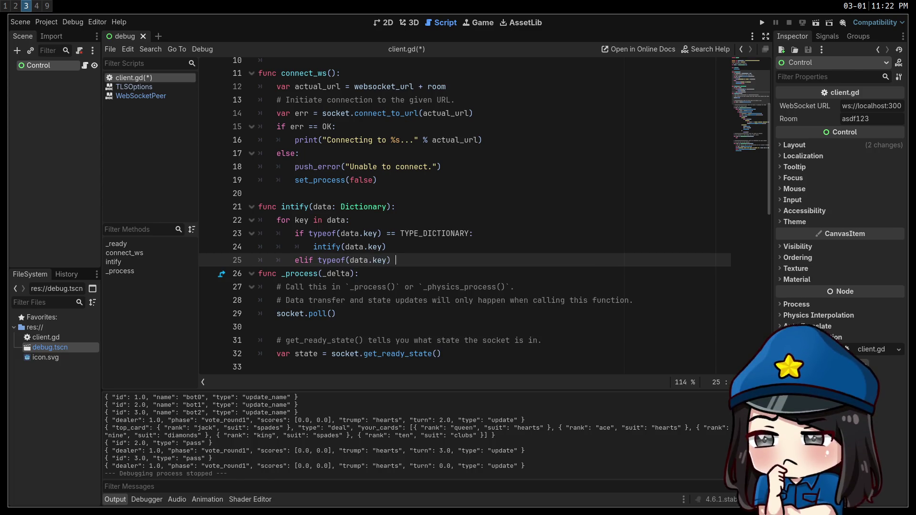
text(LOAT:)
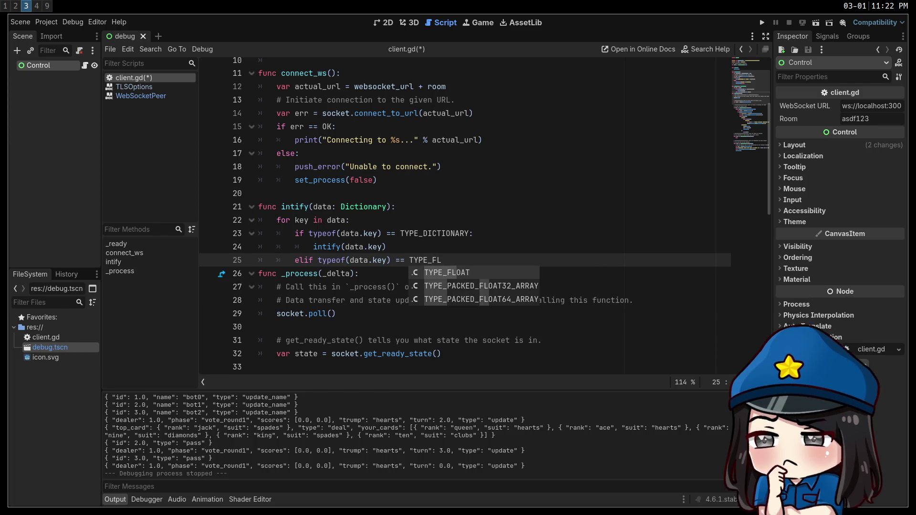
key(Return)
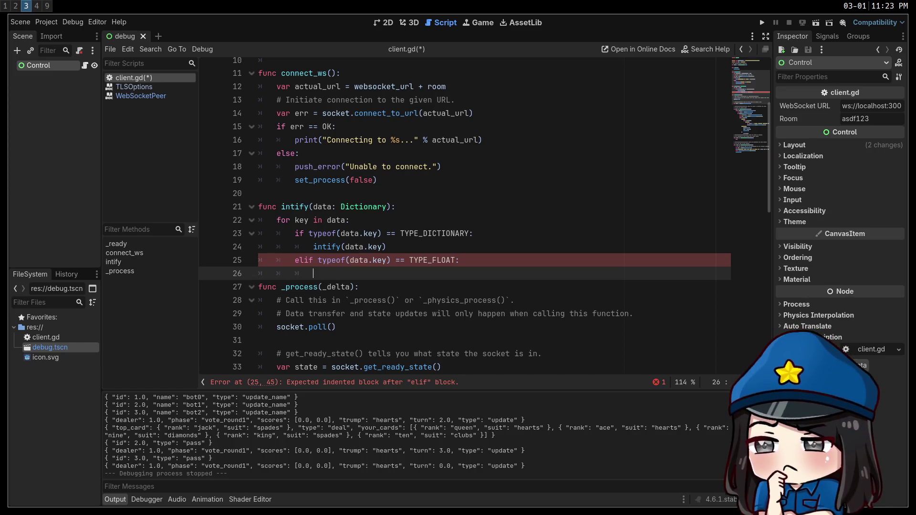
text(data)
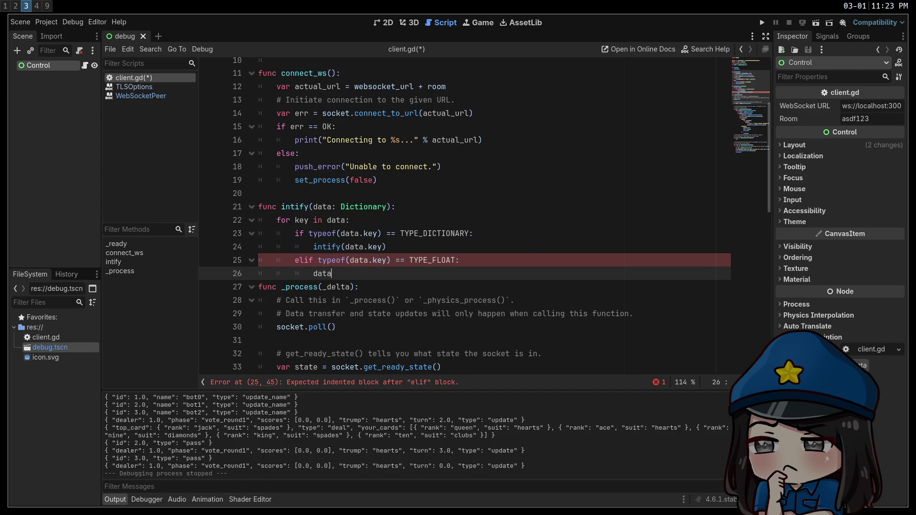
text(.key = )
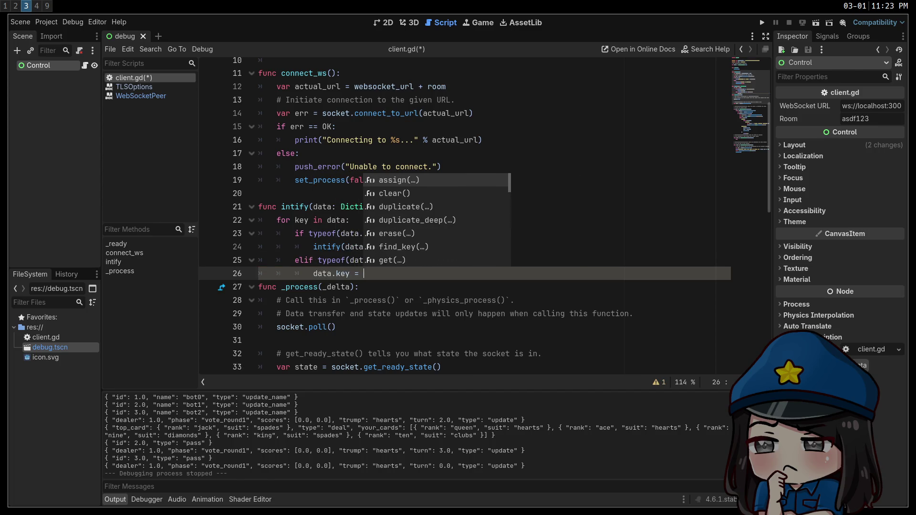
text(int)
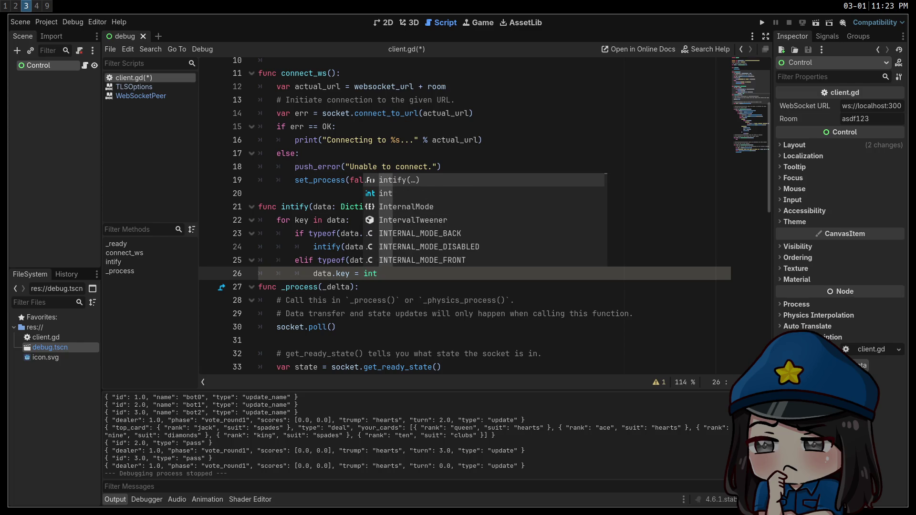
text((data.key)
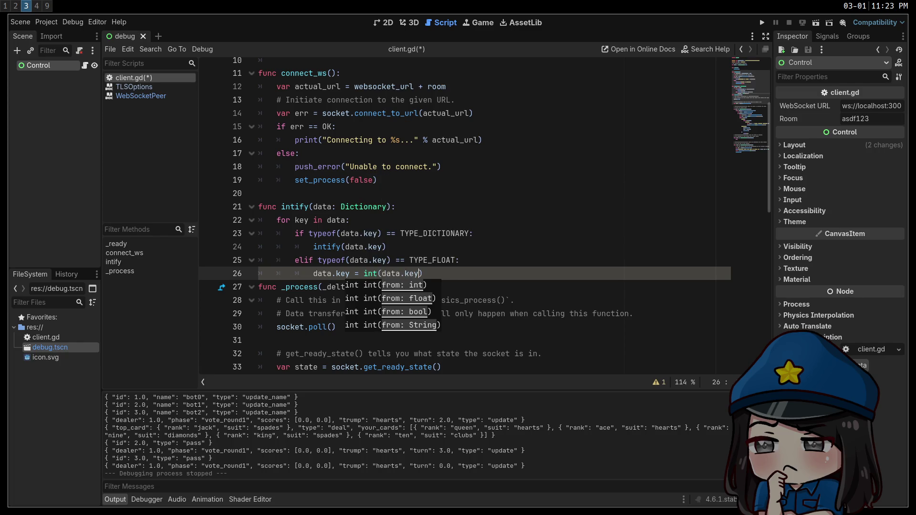
click(440, 264)
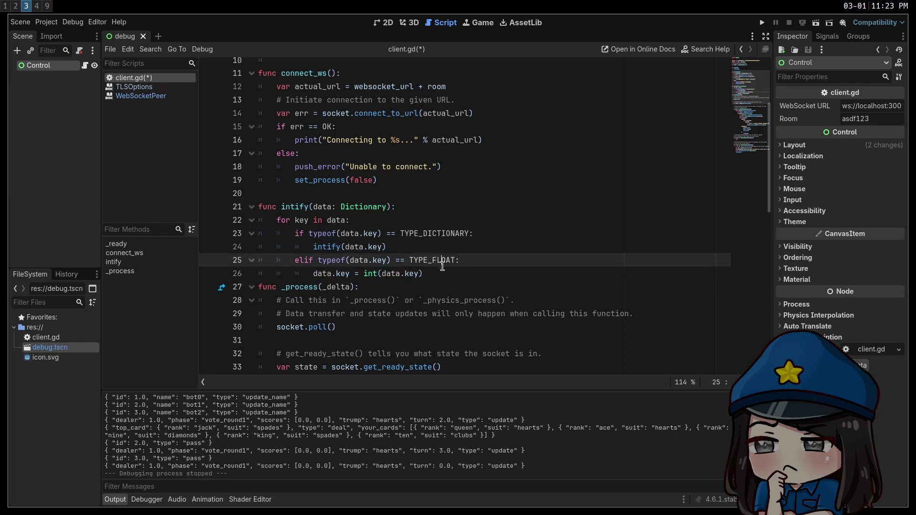
click(451, 272)
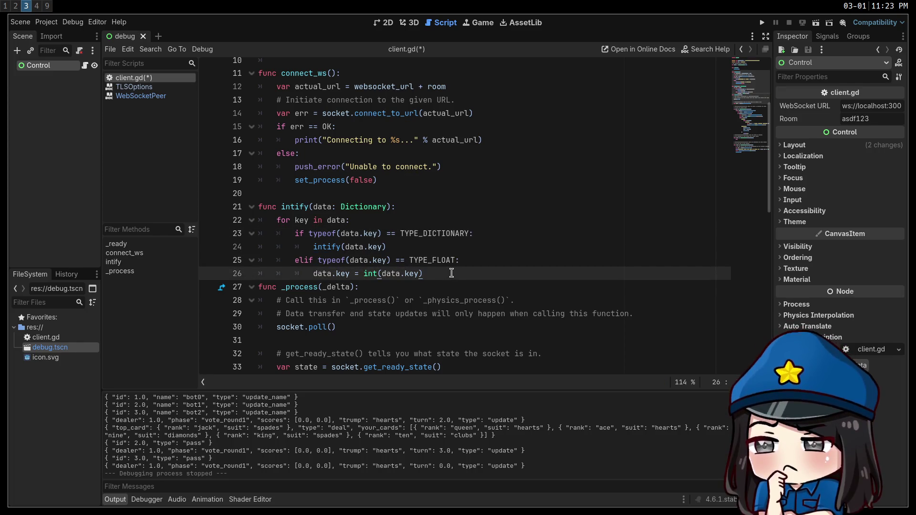
key(Return)
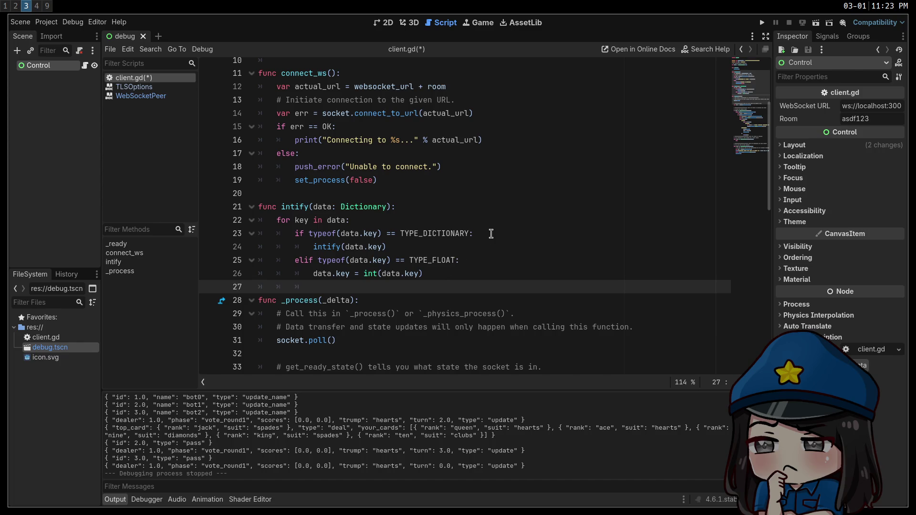
click(491, 234)
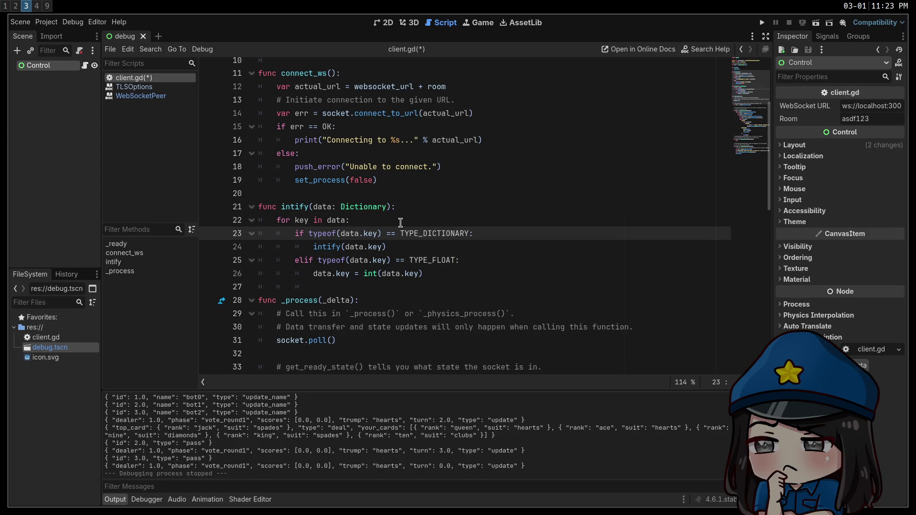
drag(384, 217, 228, 223)
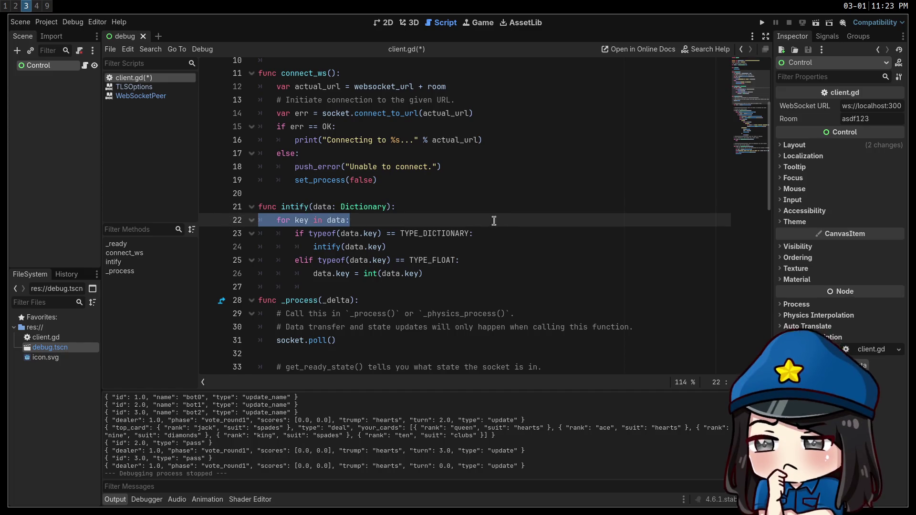
key(BackSpace)
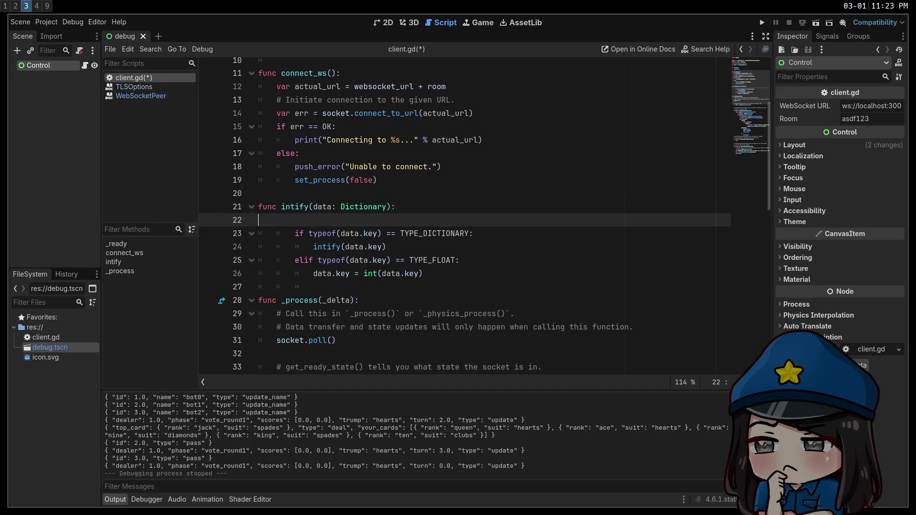
key(BackSpace)
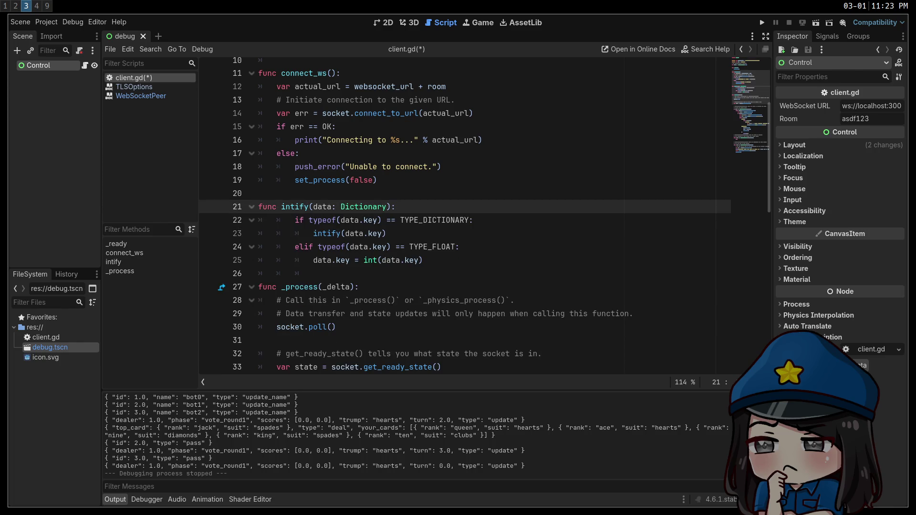
double_click(362, 207)
text(Var)
text(iant)
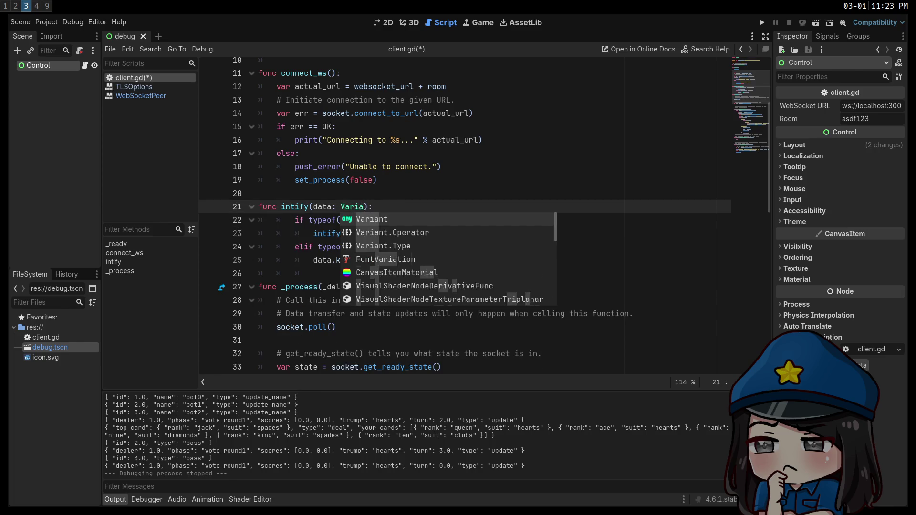
key(Escape)
click(494, 260)
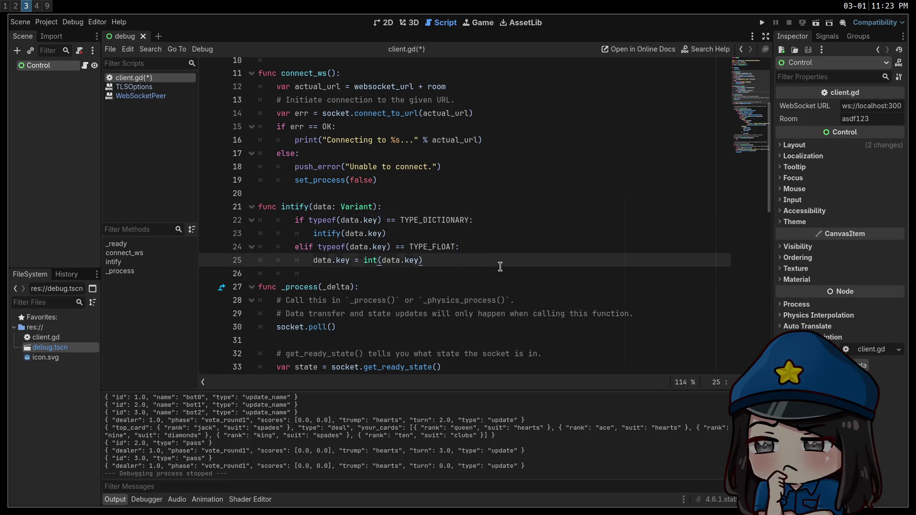
drag(305, 273, 203, 221)
key(shift+Tab)
click(508, 226)
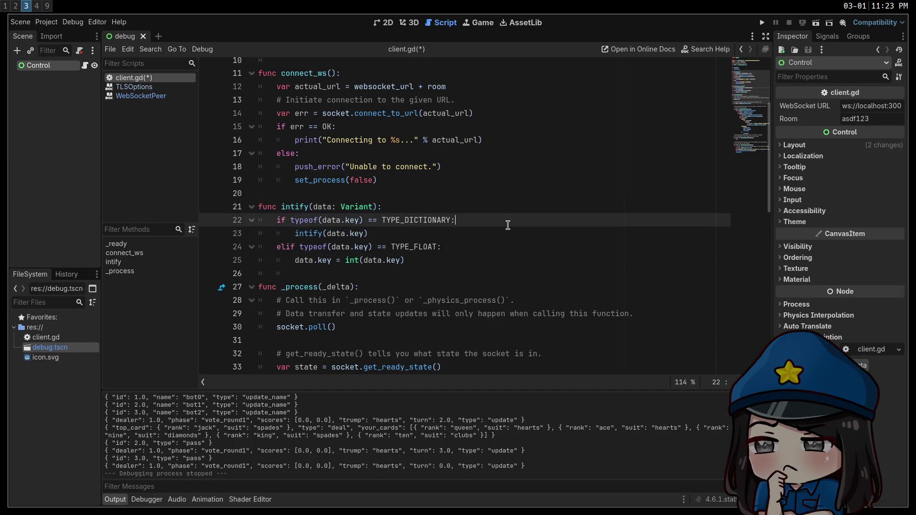
key(Return)
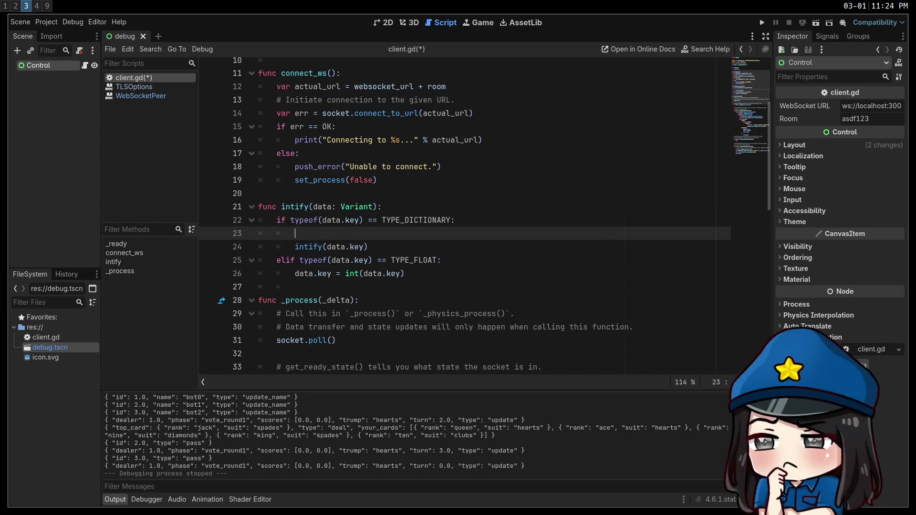
text(for data )
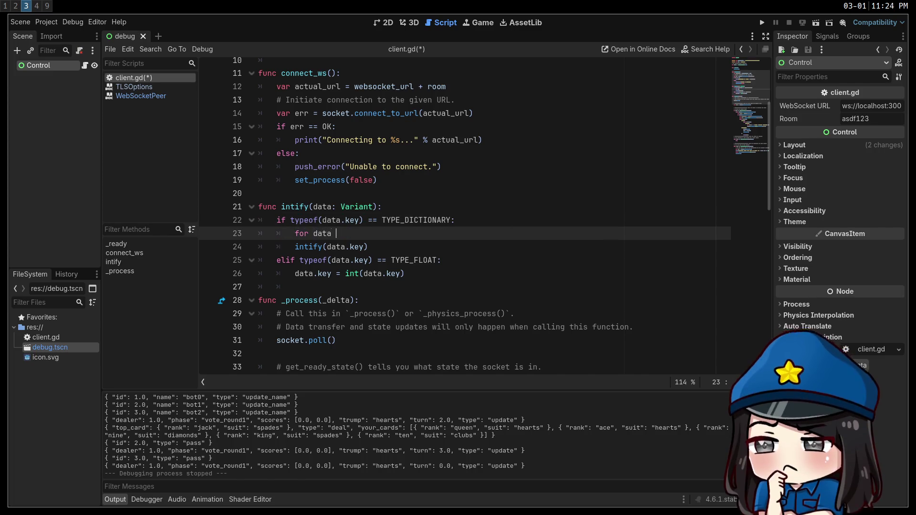
key(BackSpace)
key(BackSpace)
key(BackSpace)
key(BackSpace)
key(BackSpace)
text(key i)
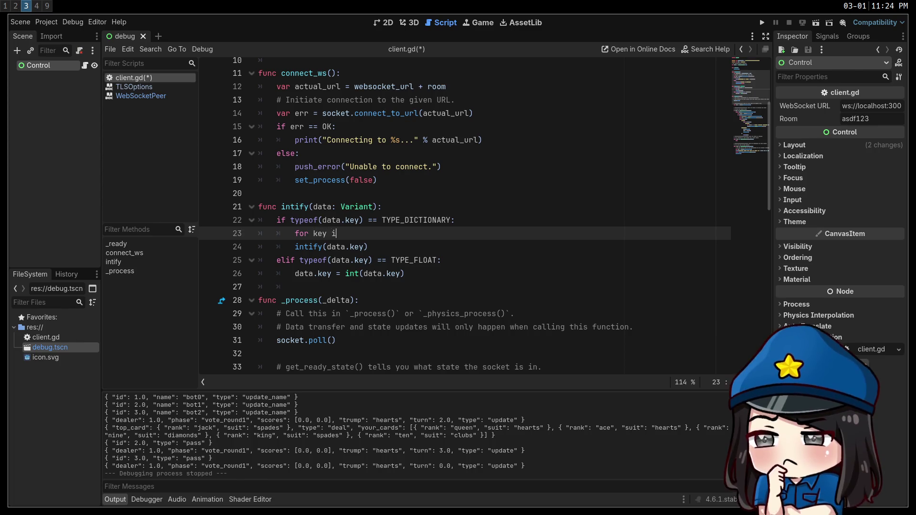
text(n data:)
click(296, 247)
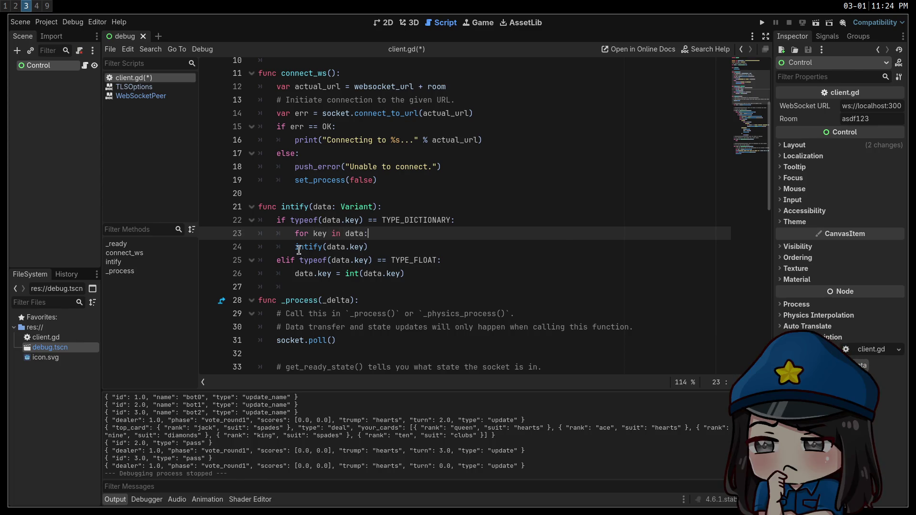
key(Tab)
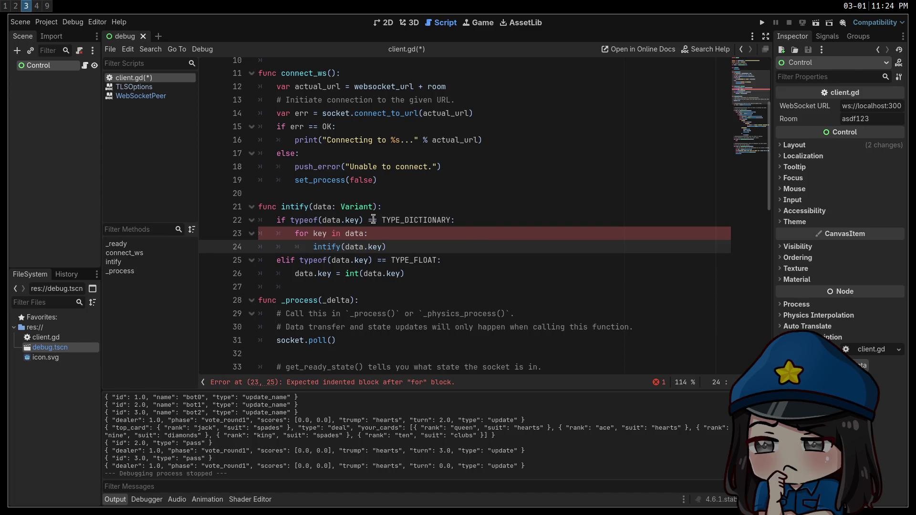
double_click(350, 221)
key(BackSpace)
key(BackSpace)
double_click(361, 260)
key(BackSpace)
key(BackSpace)
click(490, 232)
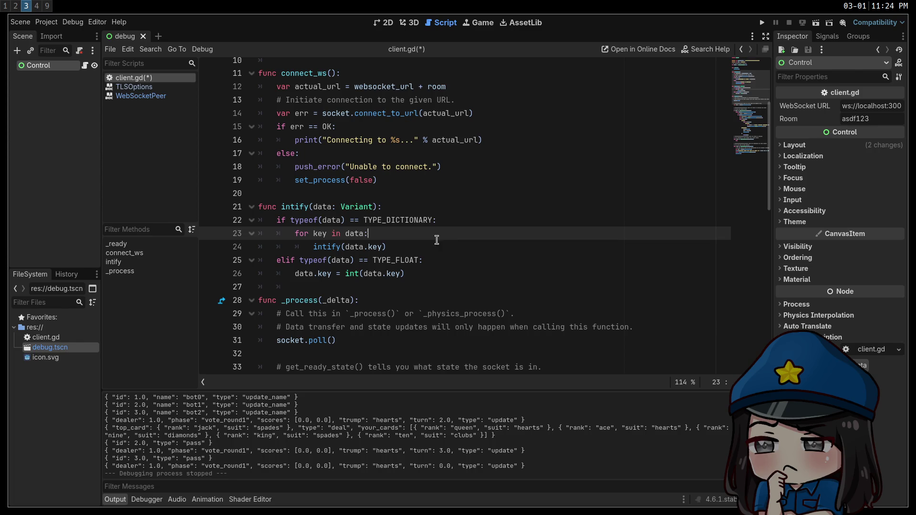
double_click(324, 274)
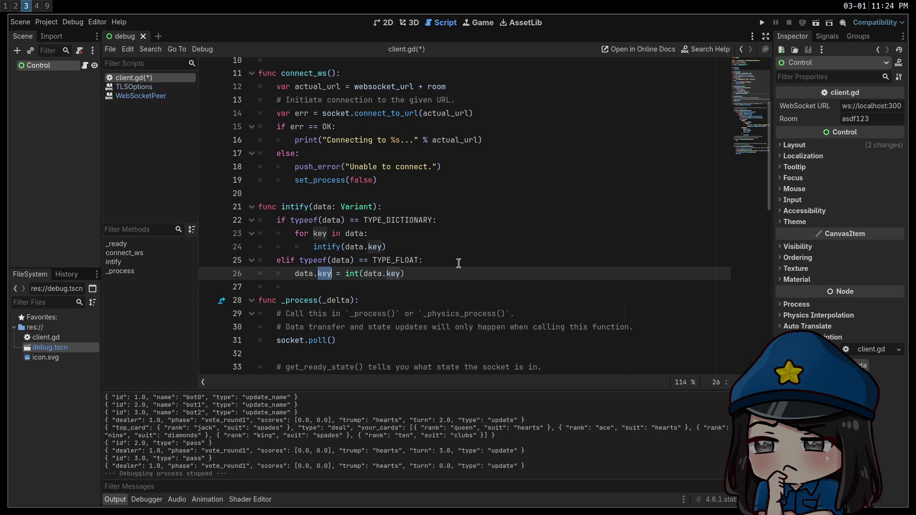
click(459, 264)
key(ctrl+z)
key(ctrl+z)
key(ctrl+z)
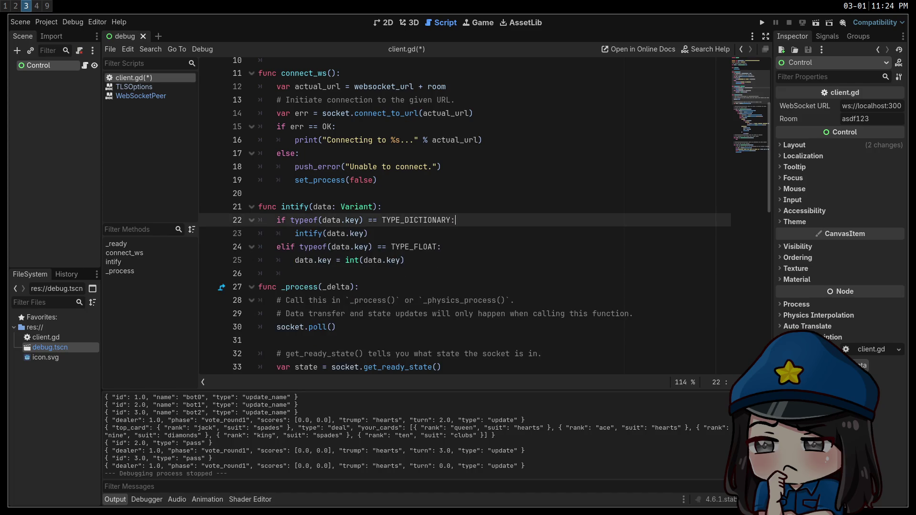
key(ctrl+z)
key(ctrl+z)
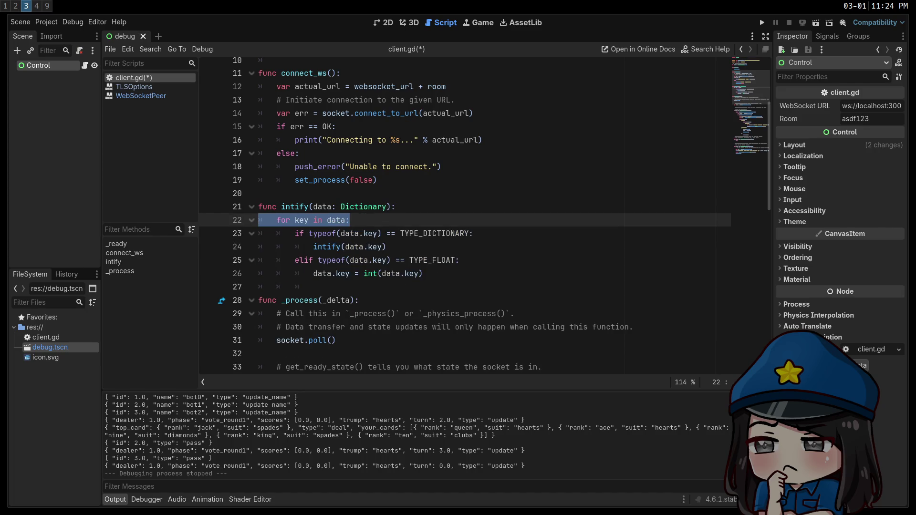
click(477, 271)
mouse_move(448, 261)
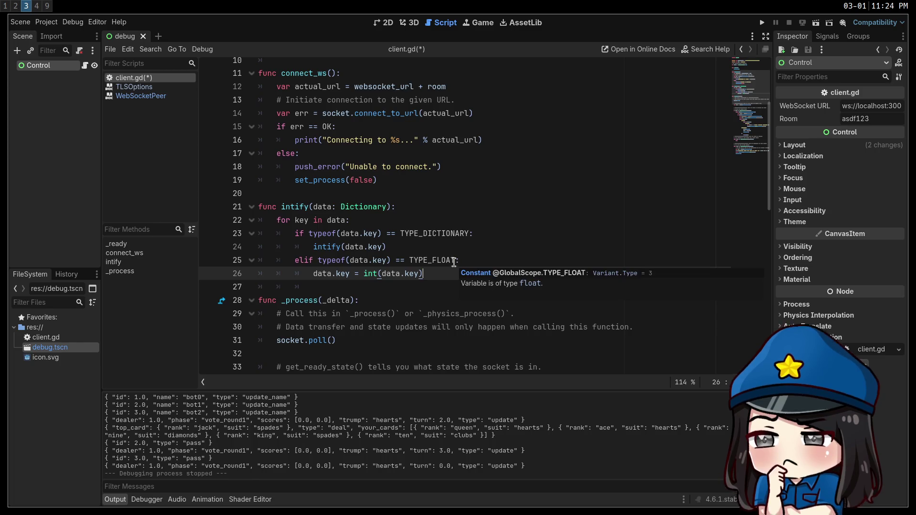
click(378, 235)
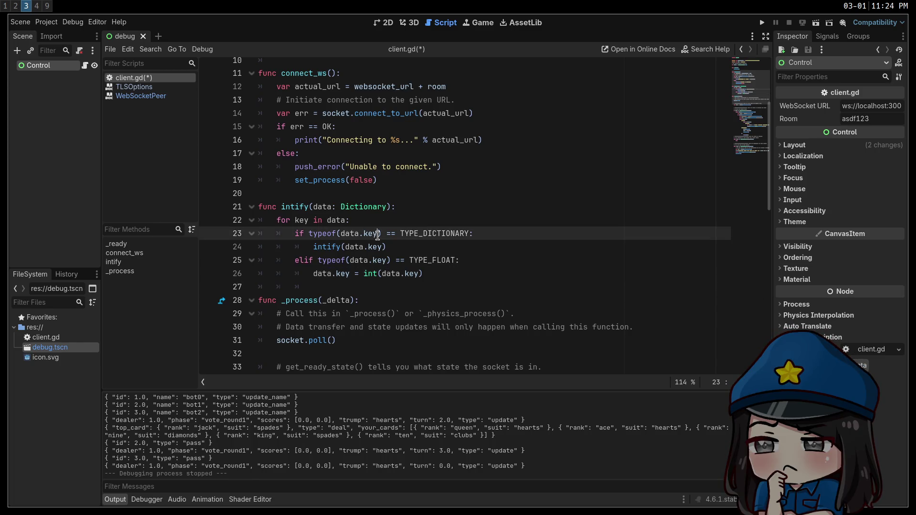
click(526, 263)
click(528, 272)
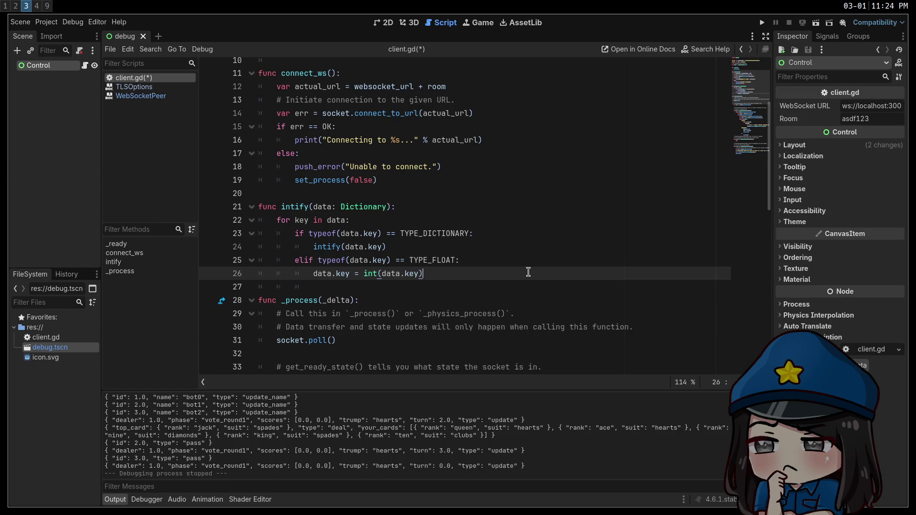
mouse_move(528, 272)
mouse_down()
mouse_move(296, 233)
mouse_move(218, 207)
mouse_up()
key(ctrl+c)
click(318, 193)
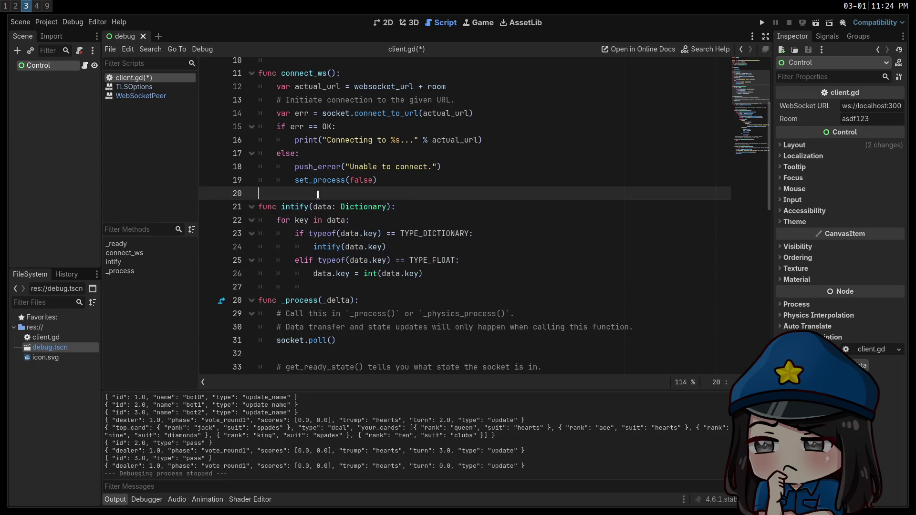
key(Return)
key(ctrl+v)
click(312, 206)
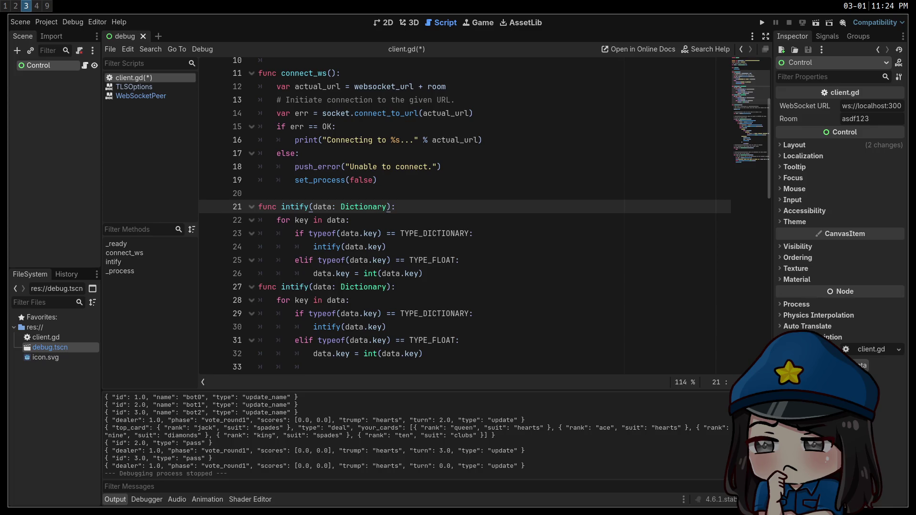
text()ar)
key(BackSpace)
key(BackSpace)
key(BackSpace)
text(_array)
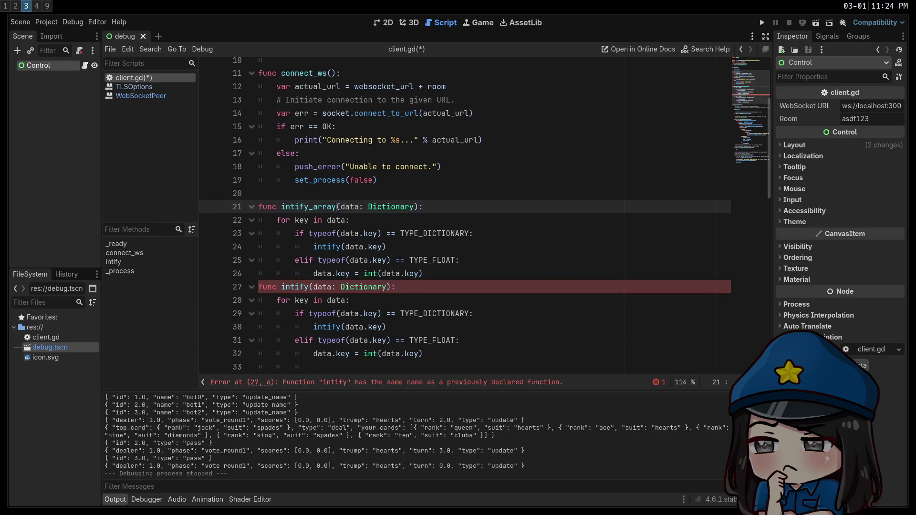
double_click(401, 207)
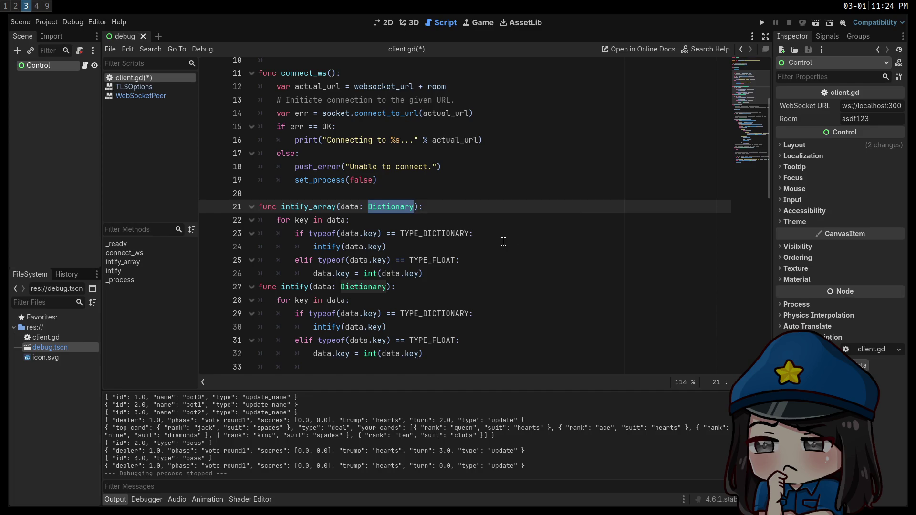
mouse_move(461, 272)
mouse_down()
mouse_move(450, 260)
mouse_move(327, 232)
mouse_move(159, 206)
mouse_up()
key(BackSpace)
key(BackSpace)
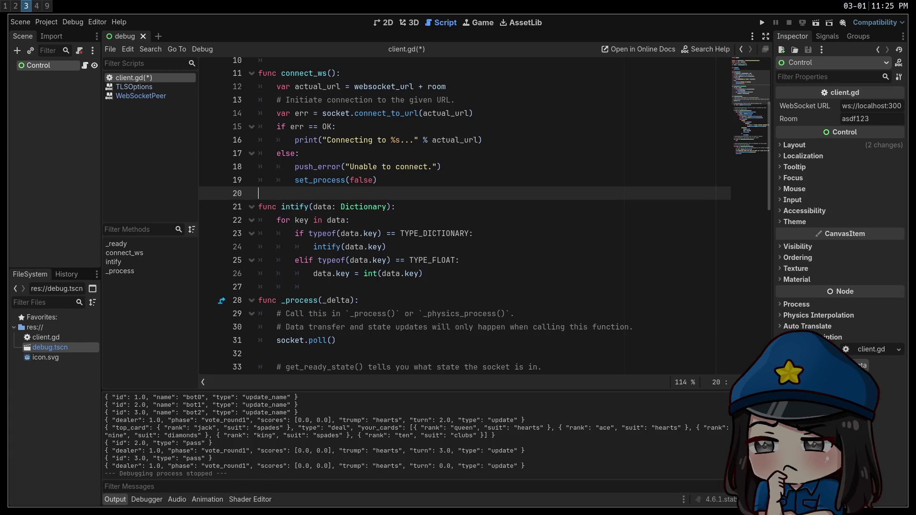
Duplicate the float branch below the recursive call and change the copy's check to TYPE_ARRAY
click(488, 247)
drag(492, 274, 279, 259)
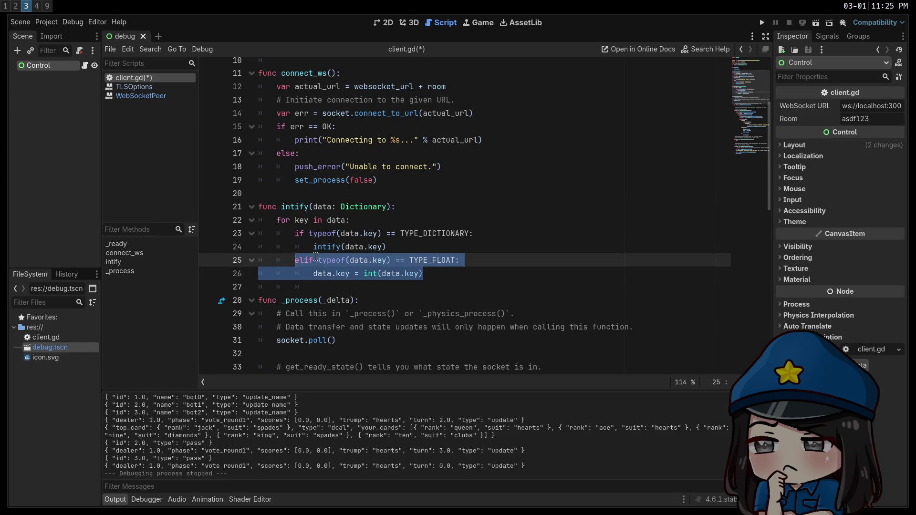
click(417, 248)
key(Down)
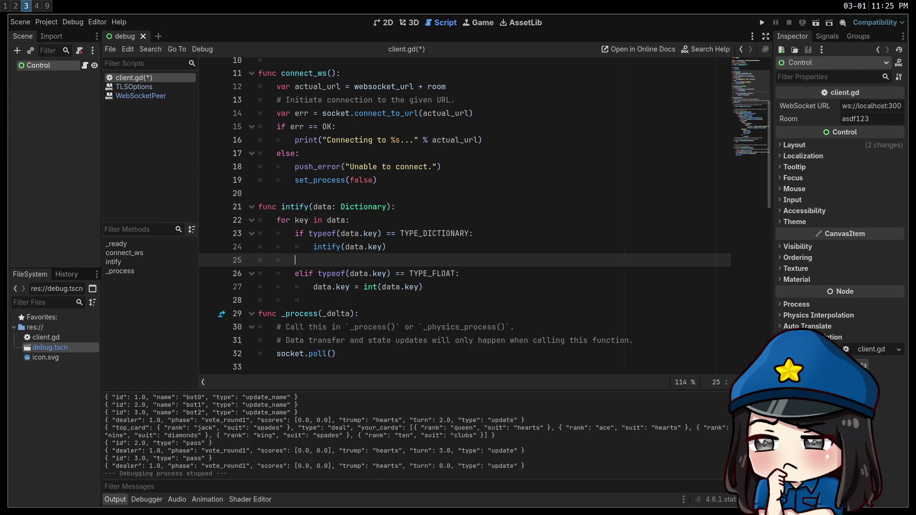
key(shift+Down)
key(ctrl+alt+Down)
key(Up)
key(Up)
key(ctrl+shift+Left)
text(TYPE_ARRAY:)
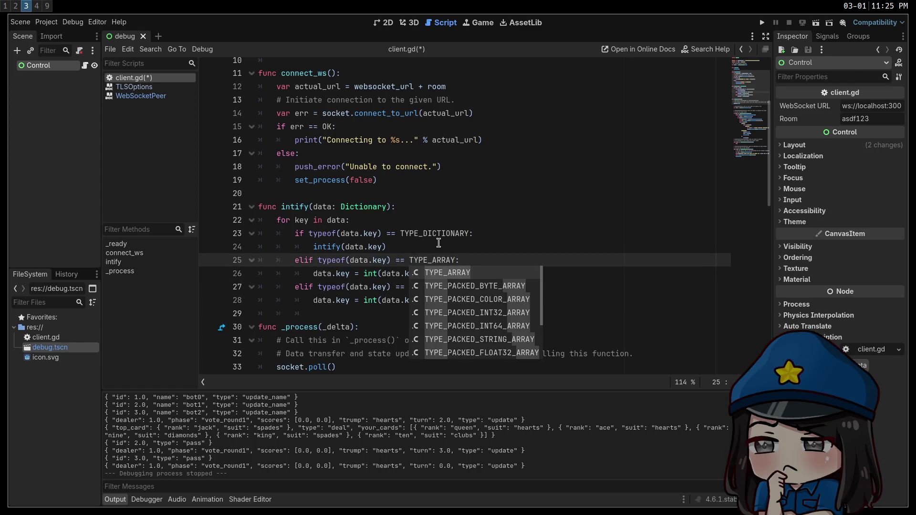
click(439, 243)
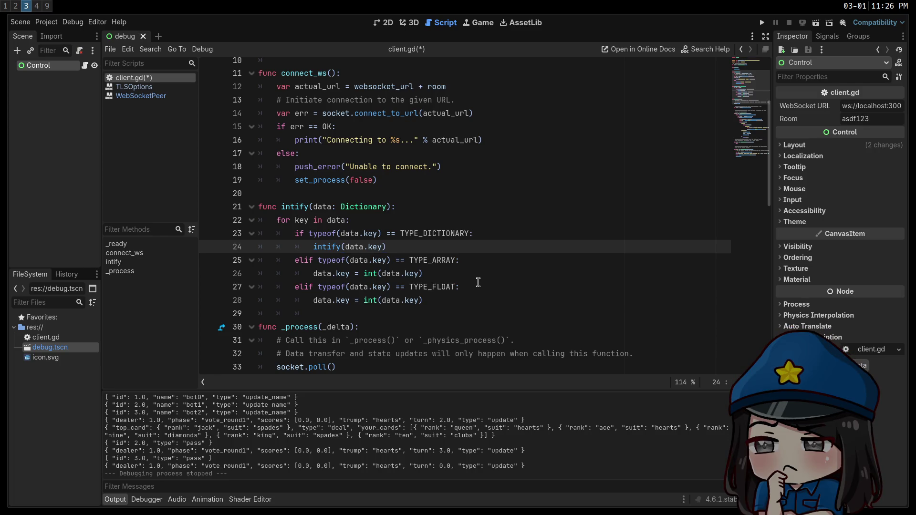
click(488, 259)
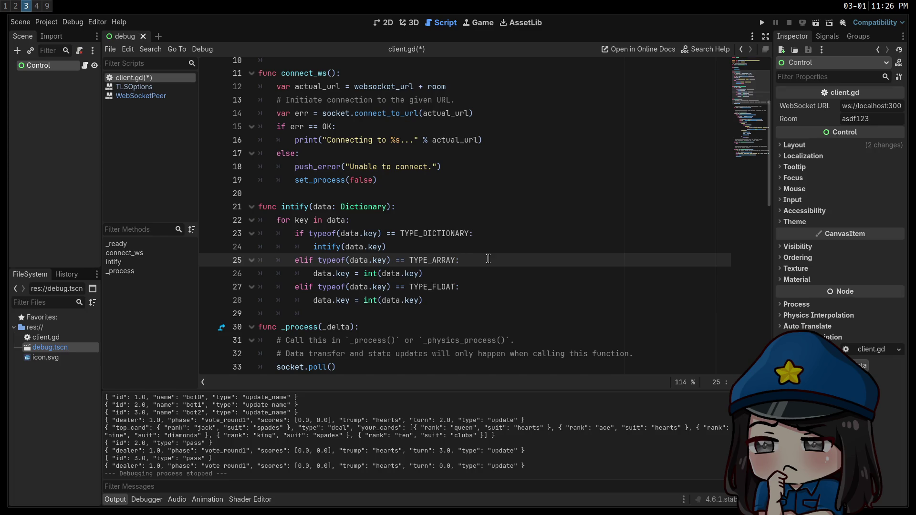
Review the intify function header and its TYPE_DICTIONARY check on line 23
key(Down)
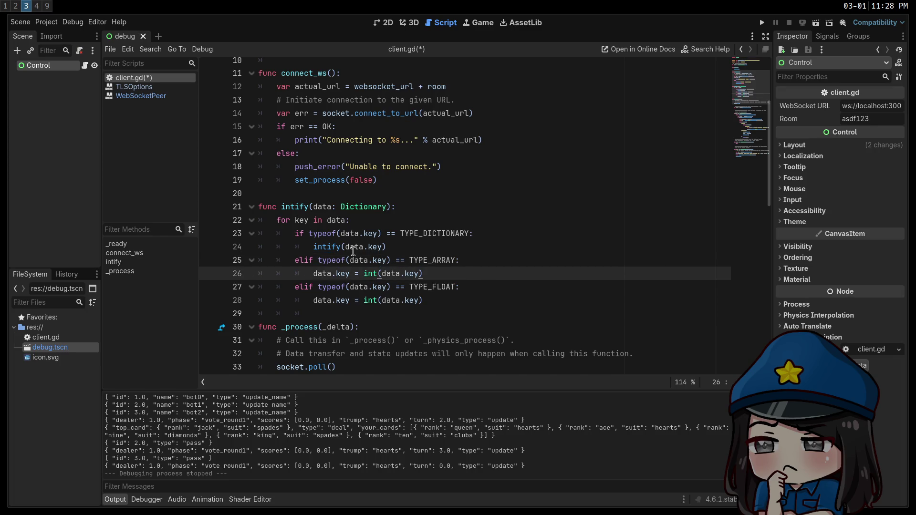
click(456, 249)
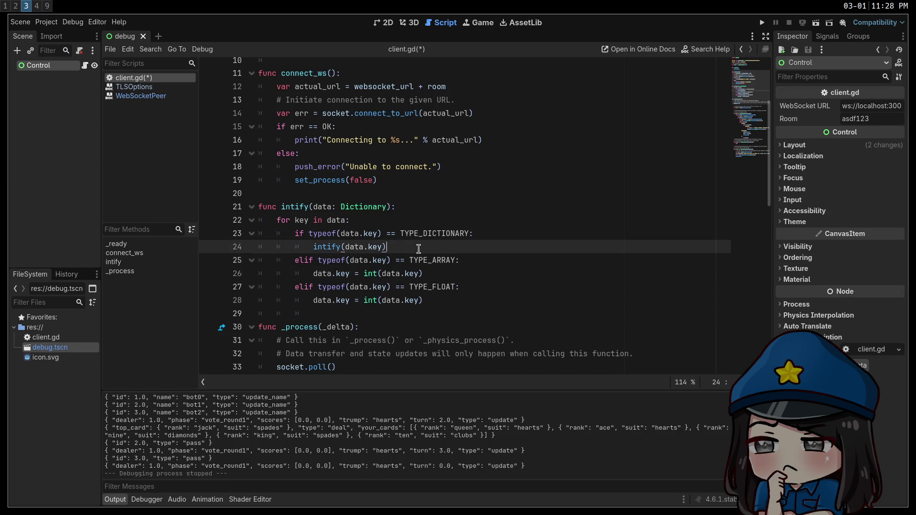
click(493, 233)
click(419, 207)
click(432, 233)
click(438, 212)
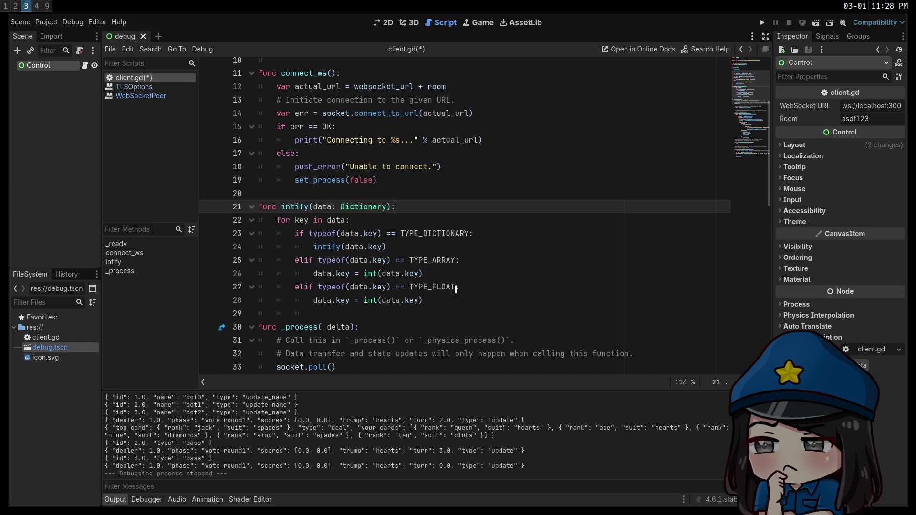
Add 'for i in data.key.size():' inside the TYPE_ARRAY branch
click(499, 264)
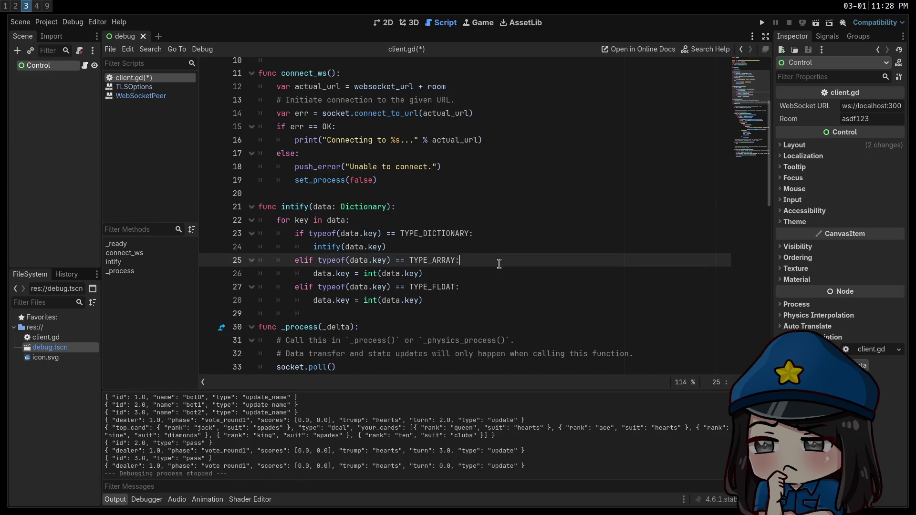
key(Return)
text(for i in)
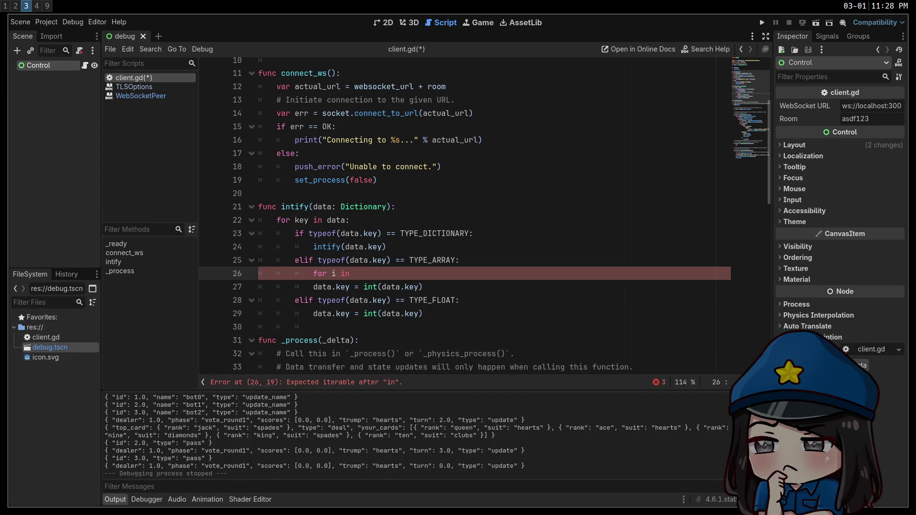
text( data.key.size())
text(:)
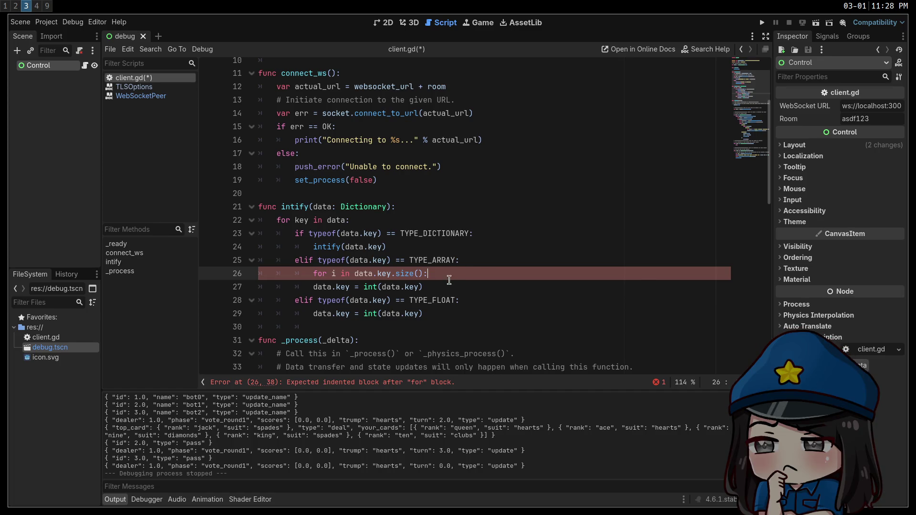
Nest the assignment under the loop as data.key[i] = intify(data.key[i])
click(448, 286)
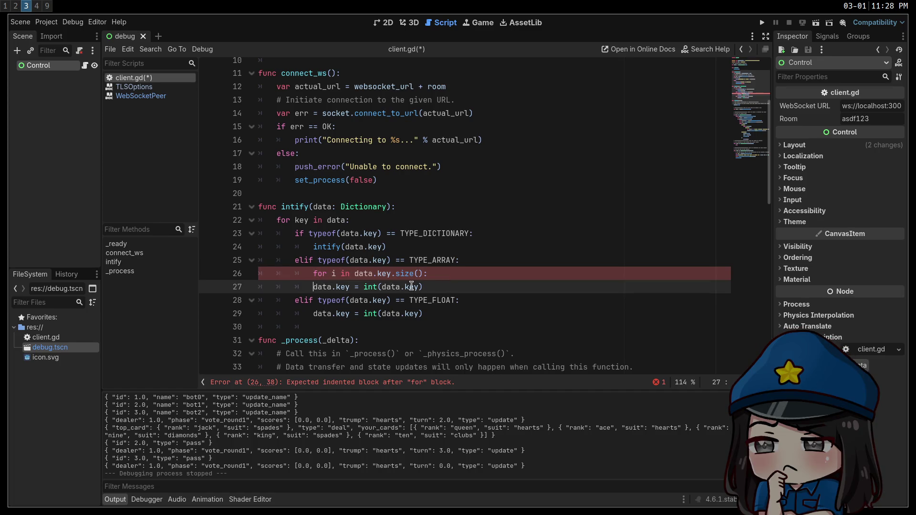
key(Tab)
text([i])
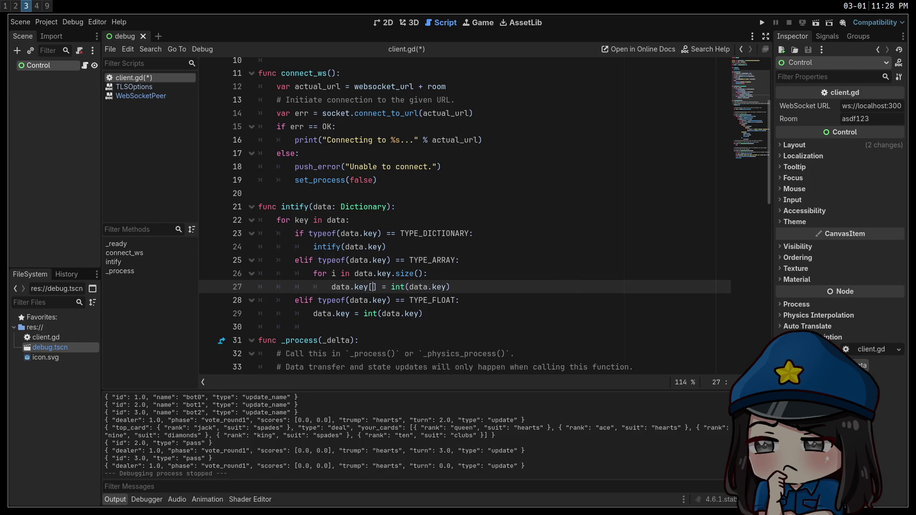
click(469, 289)
drag(469, 289, 411, 286)
drag(467, 287, 396, 287)
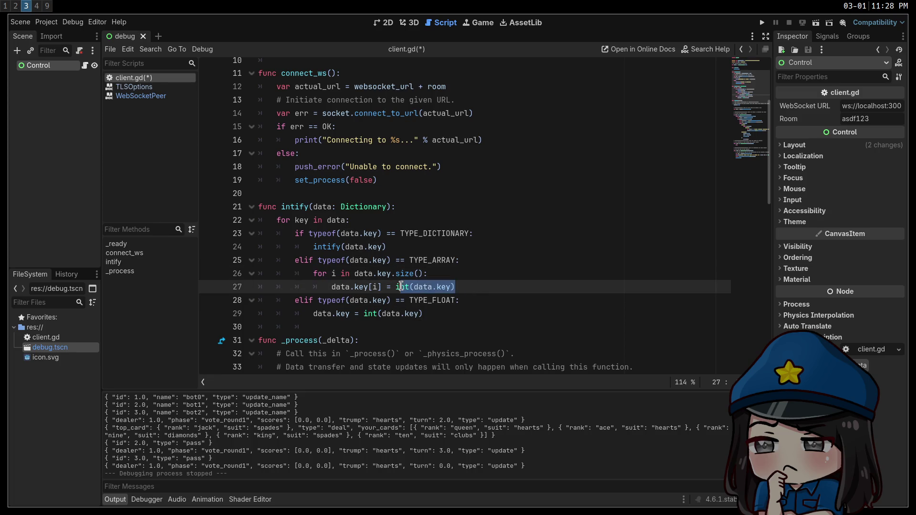
text(intify)
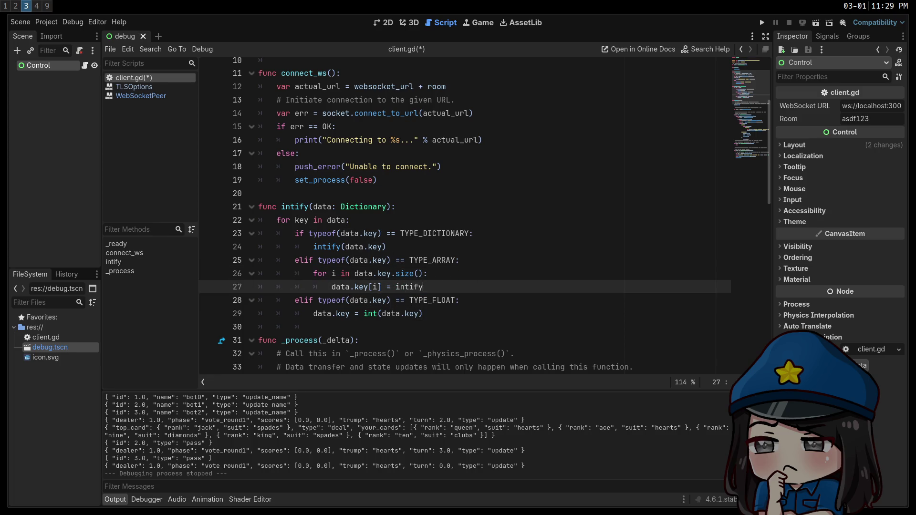
text((data.)
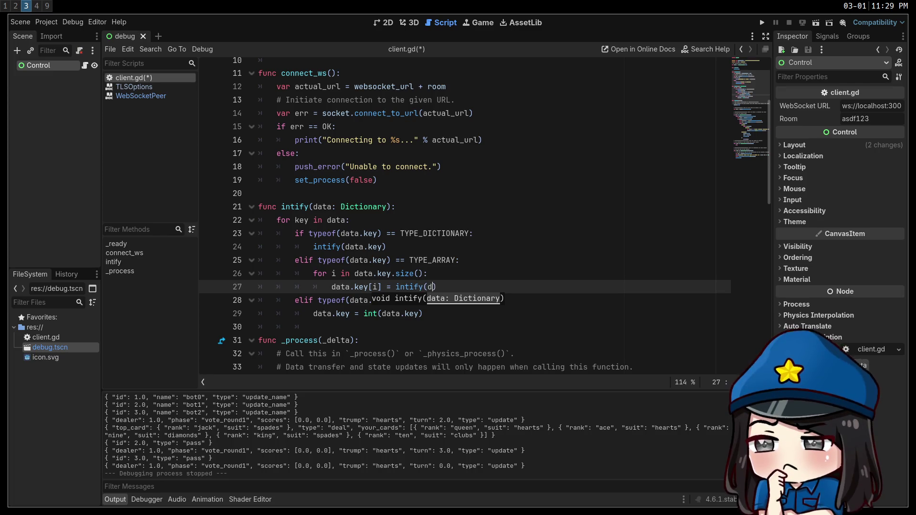
text(key[i])
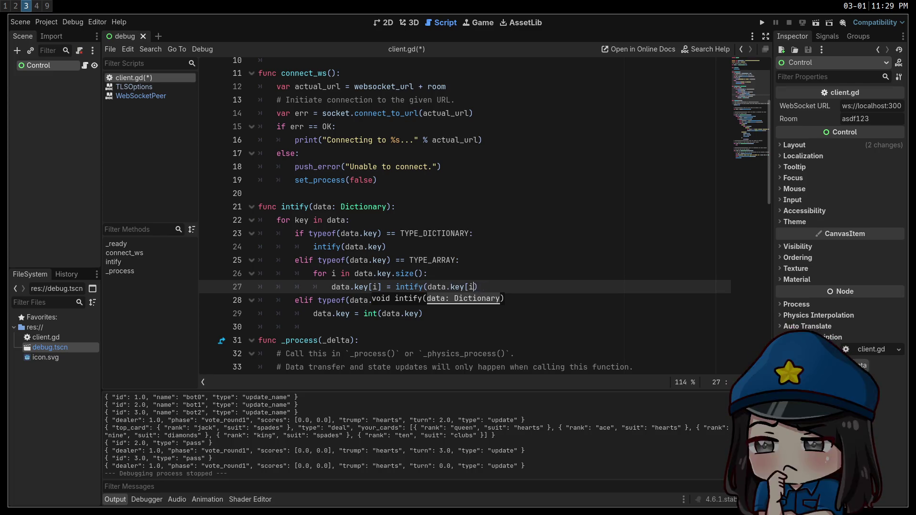
text(]))
Review the new loop and Dictionary parameter type, selecting the line 27 assignment
click(485, 275)
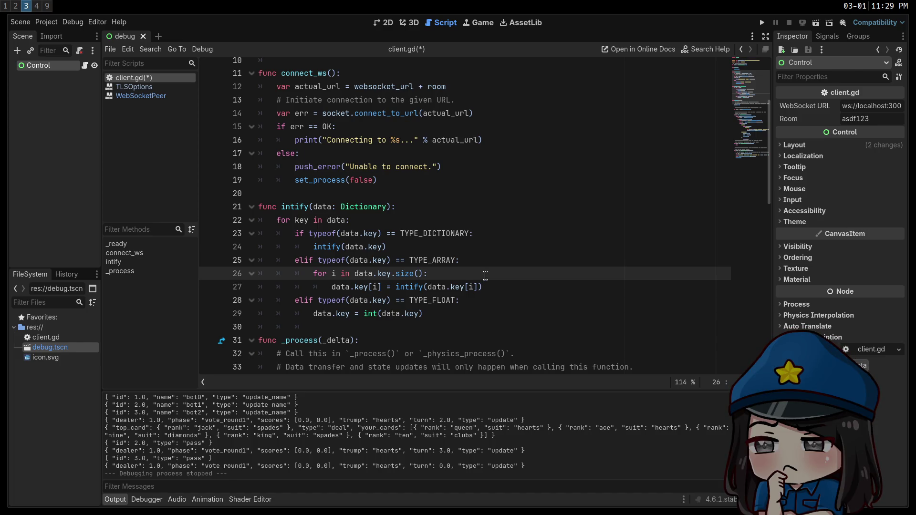
drag(386, 206, 340, 206)
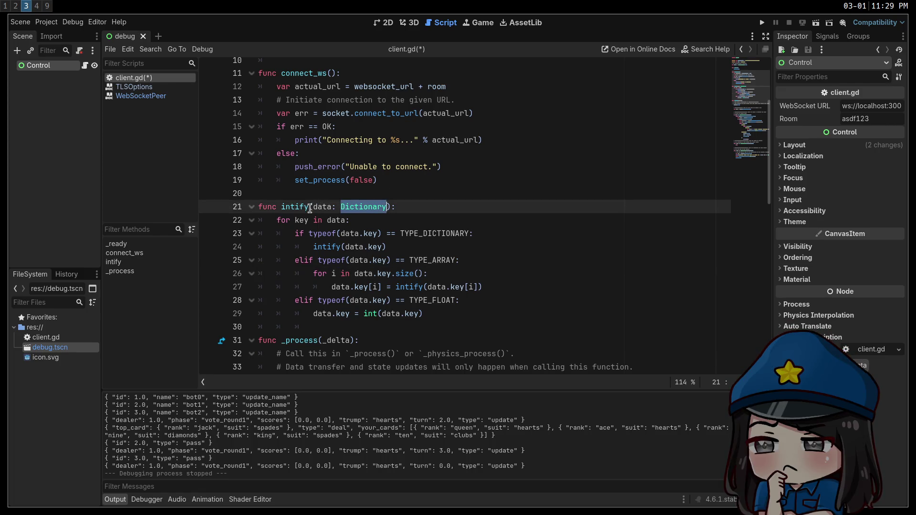
click(423, 287)
click(542, 289)
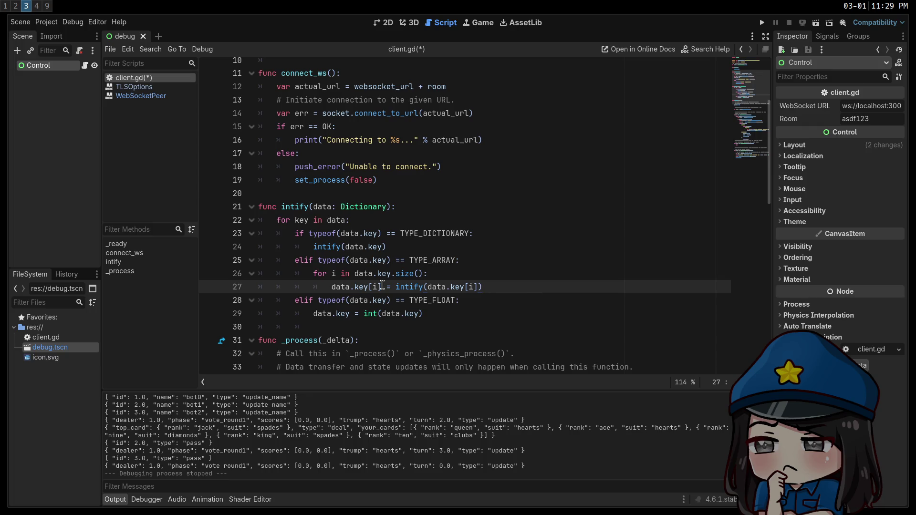
key(shift+Home)
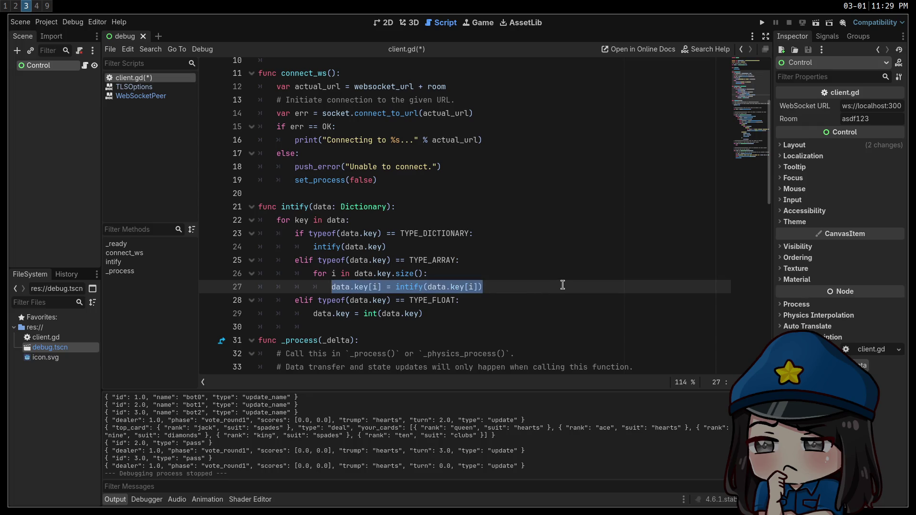
click(562, 284)
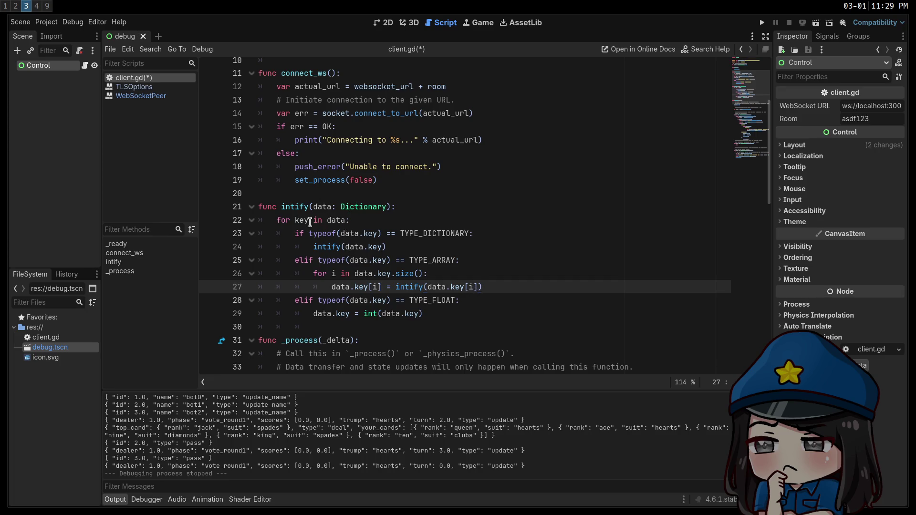
click(418, 221)
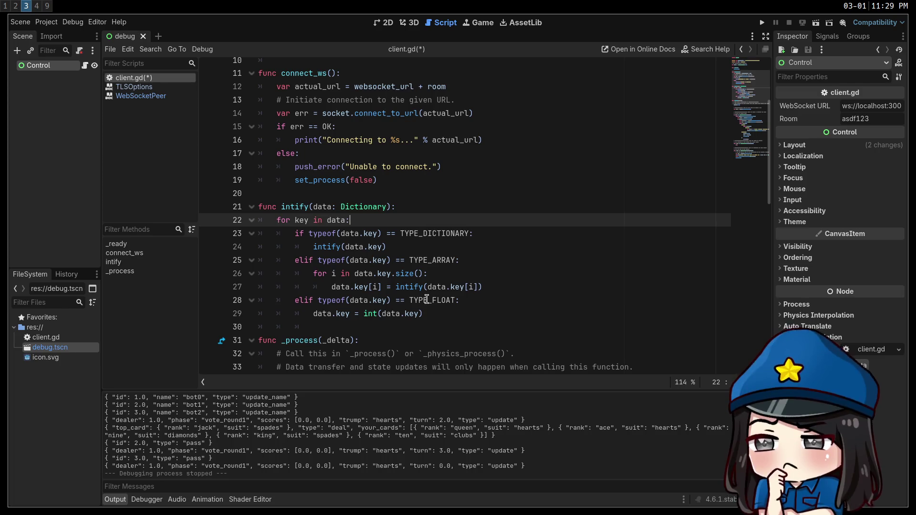
double_click(410, 286)
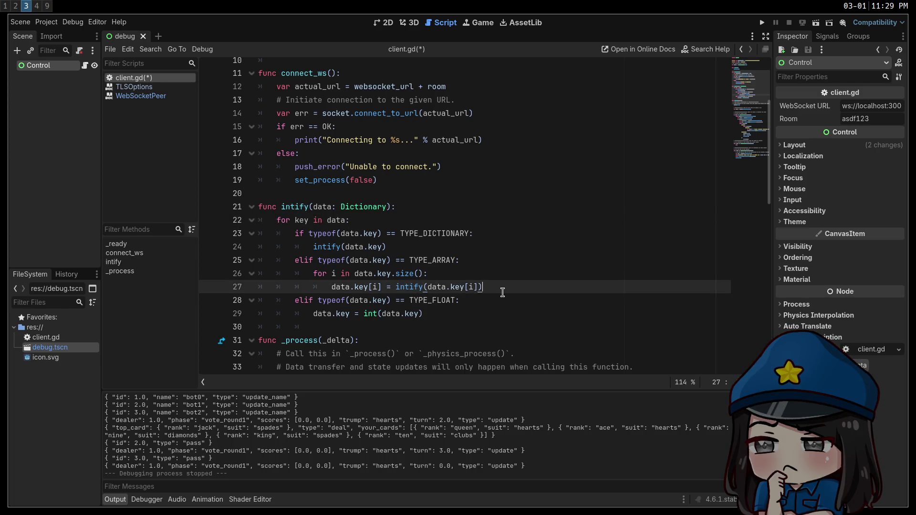
drag(488, 289, 389, 289)
click(524, 294)
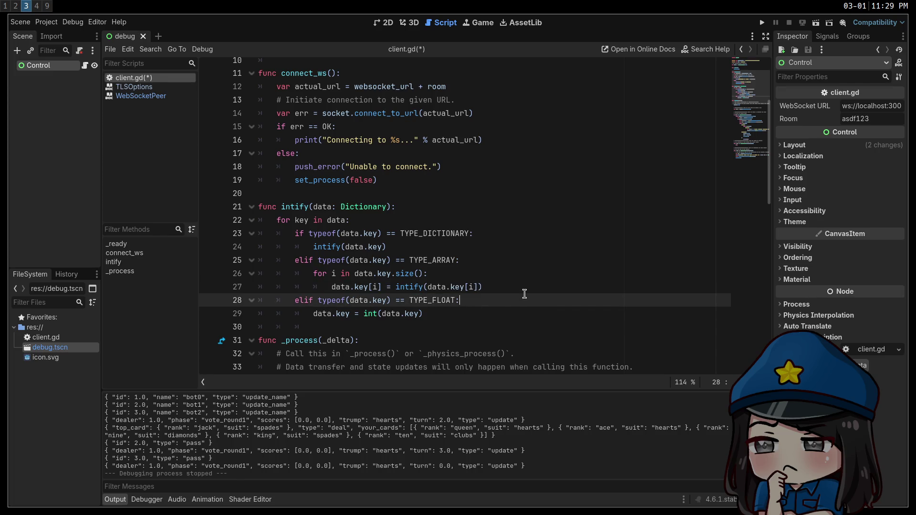
double_click(366, 206)
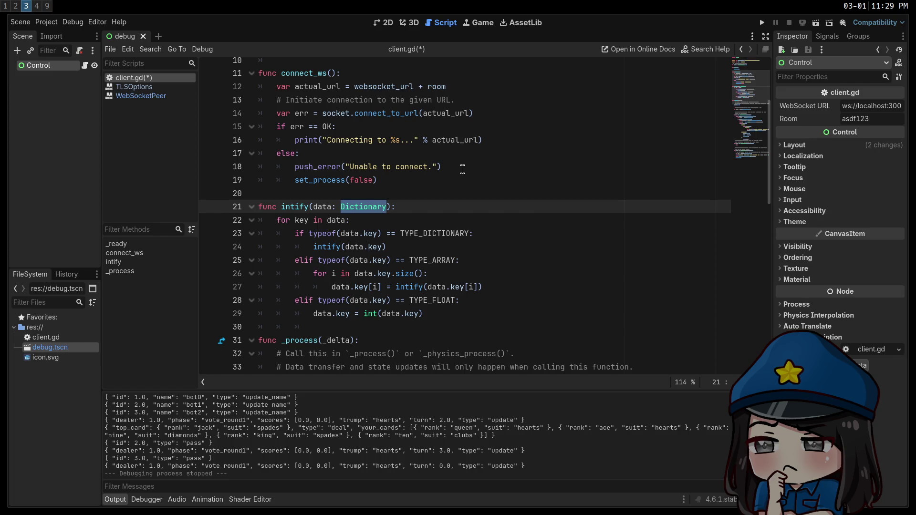
double_click(346, 300)
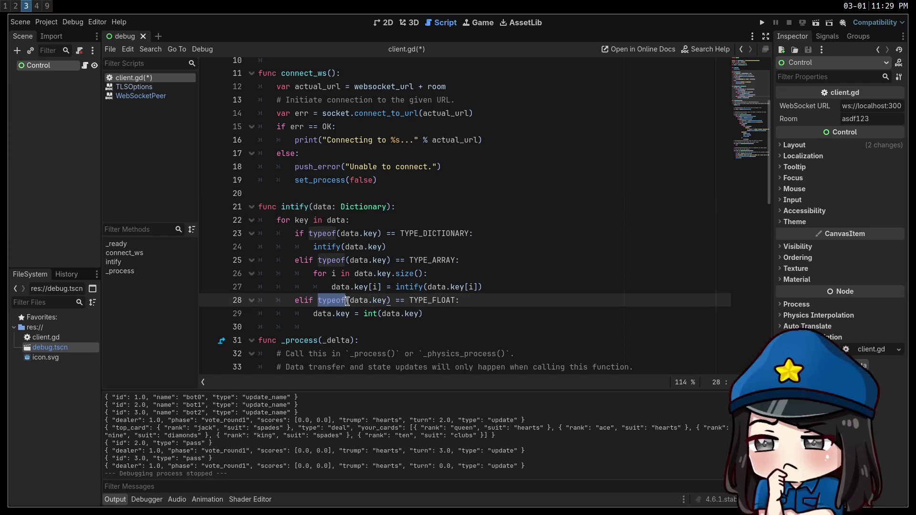
click(492, 266)
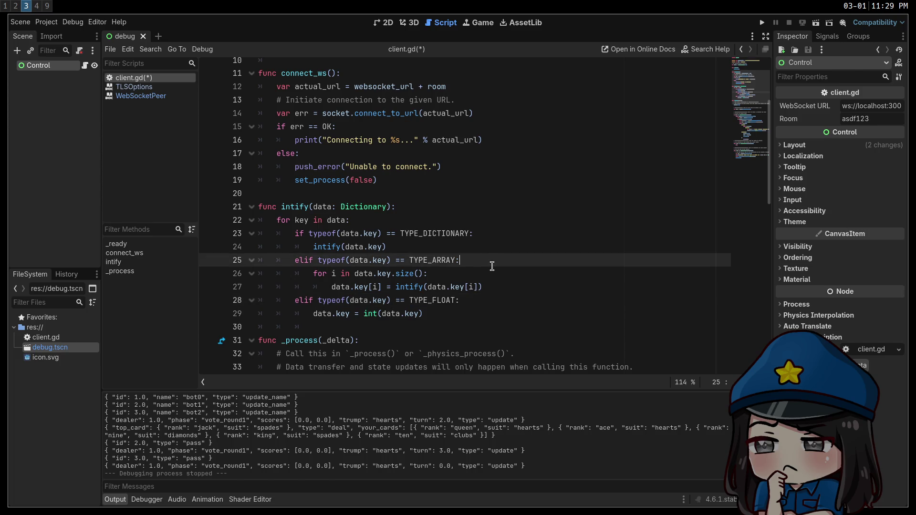
click(504, 300)
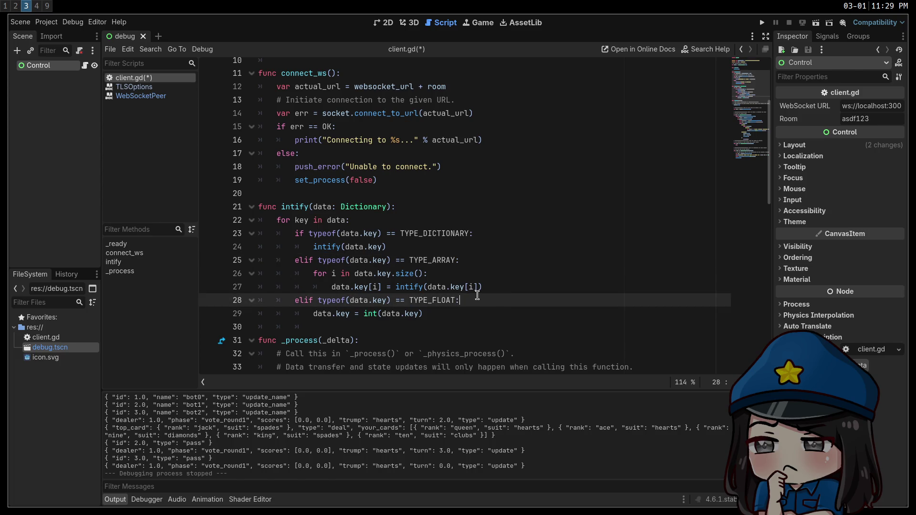
key(shift+Home)
click(522, 298)
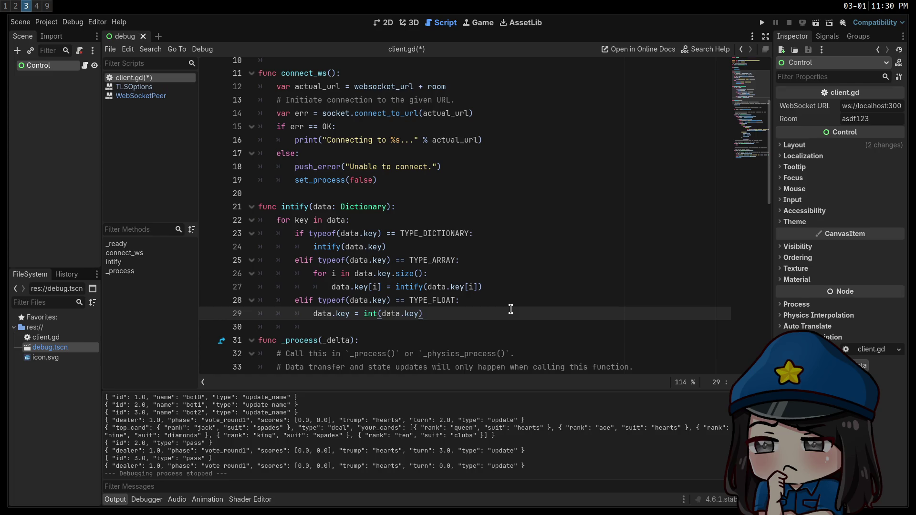
mouse_move(379, 222)
mouse_down()
mouse_move(189, 211)
mouse_move(190, 224)
mouse_up()
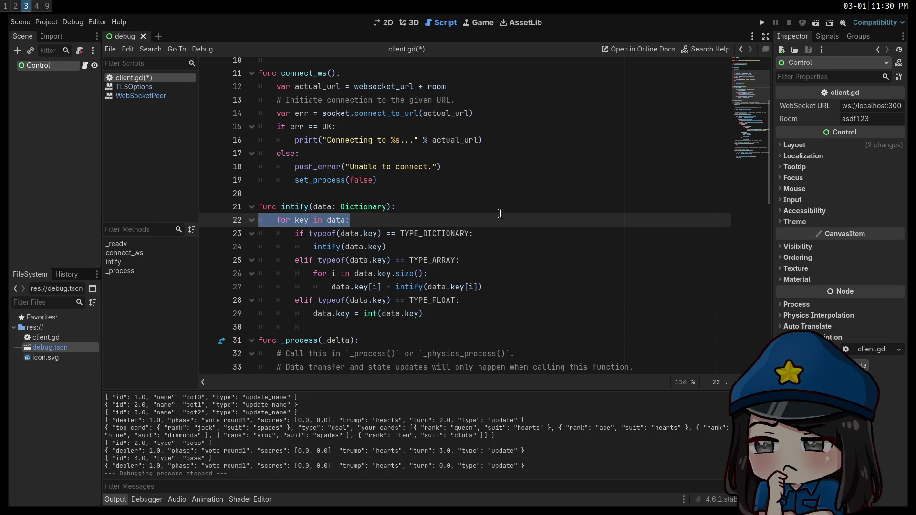
click(420, 196)
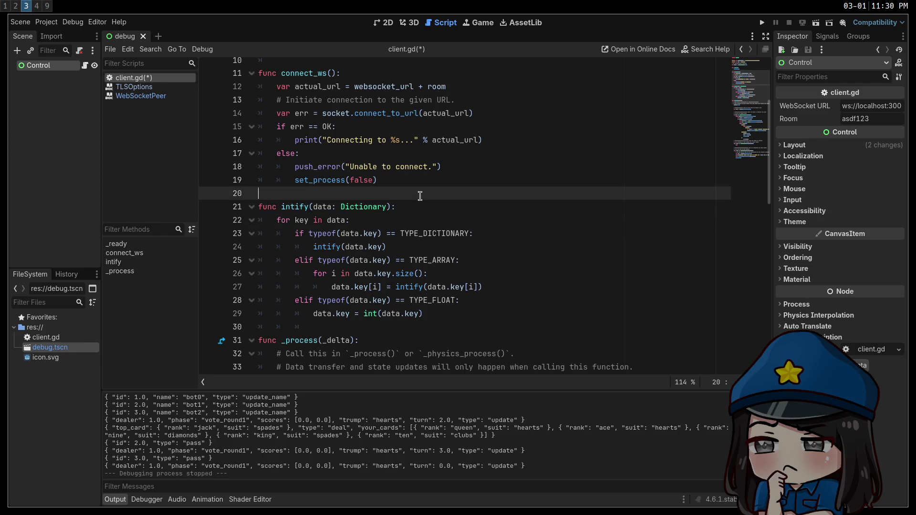
Undo the recursive call on line 27, restoring the original int(data.key)
click(511, 287)
key(BackSpace)
key(BackSpace)
key(BackSpace)
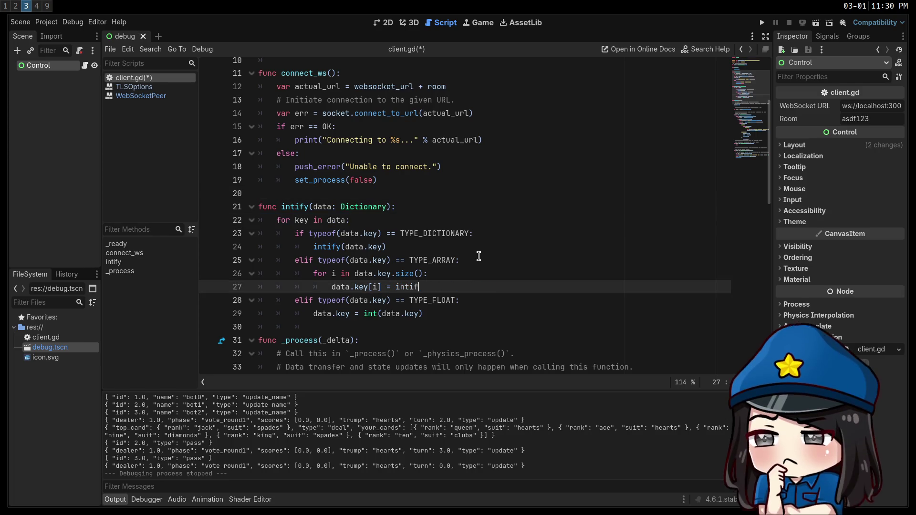
key(ctrl+z)
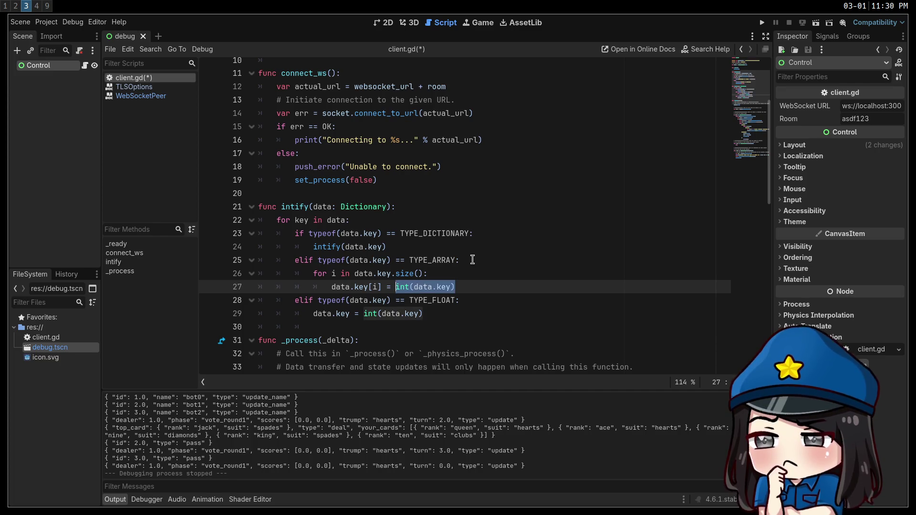
click(517, 272)
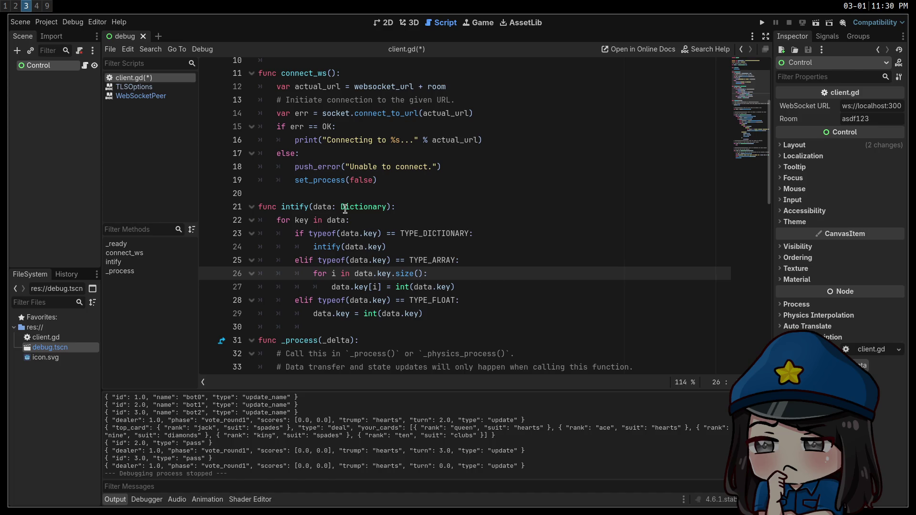
Rename intify to intify_dict and update its calls on lines 24 and 46
click(309, 207)
text(_dict)
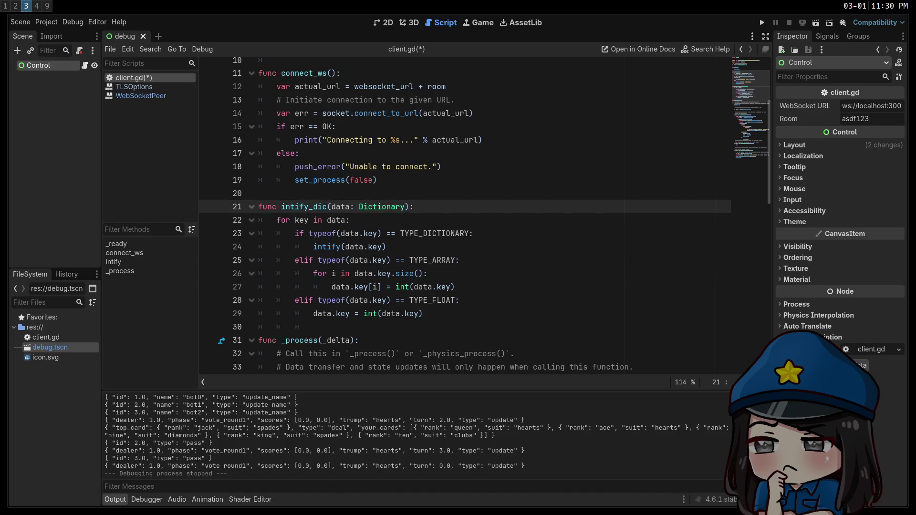
double_click(310, 207)
key(ctrl+c)
click(331, 246)
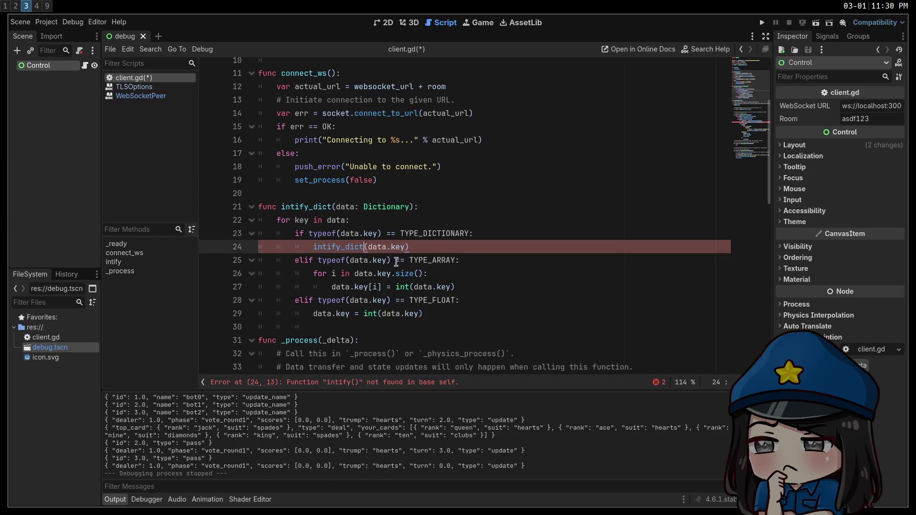
scroll(387, 260, down, 7)
double_click(386, 260)
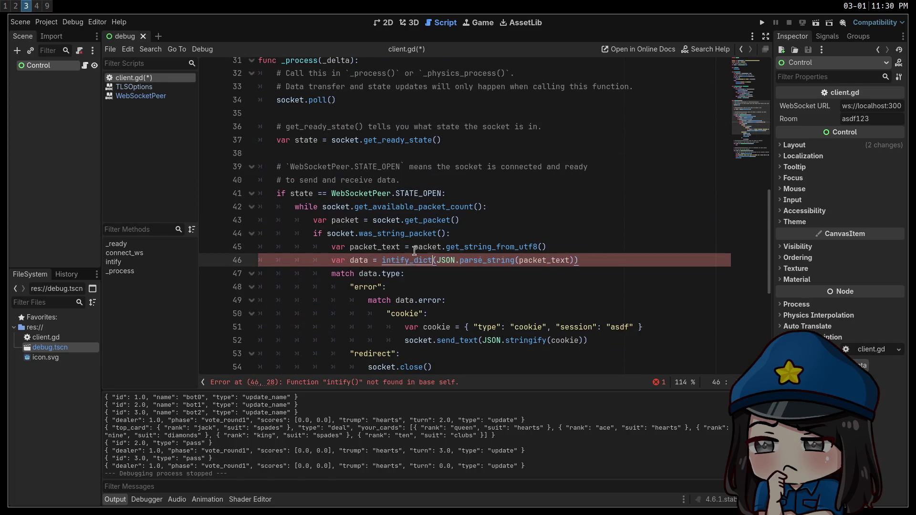
key(ctrl+v)
scroll(404, 236, up, 6)
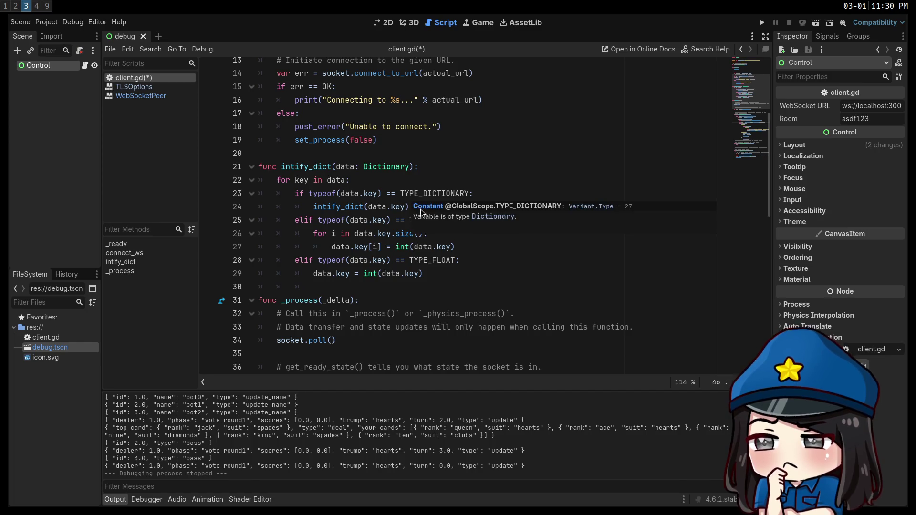
Replace the inline array conversion loop with intify_array(data.key)
click(406, 196)
click(491, 239)
click(495, 248)
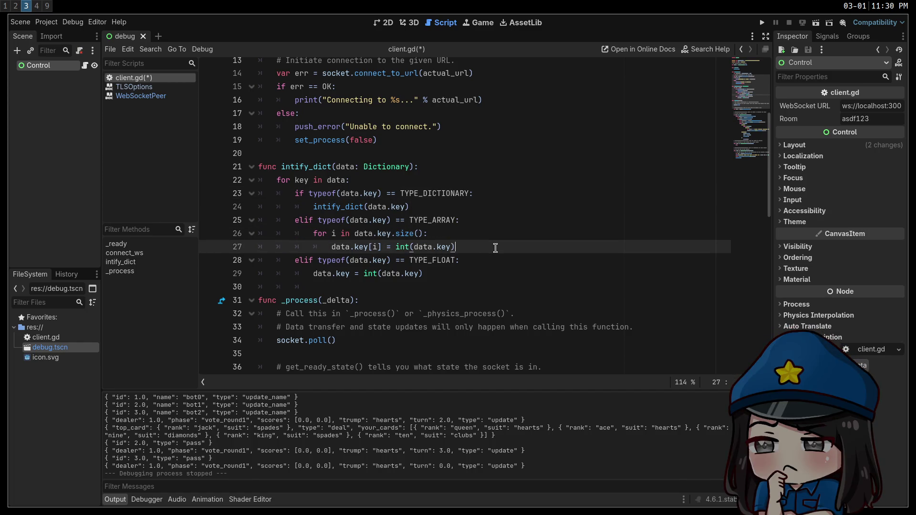
key(shift+Up)
key(shift+Home)
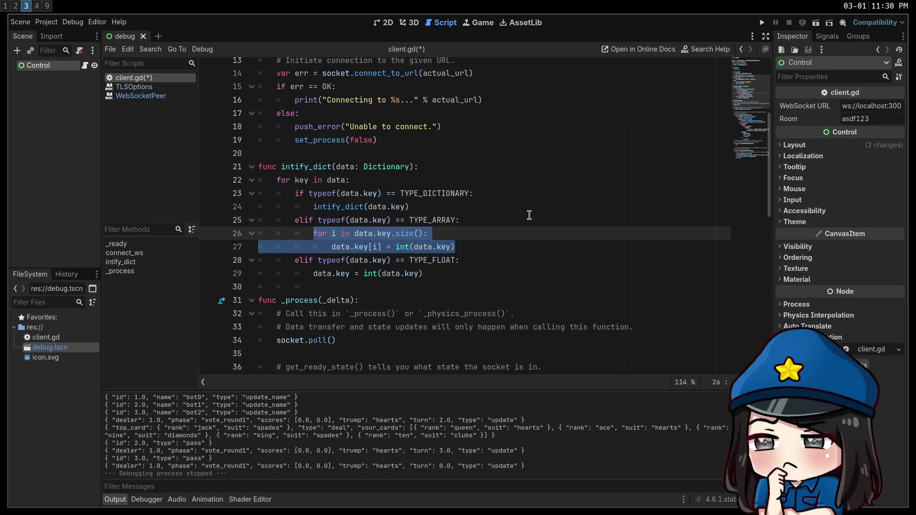
key(BackSpace)
text(intify)
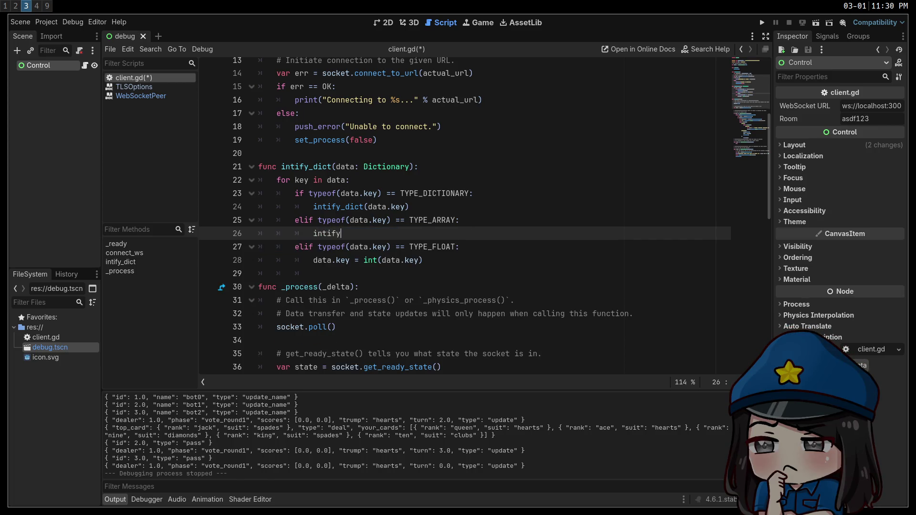
text(_array(data.key)
key(Escape)
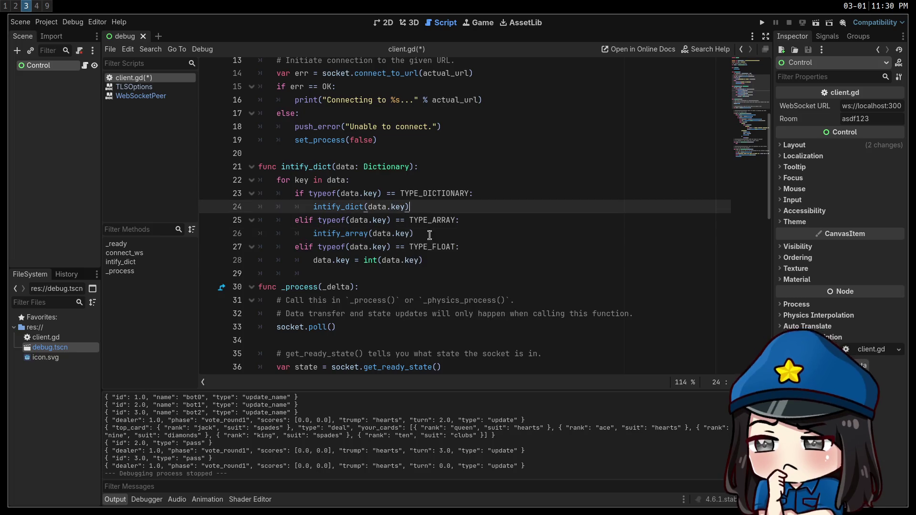
Duplicate the intify_dict function and rename the copy intify_array(data: Array)
click(437, 259)
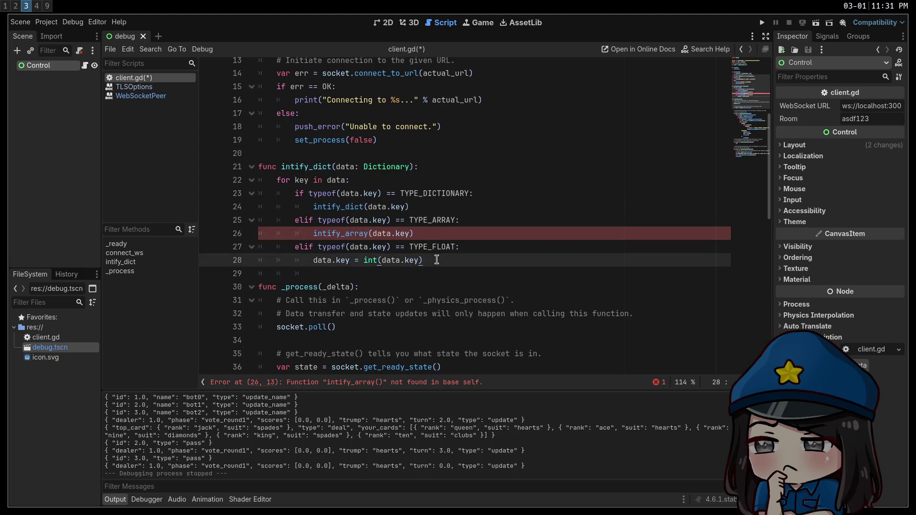
drag(424, 260, 176, 163)
key(ctrl+c)
click(350, 156)
key(ctrl+v)
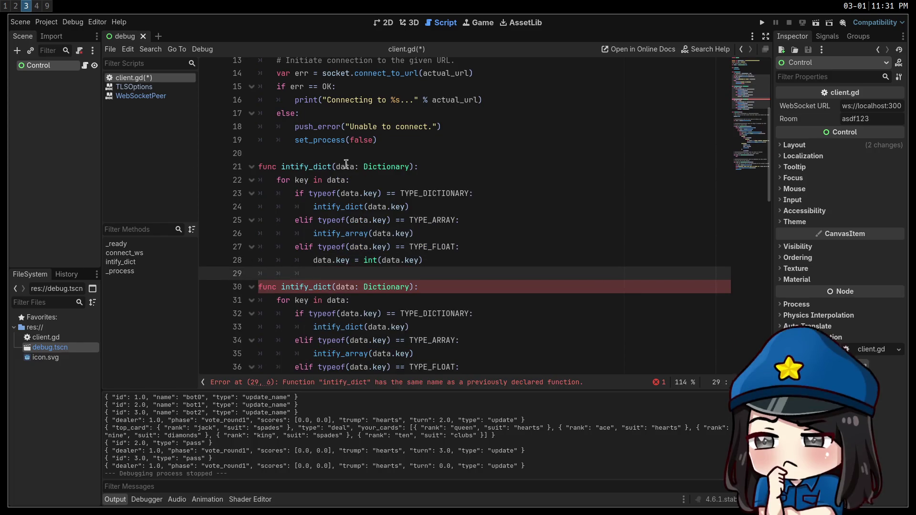
drag(334, 166, 317, 167)
text(array)
double_click(389, 167)
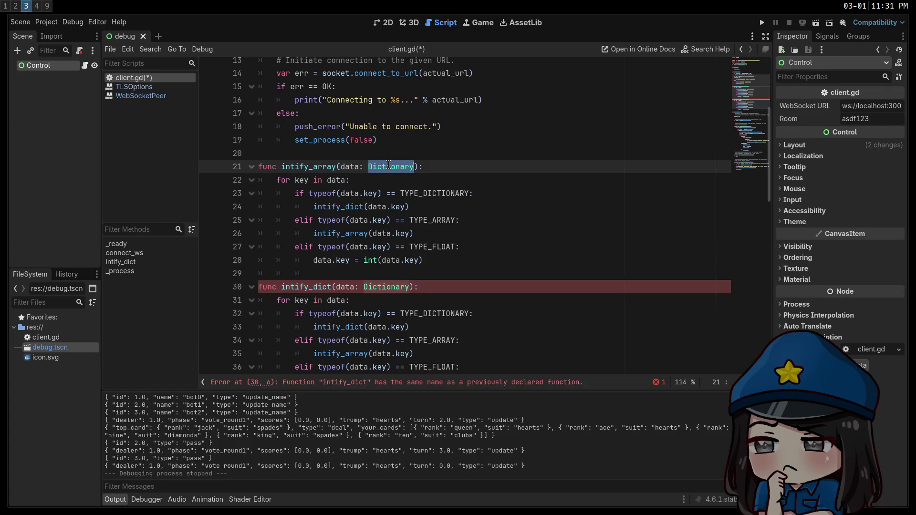
text(Array)
click(377, 181)
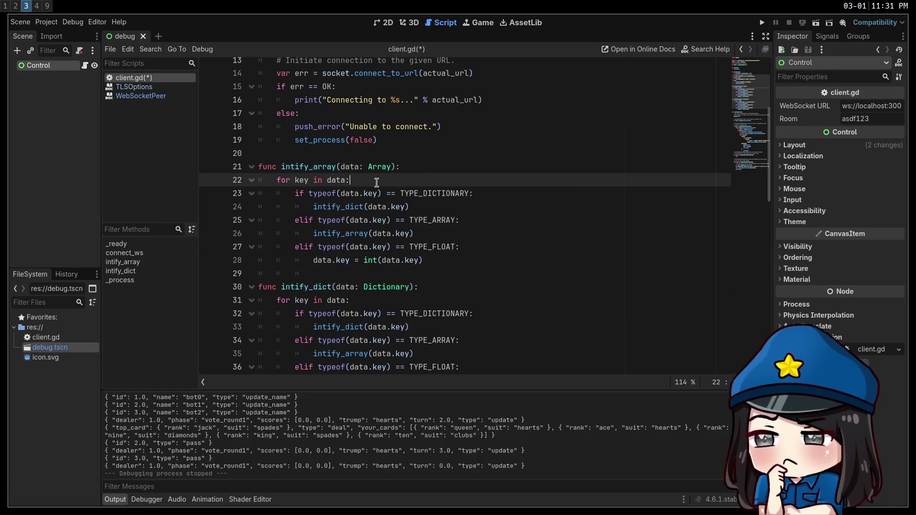
Change intify_array's loop to 'for i in data.size():' and its typeof check to data[i]
key(ctrl+shift+Left)
key(ctrl+shift+Left)
key(ctrl+shift+Left)
text(i in )
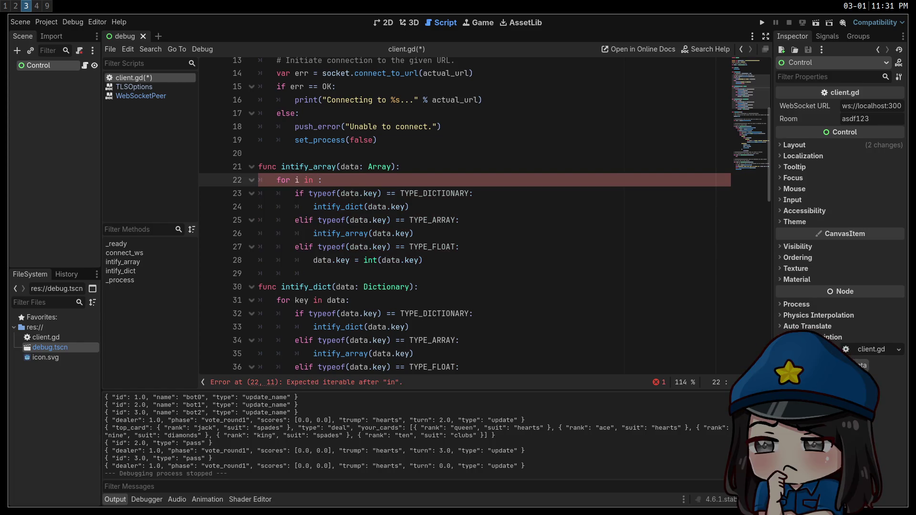
text(data.size())
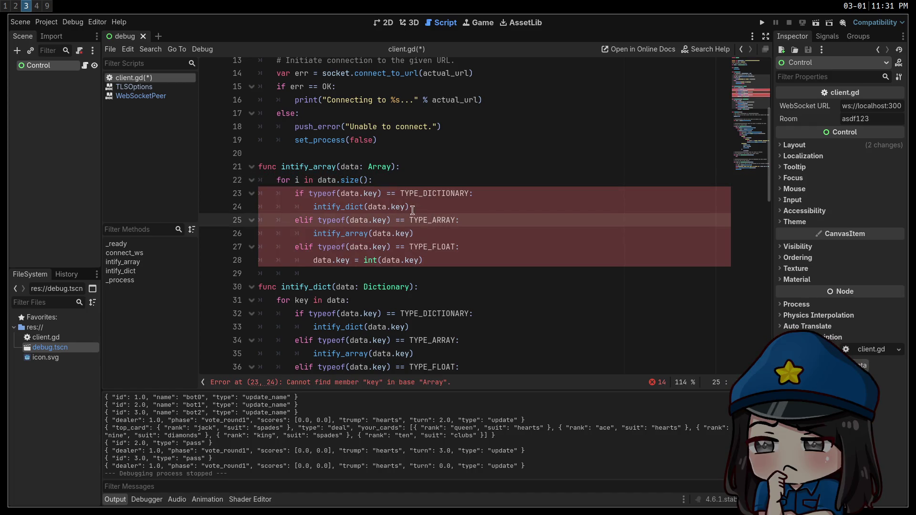
click(372, 193)
double_click(373, 193)
key(BackSpace)
key(BackSpace)
text([i)
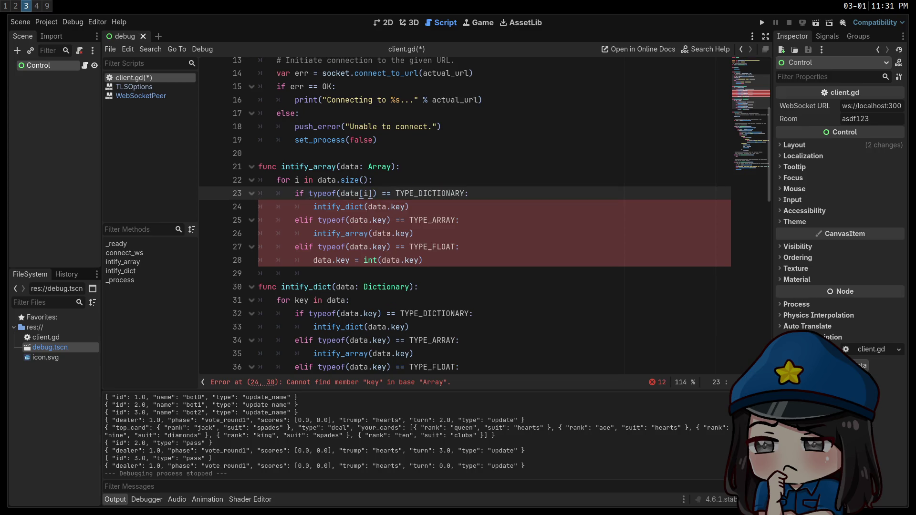
Replace the remaining data.key references in intify_array with data[i]
drag(375, 193, 341, 194)
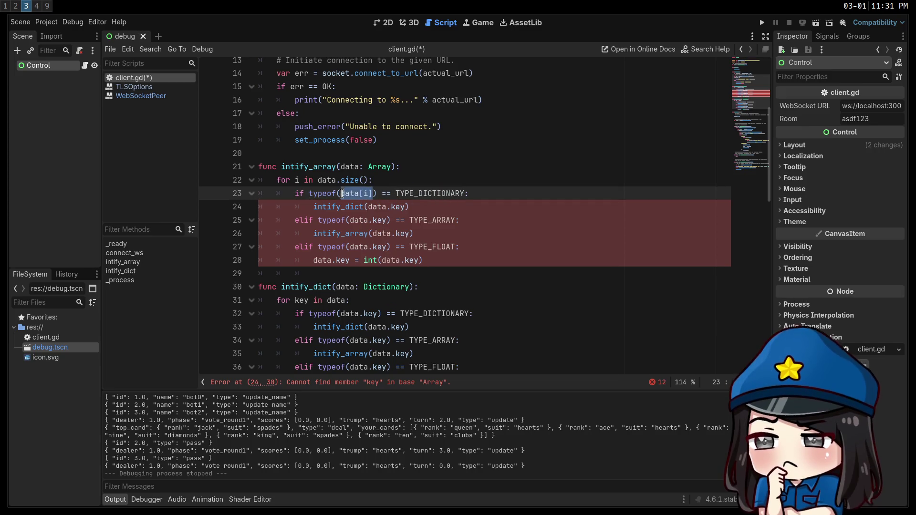
key(ctrl+c)
mouse_move(407, 206)
mouse_down()
mouse_move(368, 207)
mouse_move(413, 233)
mouse_move(350, 220)
mouse_up()
key(ctrl+v)
key(ctrl+v)
key(ctrl+v)
drag(387, 247, 314, 260)
key(ctrl+v)
key(ctrl+v)
double_click(410, 260)
drag(418, 260, 377, 260)
key(ctrl+v)
click(543, 300)
scroll(543, 304, down, 1)
click(543, 300)
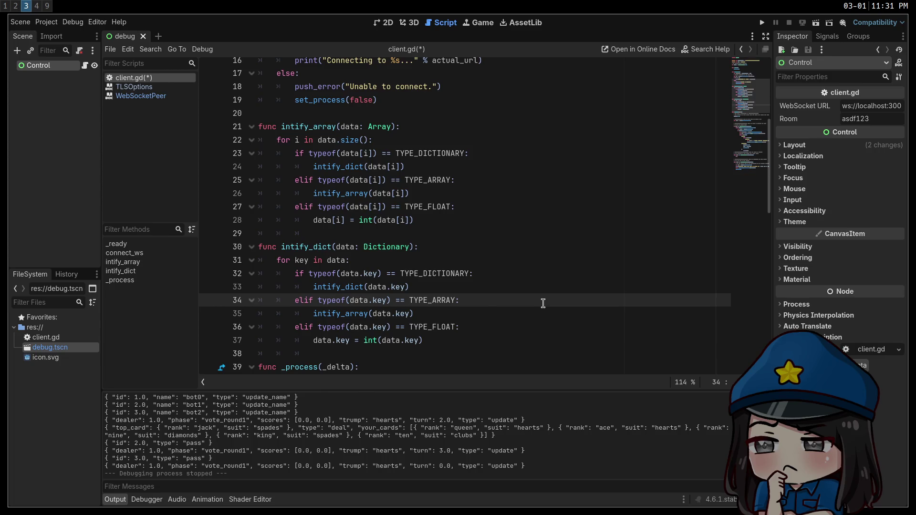
key(super+1)
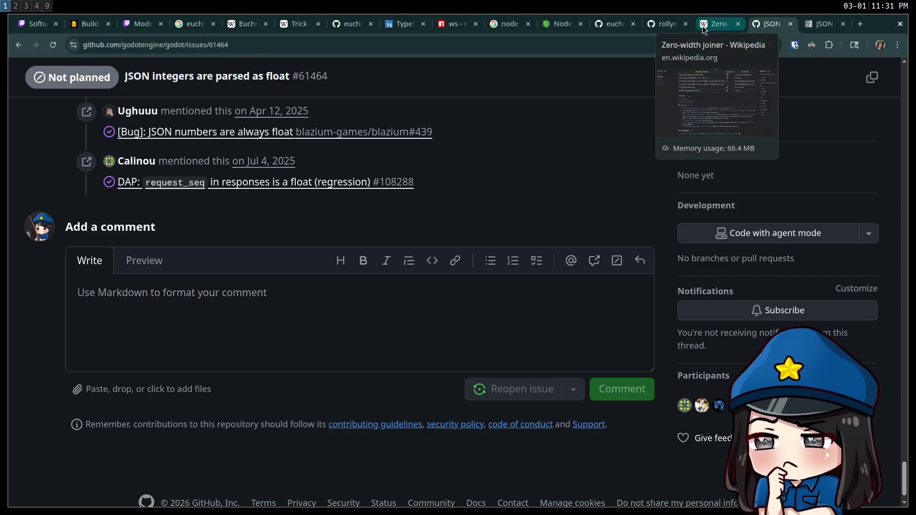
Open Wikipedia's Euchre article and highlight the 24-card and 25, 28 or 32 deck sizes
click(279, 24)
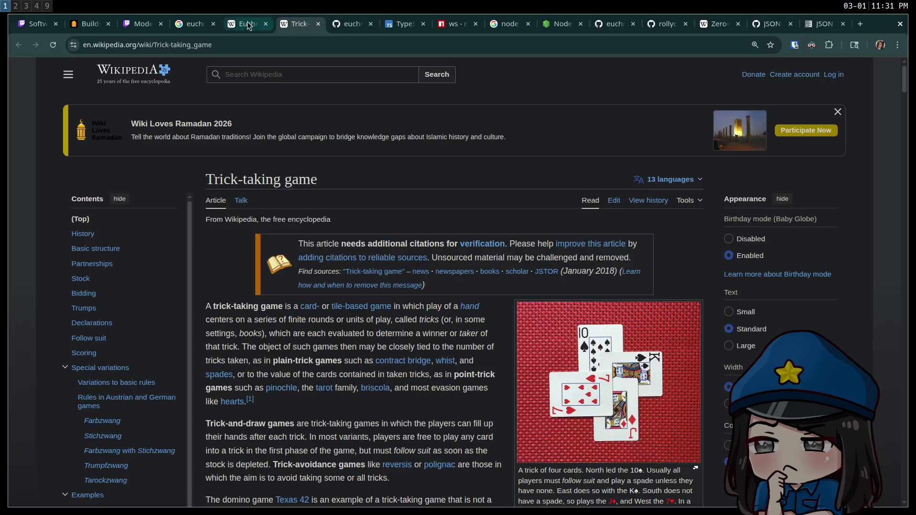
click(250, 26)
scroll(471, 326, up, 2)
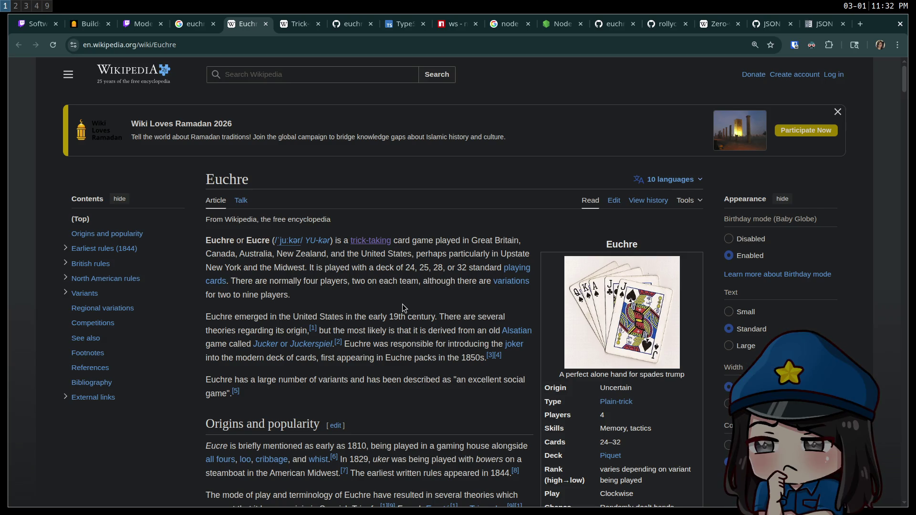
mouse_move(420, 268)
mouse_down()
mouse_move(507, 270)
mouse_move(461, 271)
mouse_up()
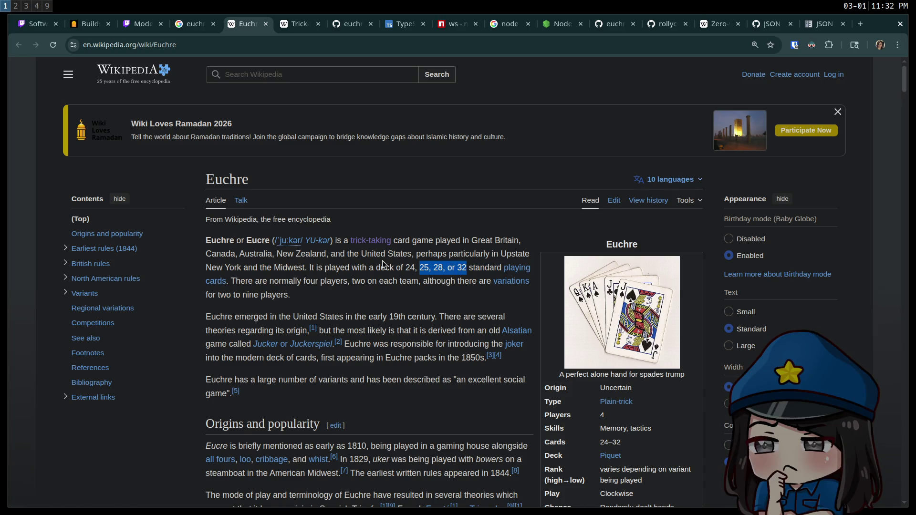
double_click(410, 268)
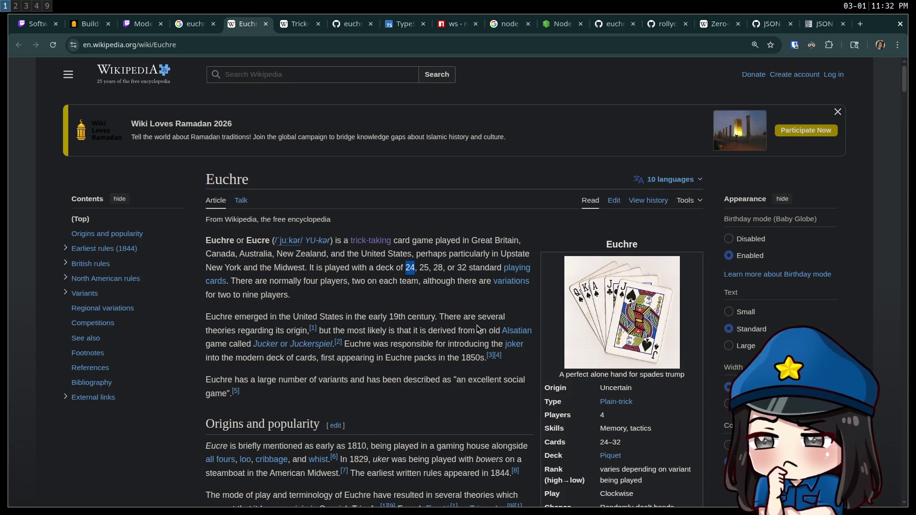
mouse_move(420, 268)
mouse_down()
mouse_move(502, 270)
mouse_move(461, 269)
mouse_up()
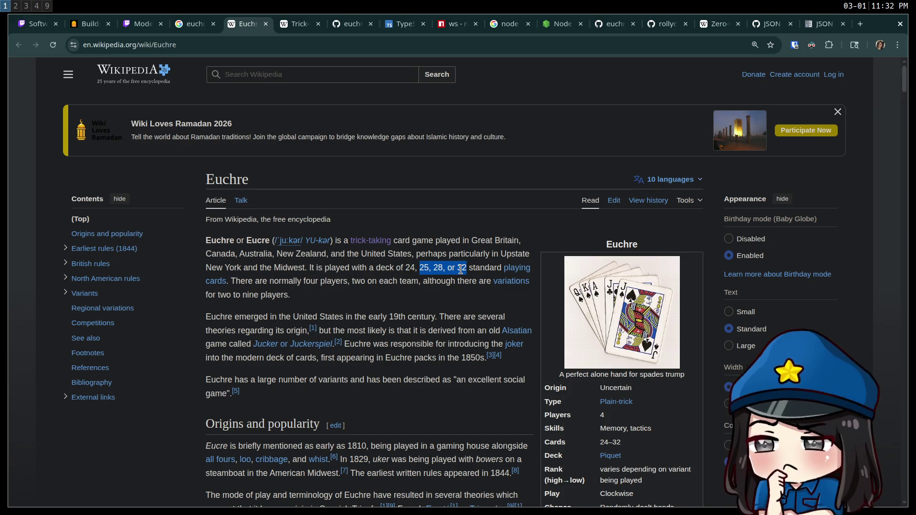
double_click(409, 267)
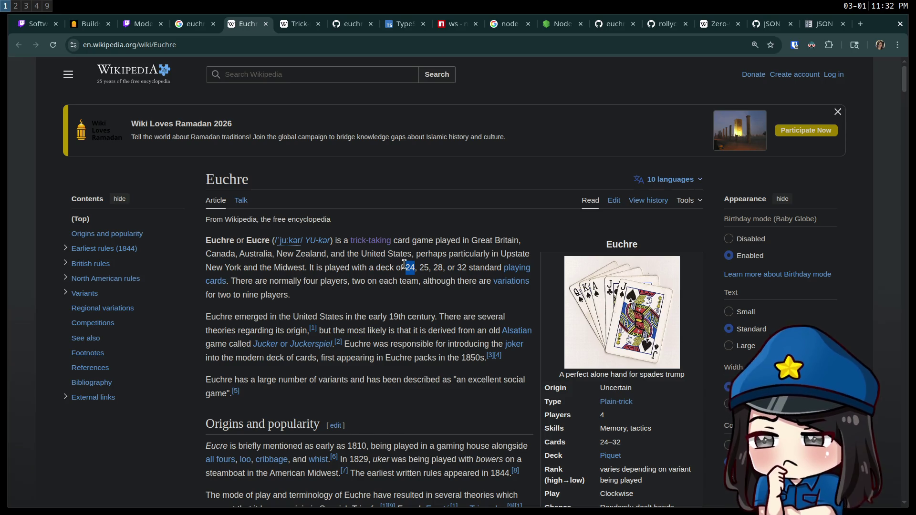
click(385, 294)
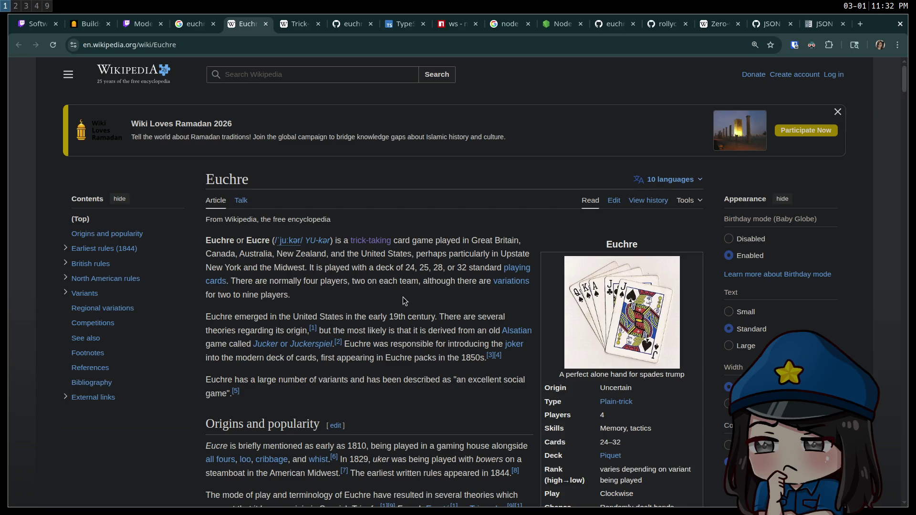
Scroll down to the British rules covering dealing and making trump
scroll(359, 297, down, 3)
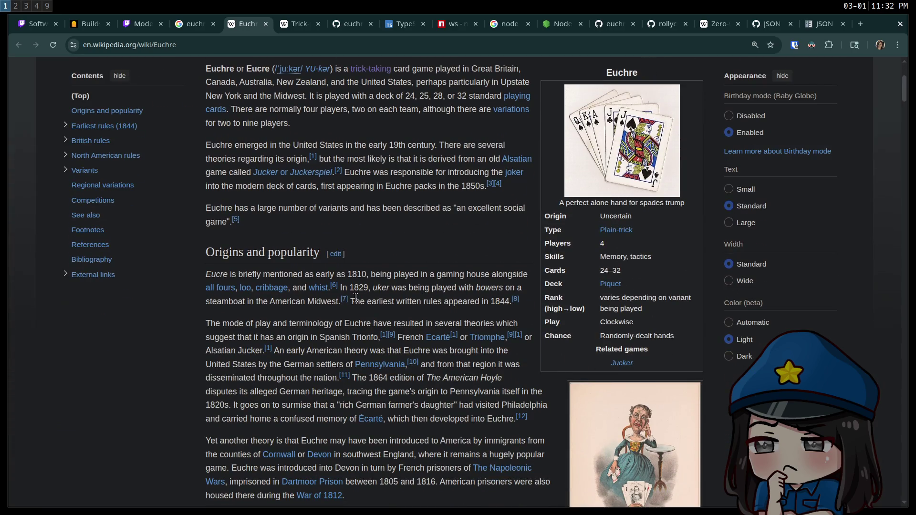
scroll(355, 297, down, 4)
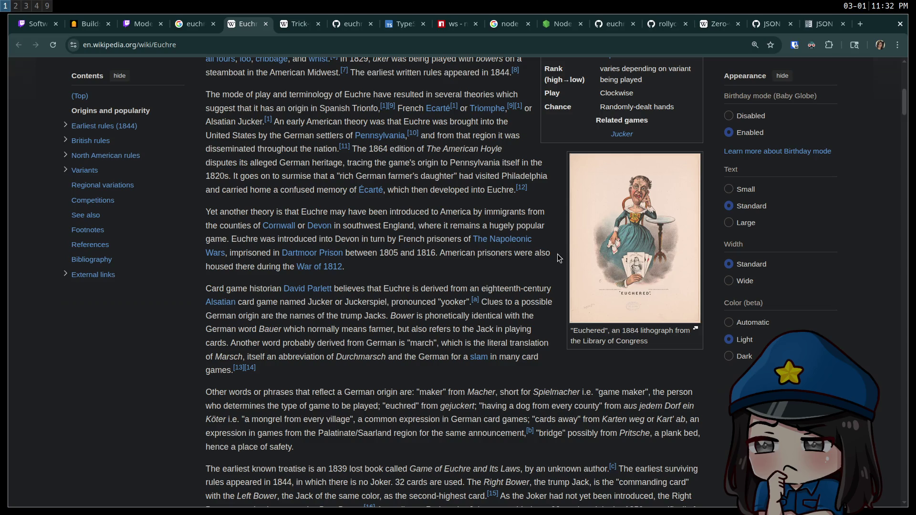
scroll(546, 255, down, 15)
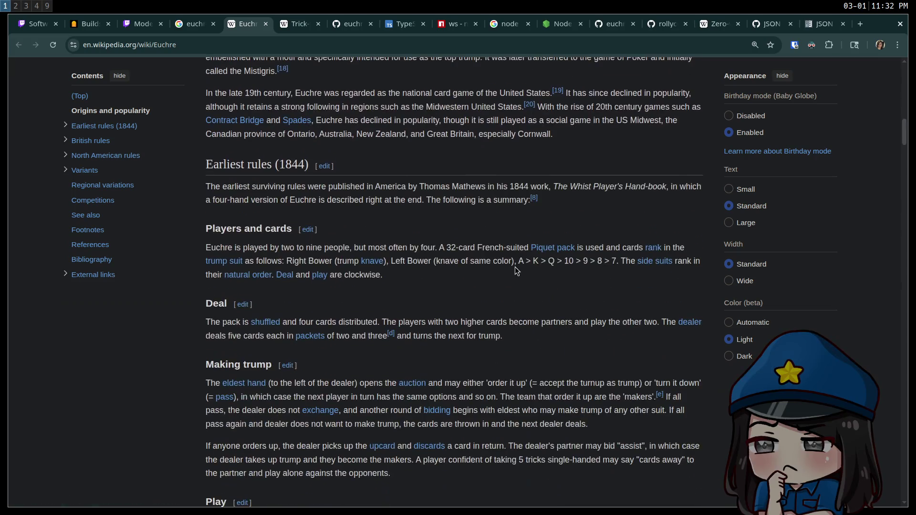
scroll(480, 239, down, 15)
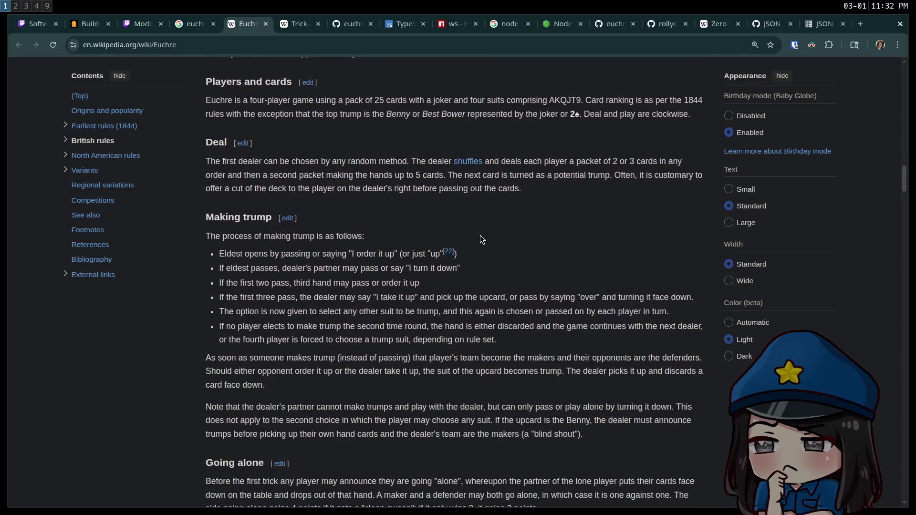
key(super+3)
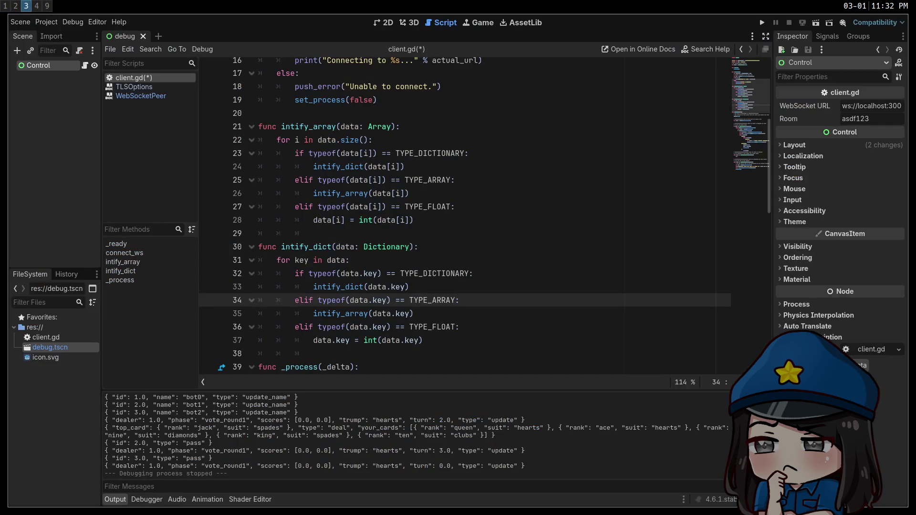
Run the project, stop it after the break at line 32, and show the Errors list
click(516, 232)
scroll(516, 231, down, 4)
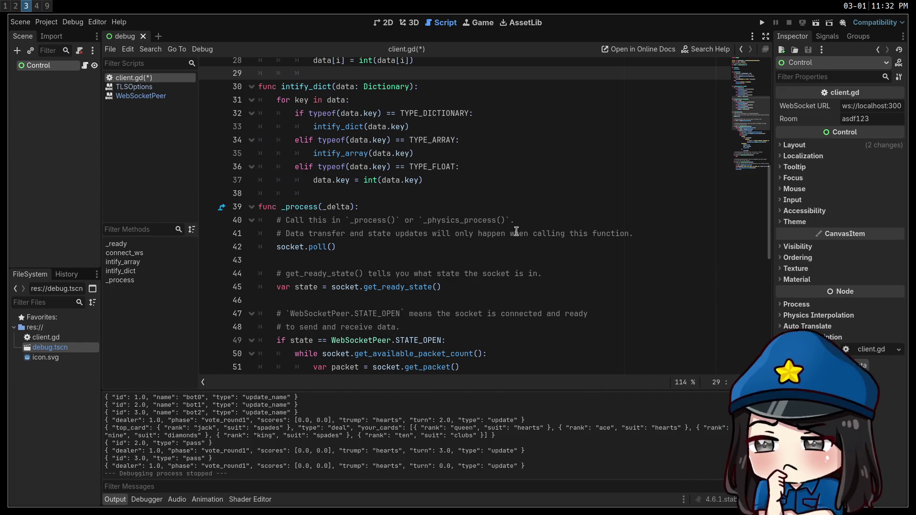
click(517, 232)
scroll(517, 232, up, 3)
scroll(511, 233, down, 7)
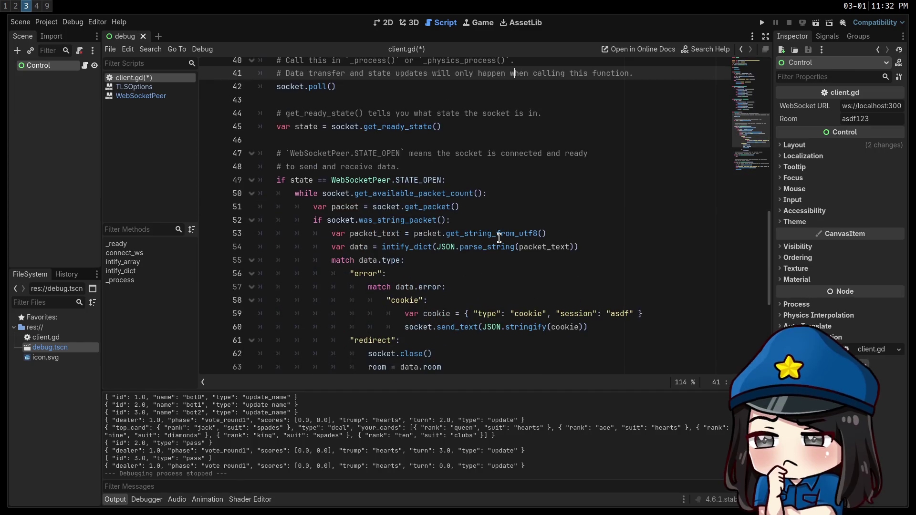
scroll(499, 238, down, 3)
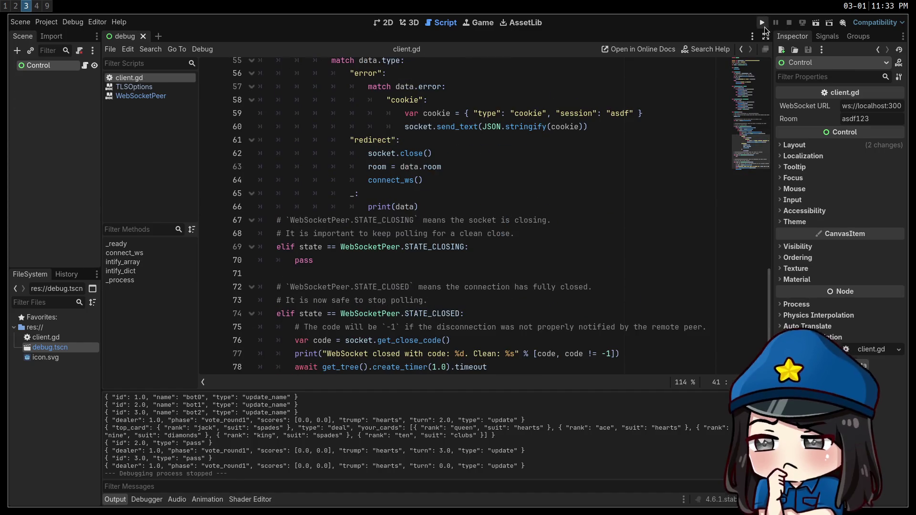
click(762, 23)
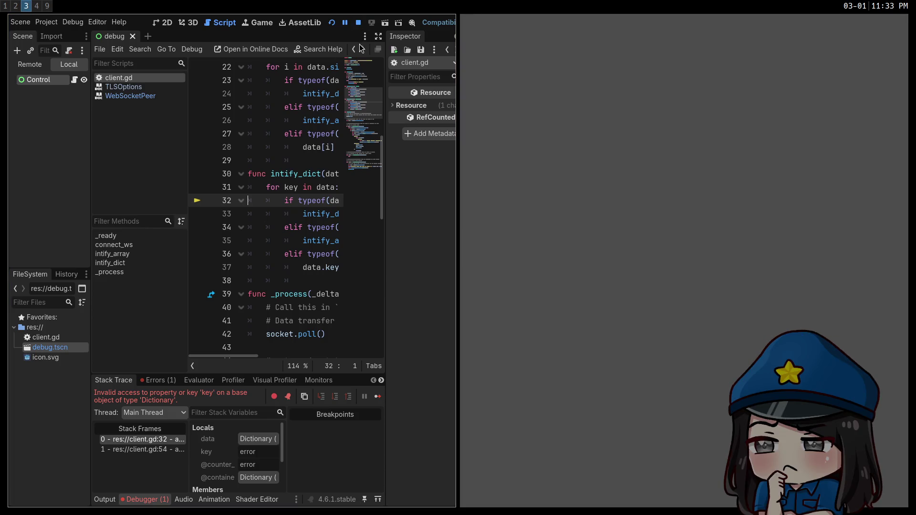
click(358, 22)
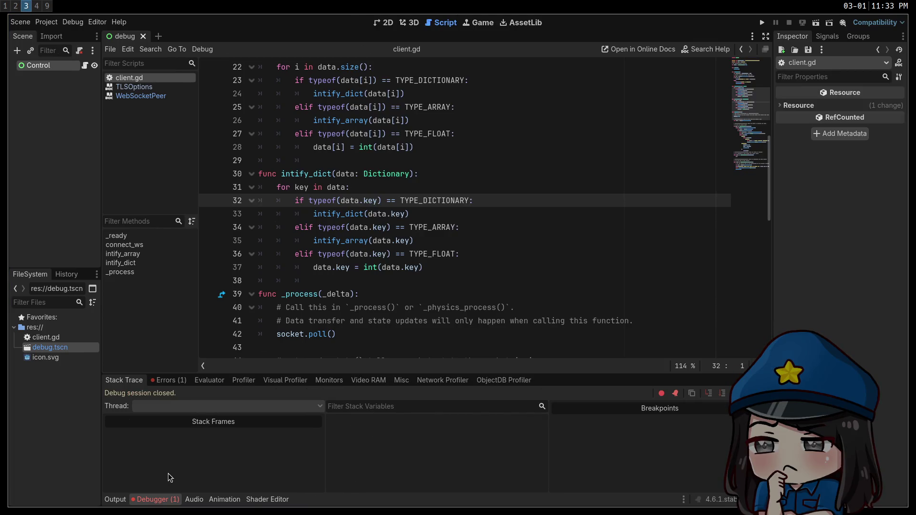
click(162, 380)
mouse_move(293, 418)
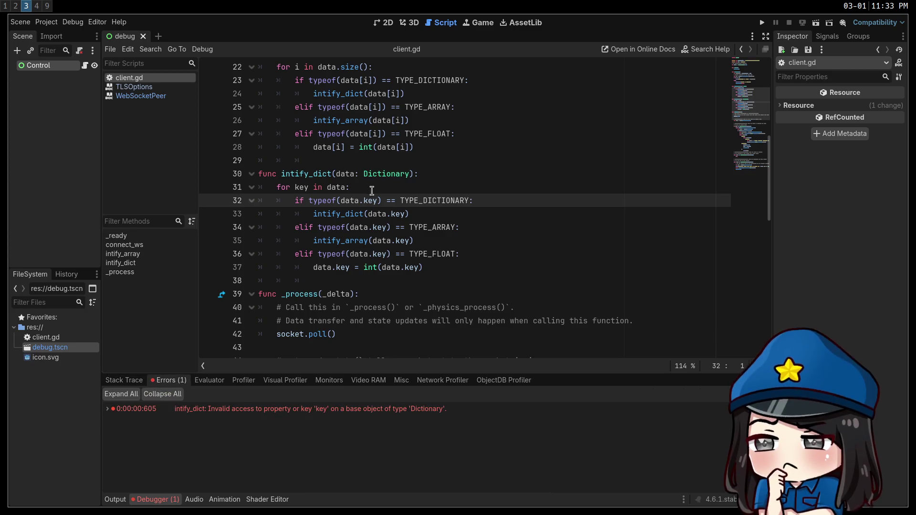
Change every .key in intify_dict on lines 32–37 to [key] and save
double_click(374, 201)
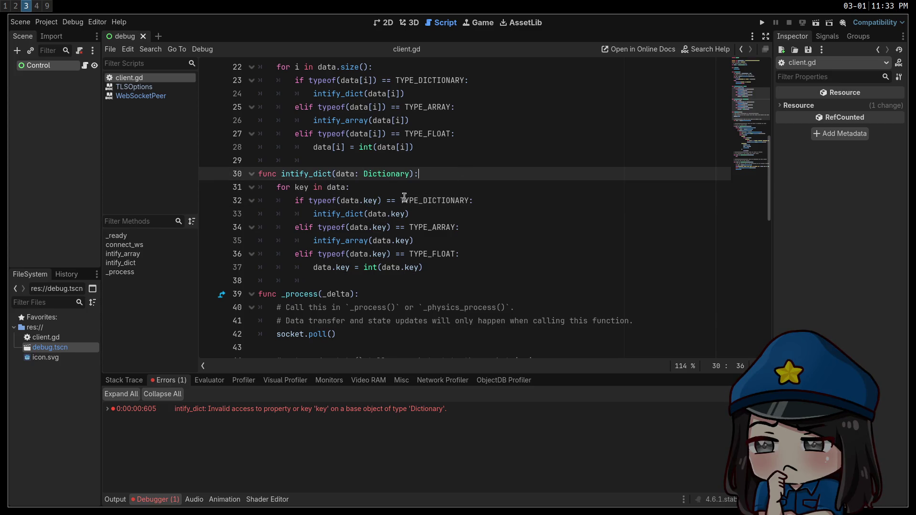
drag(375, 201, 361, 203)
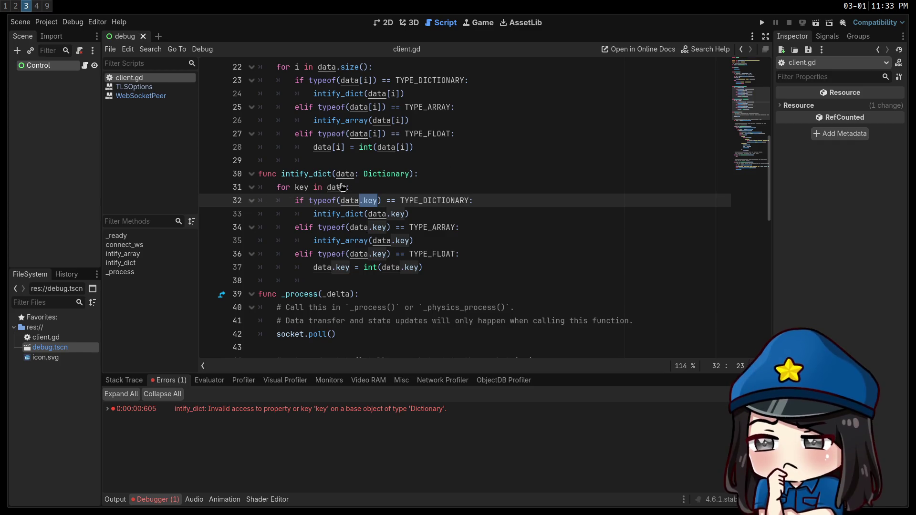
key(ctrl+d)
key(ctrl+d)
key(ctrl+d)
key(ctrl+d)
key(ctrl+d)
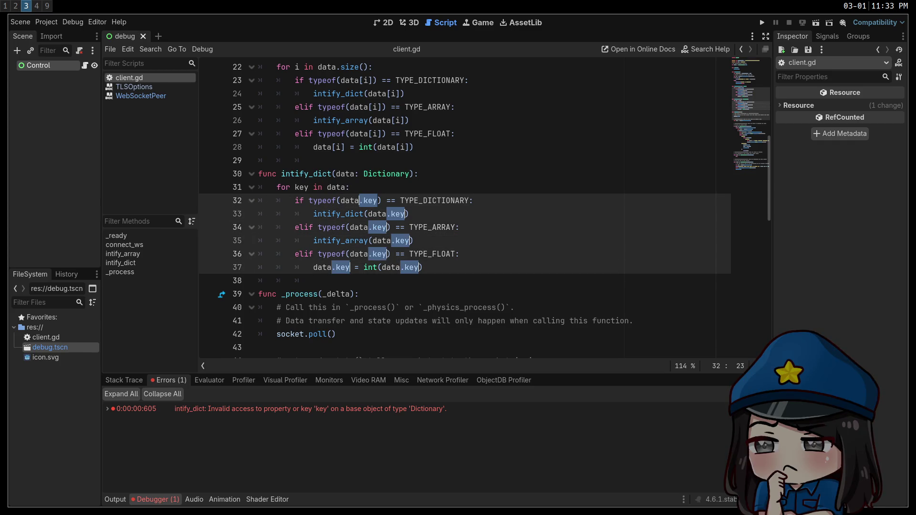
text([)
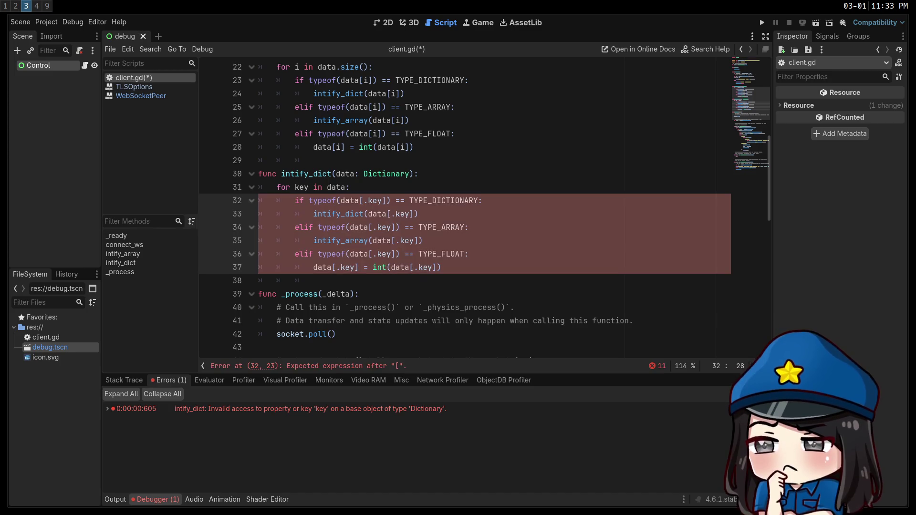
key(ctrl+Left)
key(BackSpace)
key(ctrl+s)
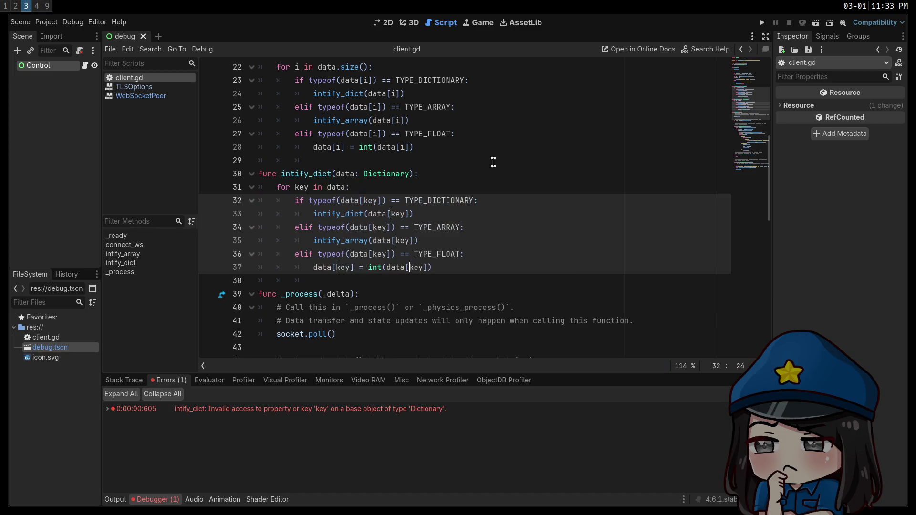
click(503, 160)
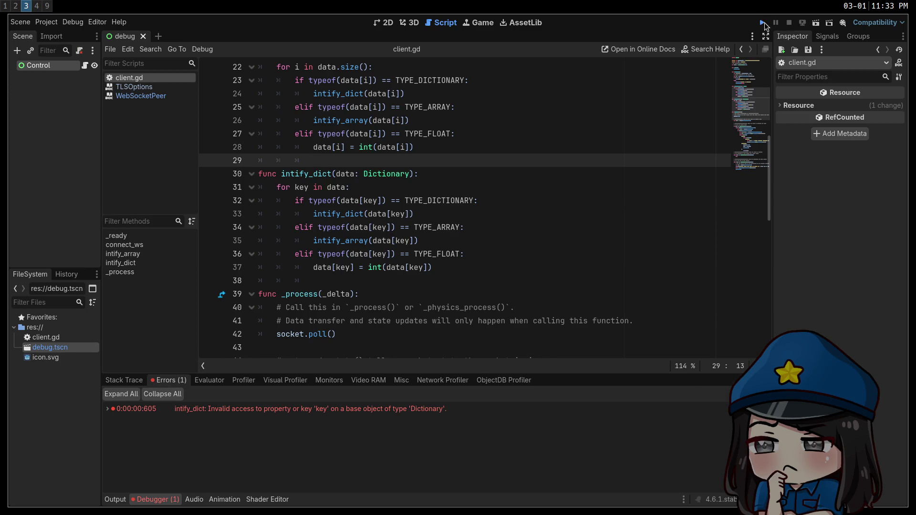
Rerun the project, stop it, and jump from the new error to line 54
click(763, 23)
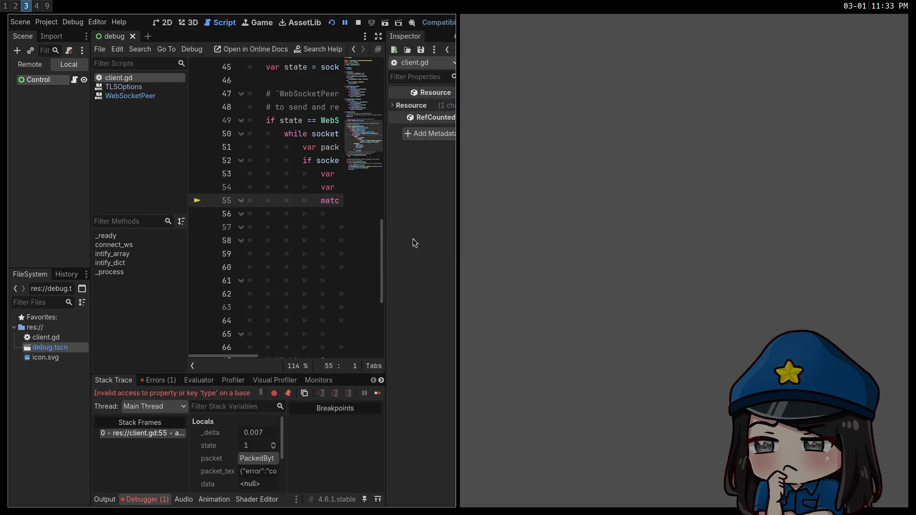
click(358, 23)
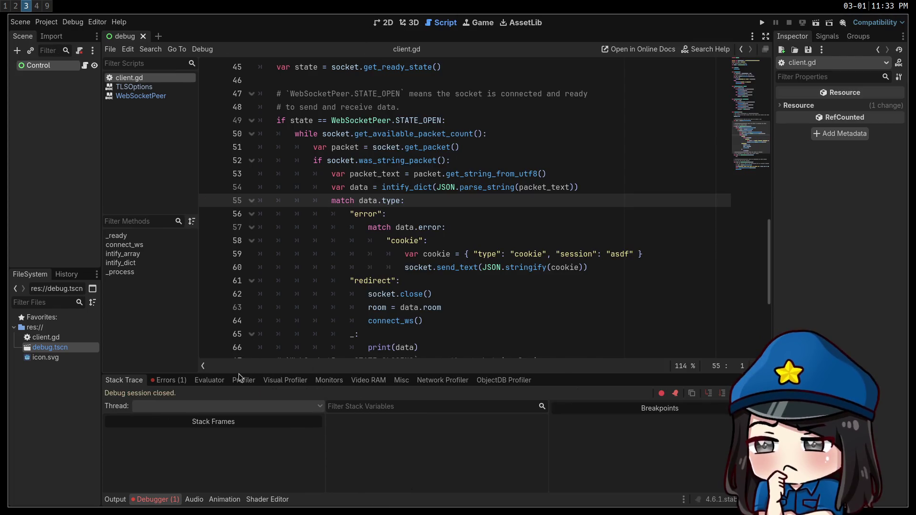
click(166, 501)
click(166, 501)
click(170, 380)
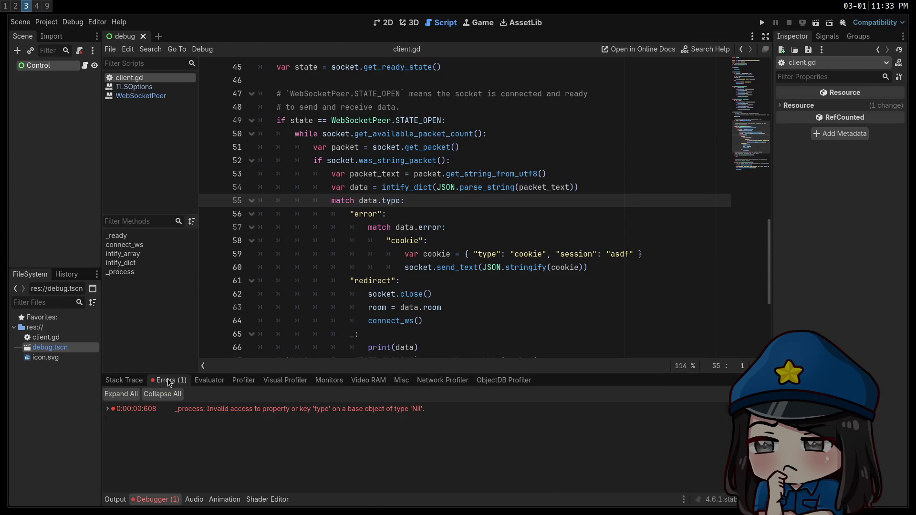
double_click(306, 407)
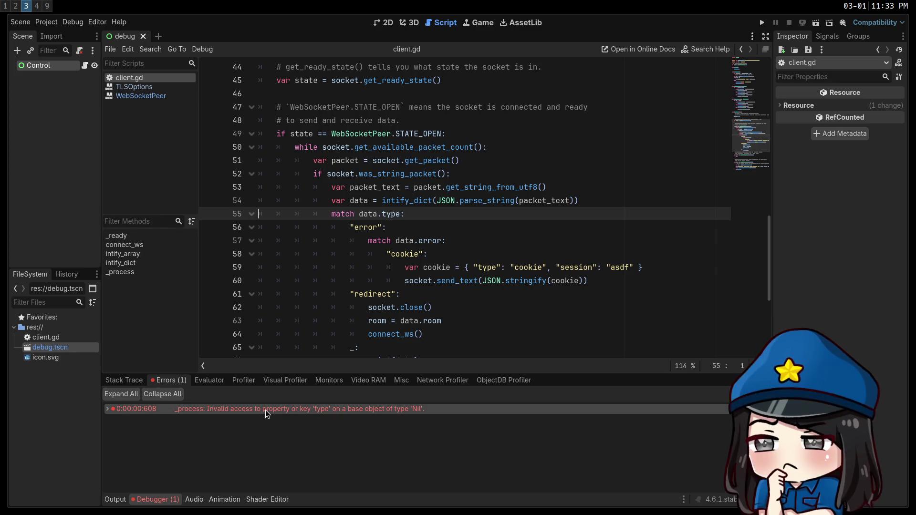
mouse_move(318, 412)
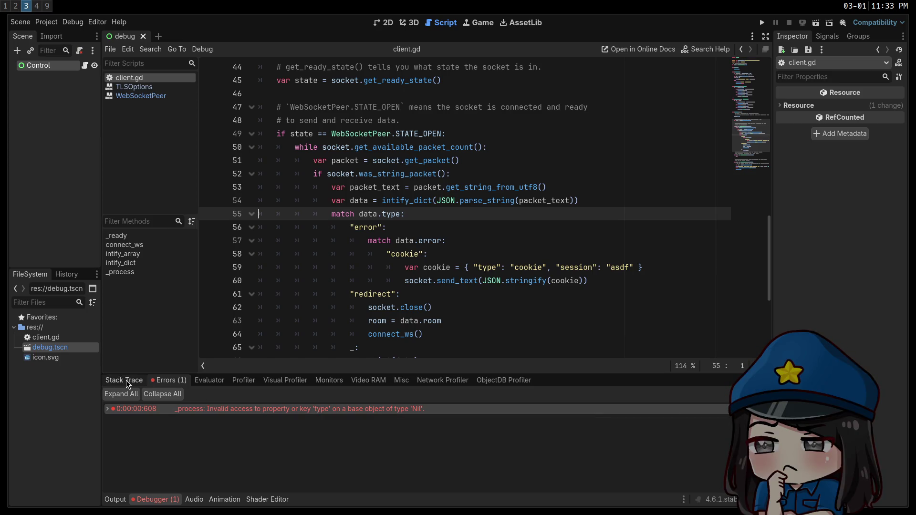
Unwrap line 54's intify_dict call, add intify_dict(data) on new line 55, and rerun
click(590, 200)
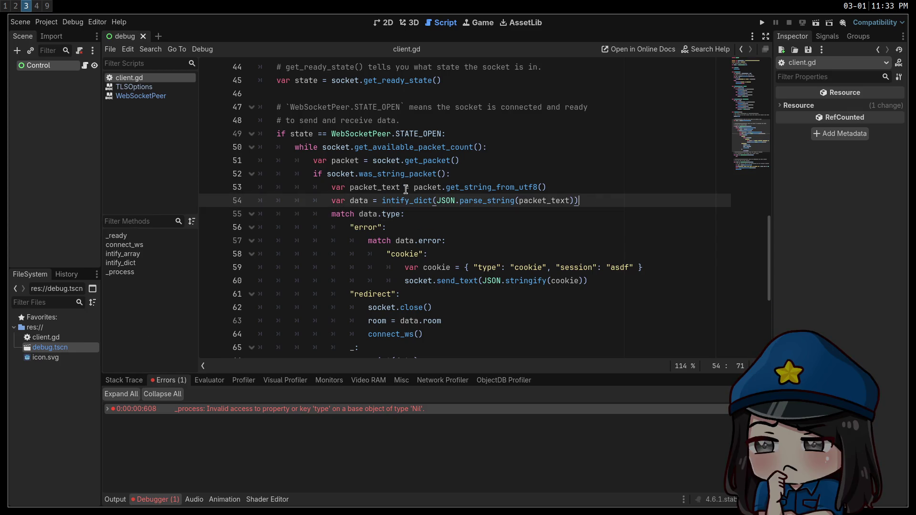
double_click(417, 199)
click(478, 241)
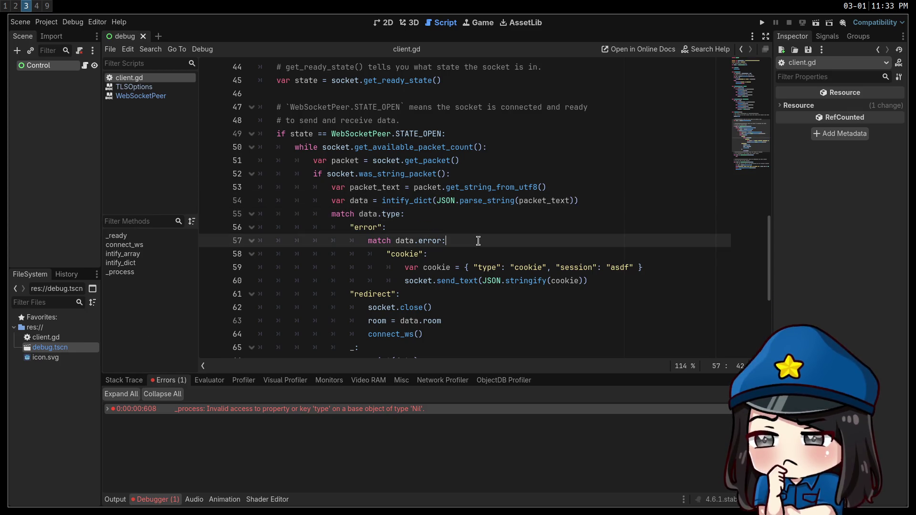
double_click(408, 200)
key(BackSpace)
key(Delete)
click(582, 198)
key(Return)
text(intify_dict(d)
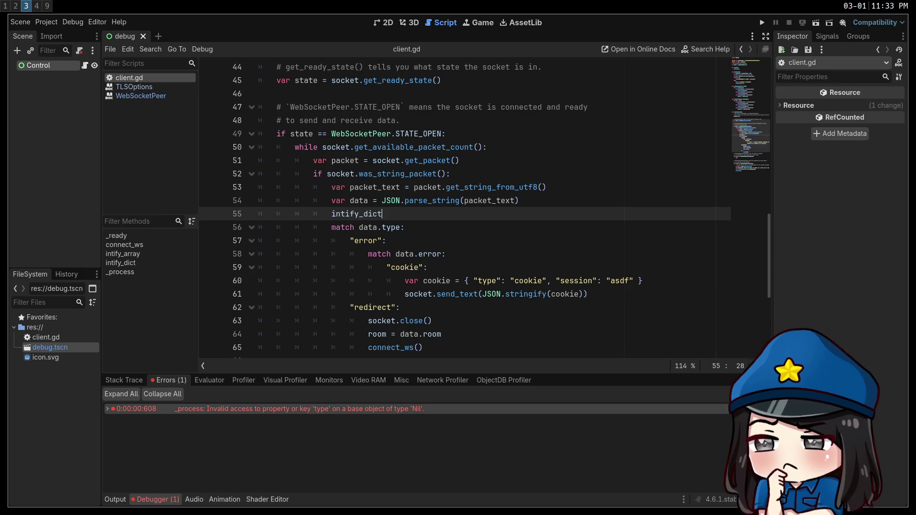
text(ata))
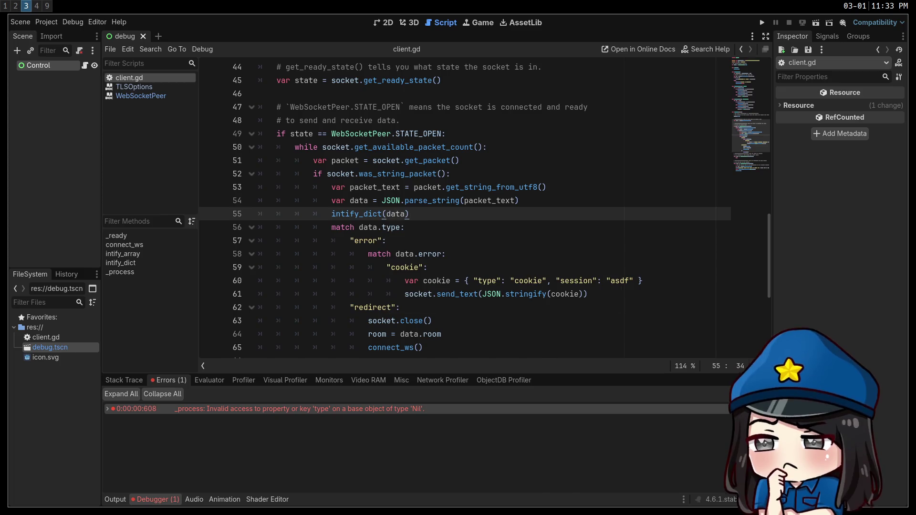
key(Up)
key(End)
click(764, 22)
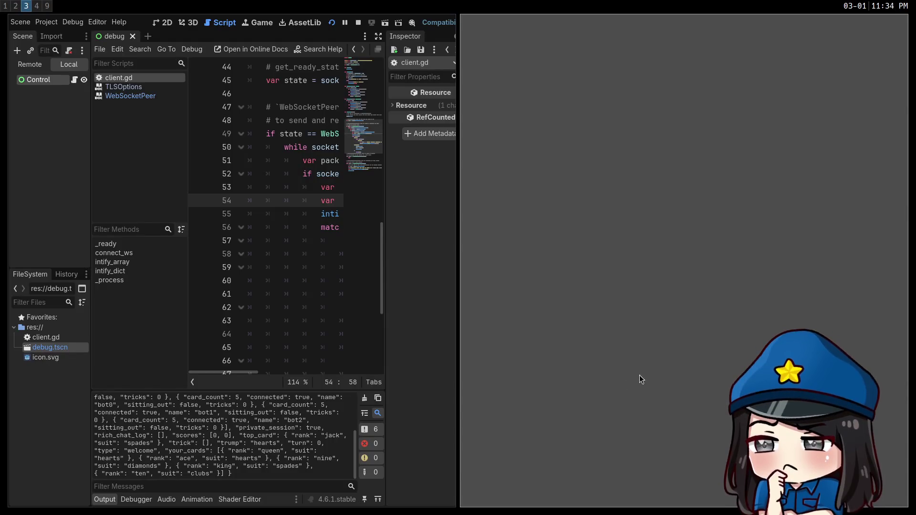
Close the game window, check the browser and terminal, then click the "cookie" line 59
key(super+shift+q)
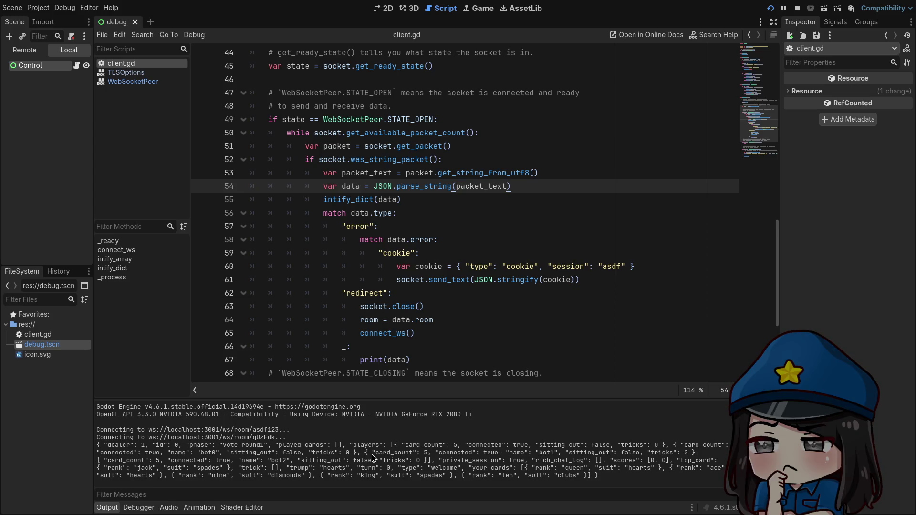
key(super+3)
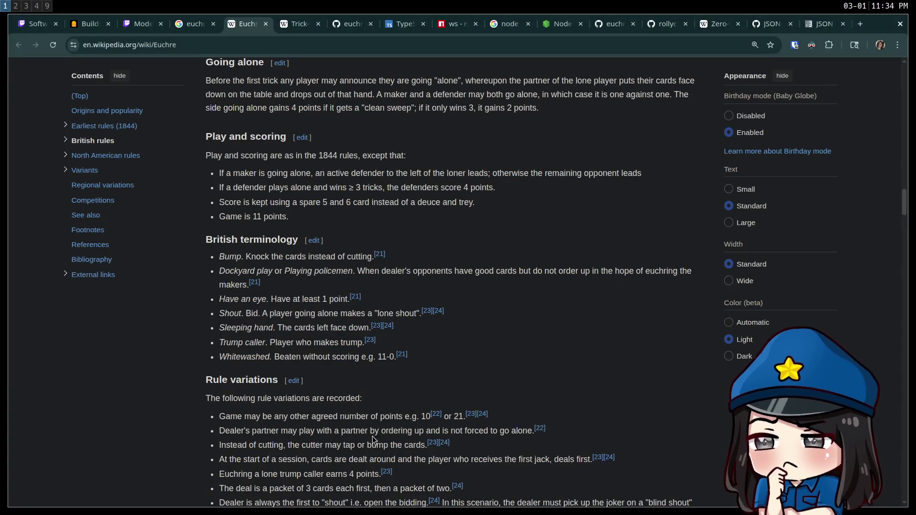
key(super+2)
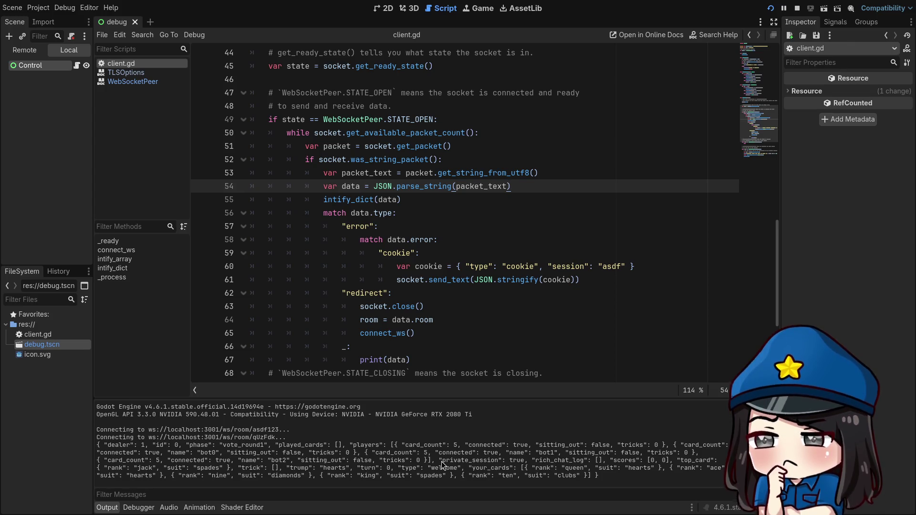
click(424, 249)
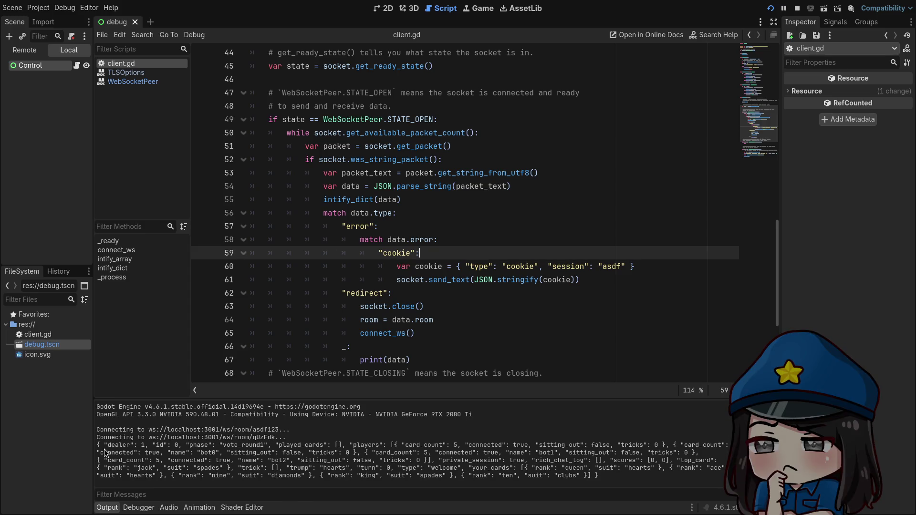
In a new browser tab, go to the developer's itch.io page
key(super+1)
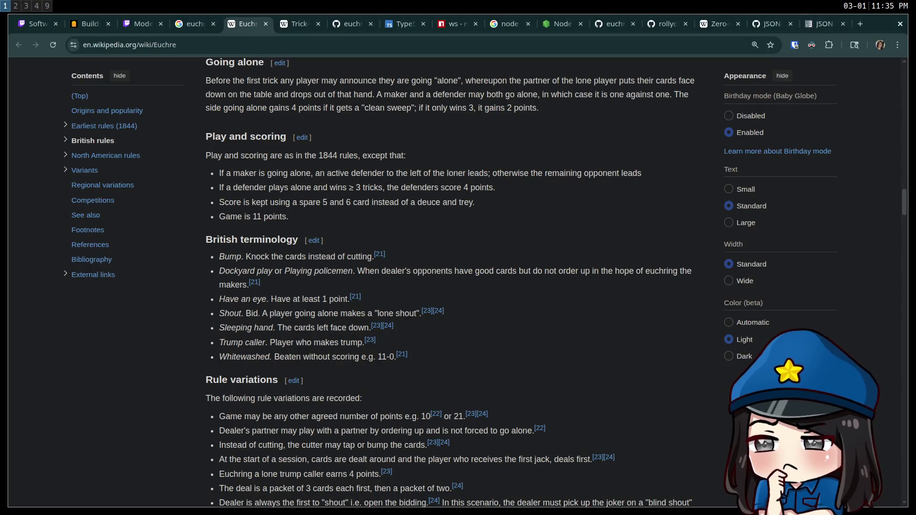
key(ctrl+t)
text(gr)
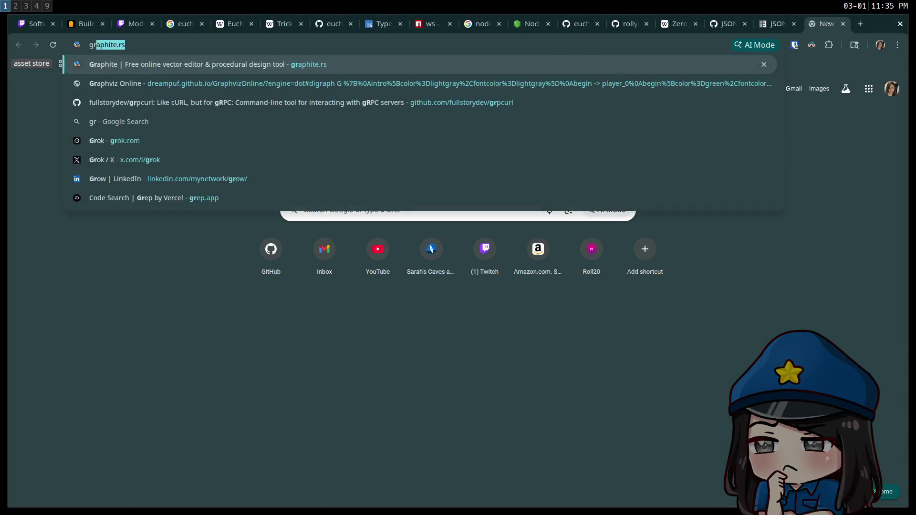
text(av)
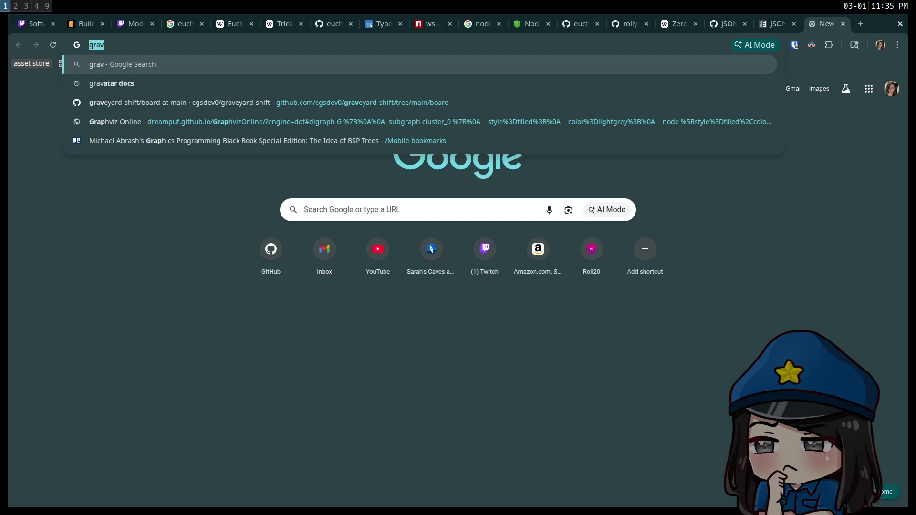
key(Down)
key(Down)
key(alt+Return)
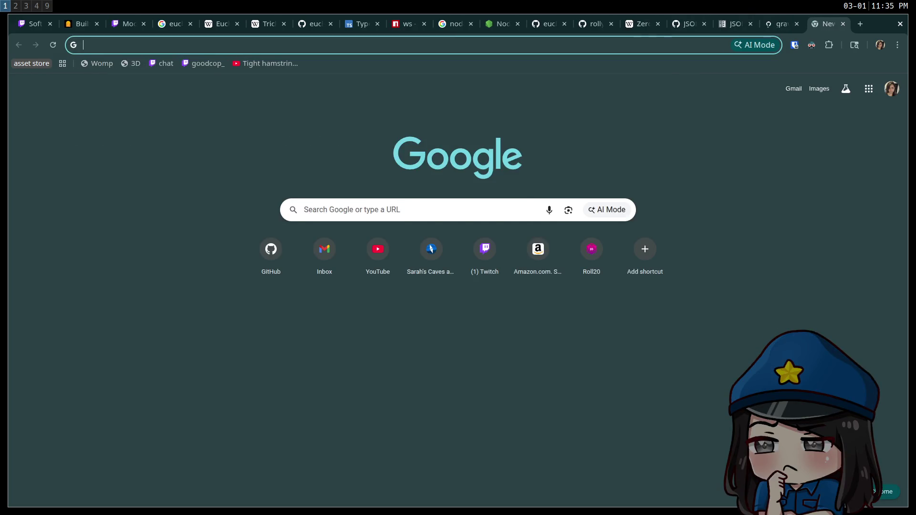
text(gi)
key(ctrl+a)
text(badc)
key(Return)
scroll(329, 313, down, 8)
Launch Graveyard Shift and click through the welcome and tutorial dialogues
click(475, 164)
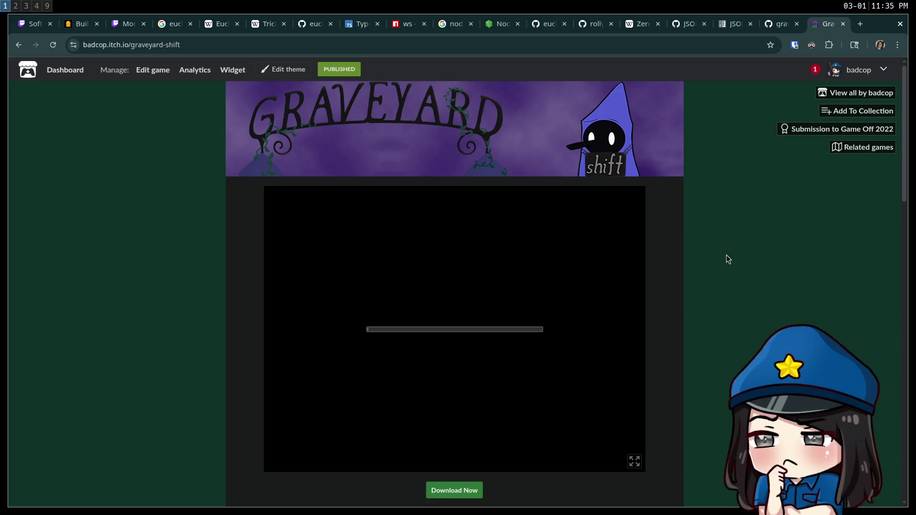
scroll(726, 255, down, 2)
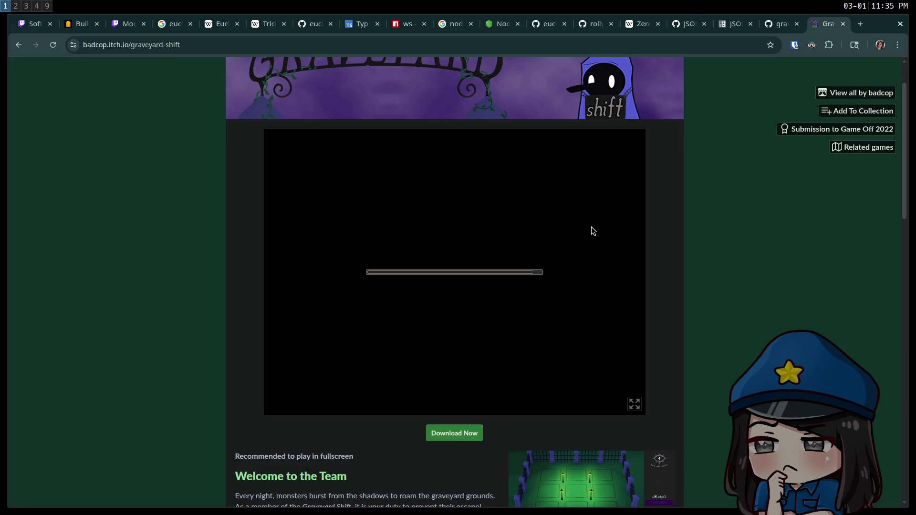
click(459, 278)
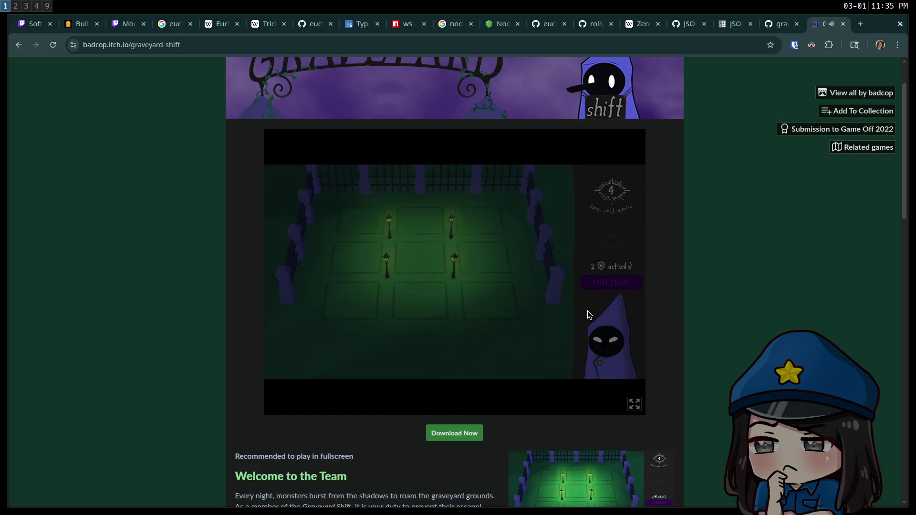
click(545, 308)
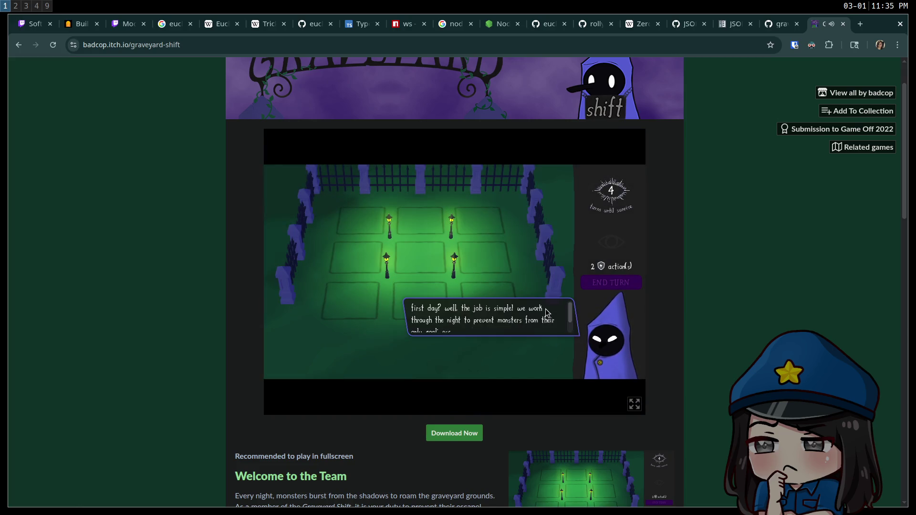
click(545, 308)
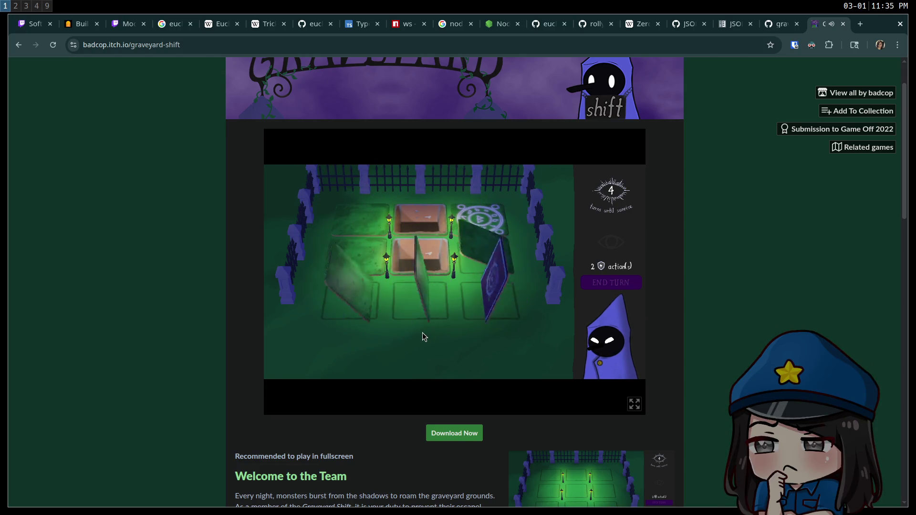
click(528, 297)
click(529, 297)
click(529, 296)
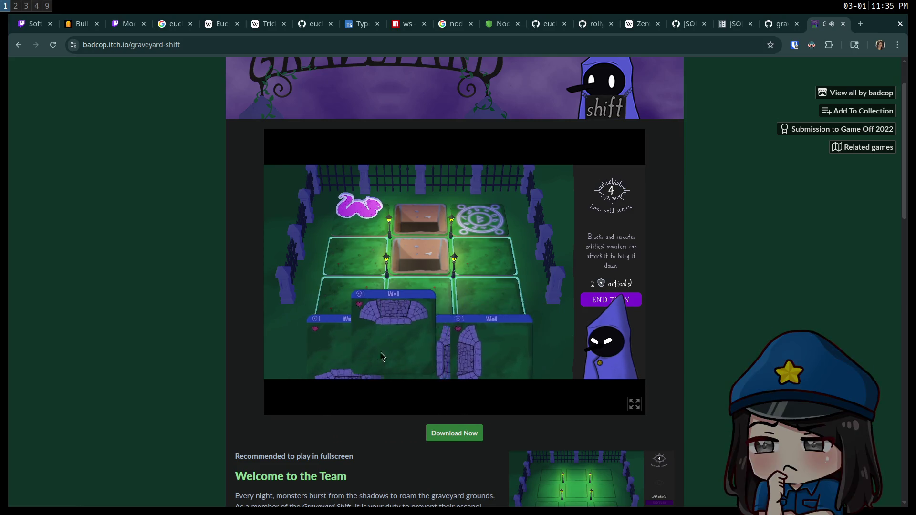
Place Wall cards on the centre and left tiles, then close the game tab
mouse_move(390, 367)
mouse_down()
mouse_move(404, 324)
mouse_move(419, 318)
mouse_up()
drag(430, 359, 366, 305)
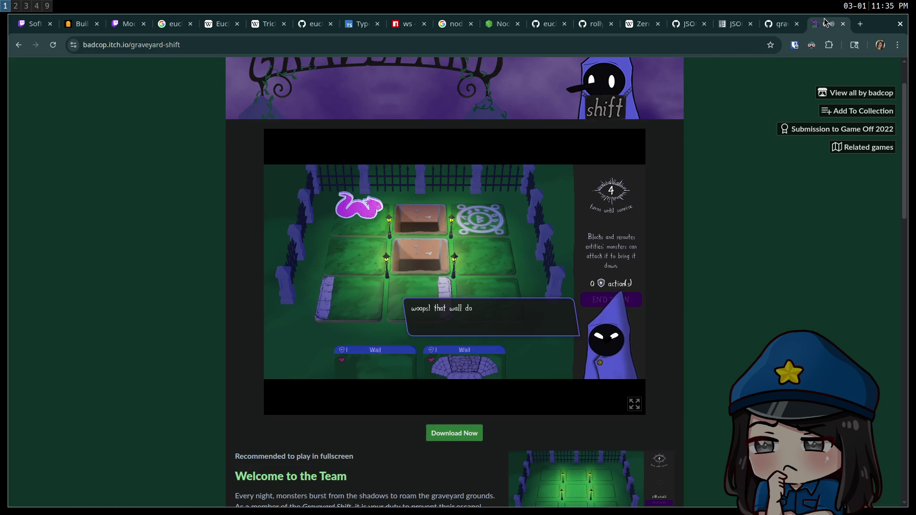
key(ctrl+w)
text(t)
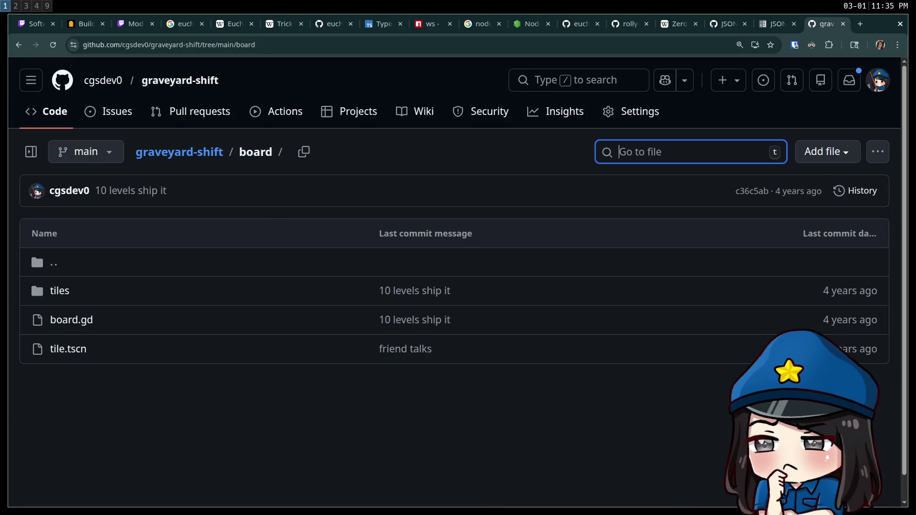
text(deck)
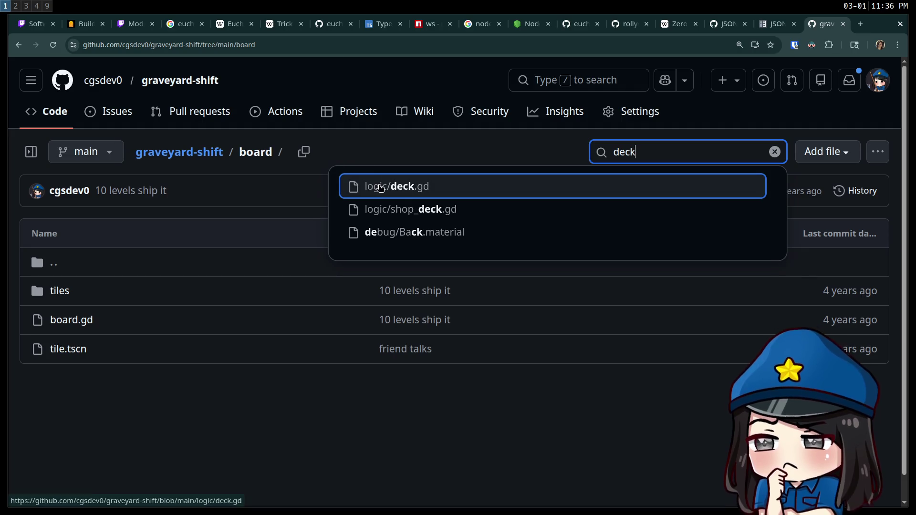
Open logic/deck.gd and look at the starting_deck variable
click(379, 187)
scroll(159, 257, down, 15)
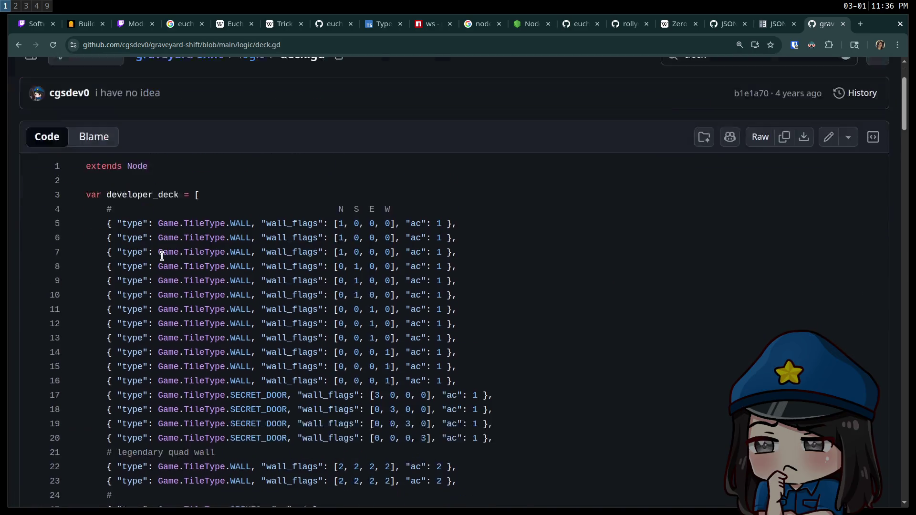
scroll(179, 259, down, 5)
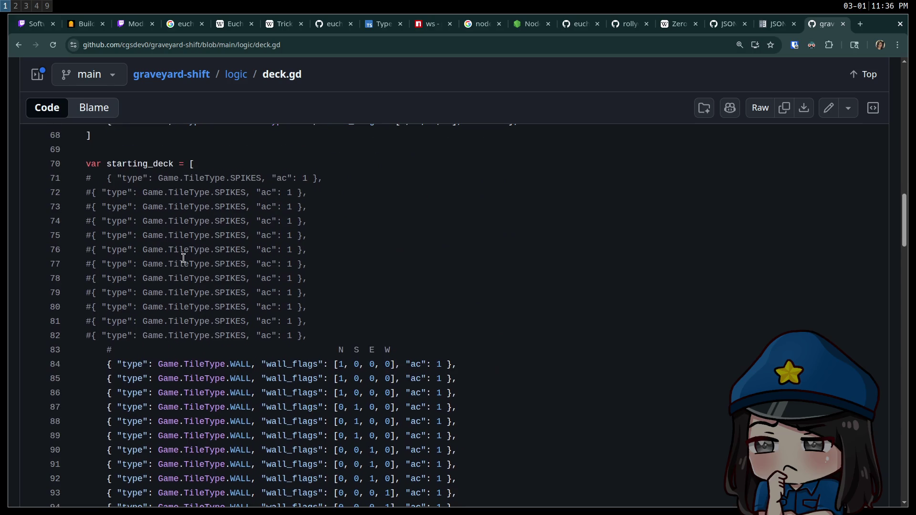
double_click(151, 157)
click(358, 231)
Read down the card list, noting the Wall entries on lines 84–94, to the deal functions
scroll(144, 260, down, 1)
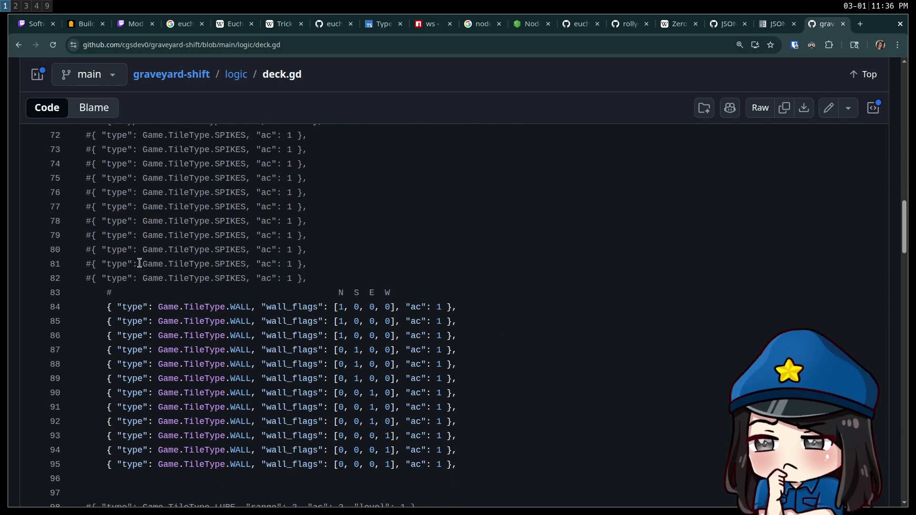
scroll(144, 260, down, 1)
drag(538, 400, 72, 258)
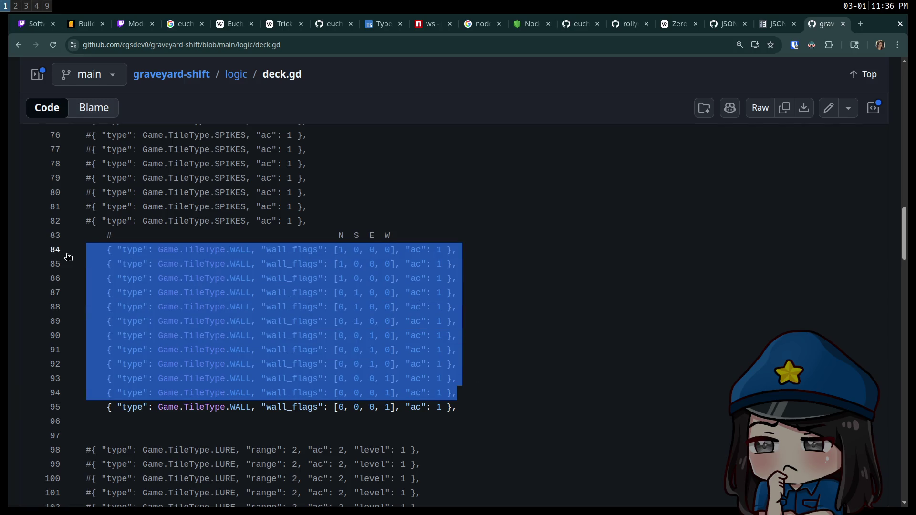
scroll(491, 315, down, 15)
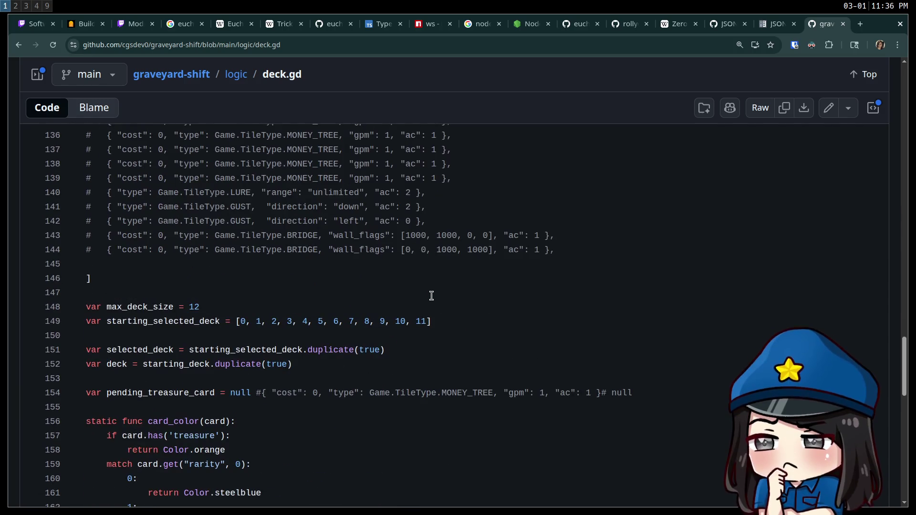
scroll(432, 295, down, 7)
scroll(429, 293, down, 6)
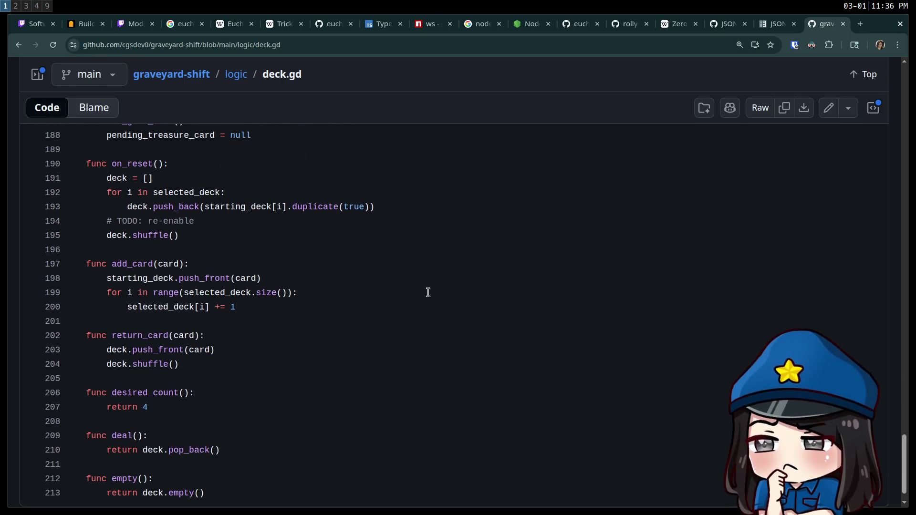
scroll(428, 292, down, 1)
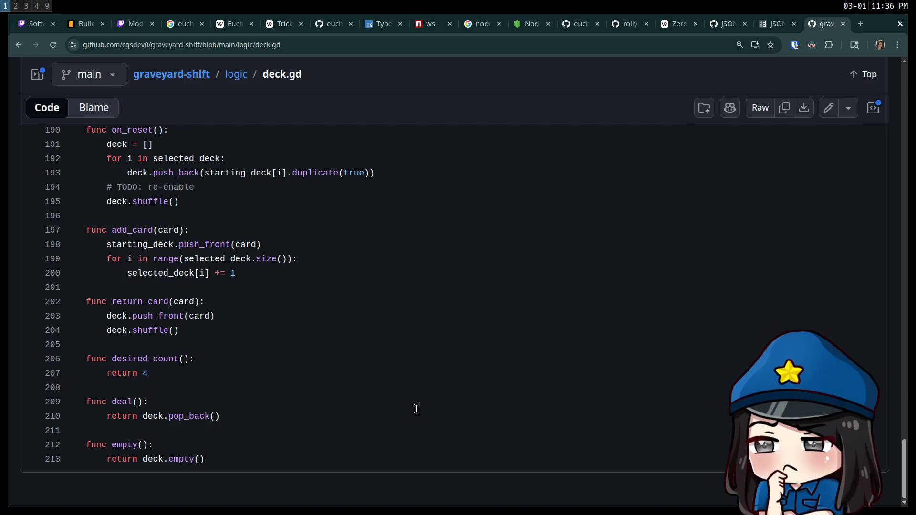
scroll(524, 287, up, 20)
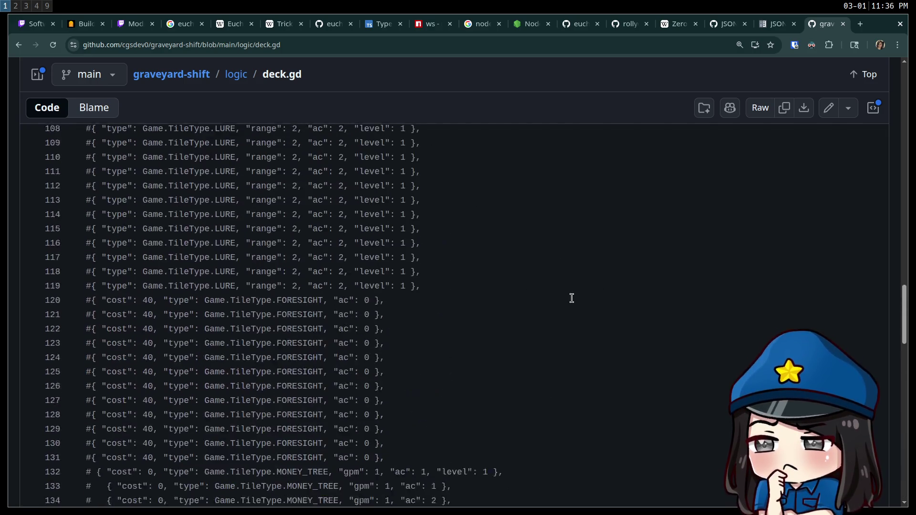
scroll(571, 298, up, 20)
Search the repository code for 'deal(' and open hand/hand.gd at line 213
text(/graveyard-shift)
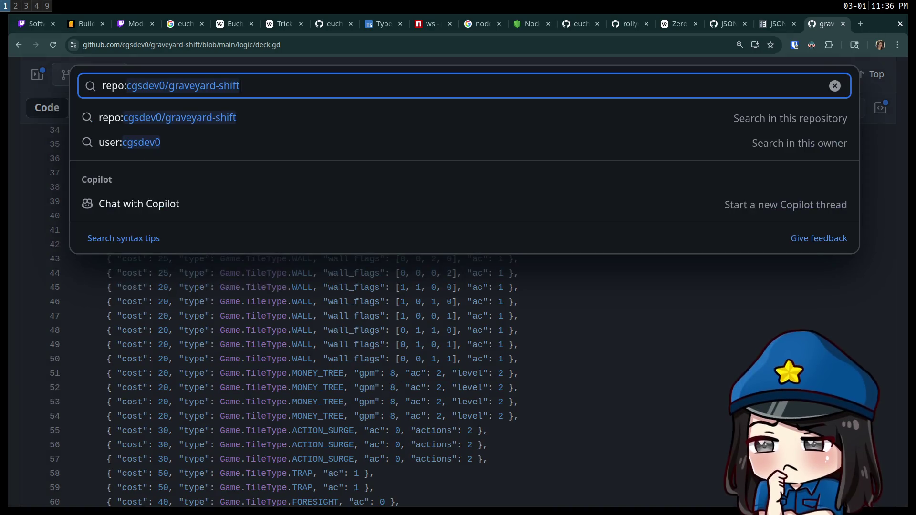
text(deal()
key(Return)
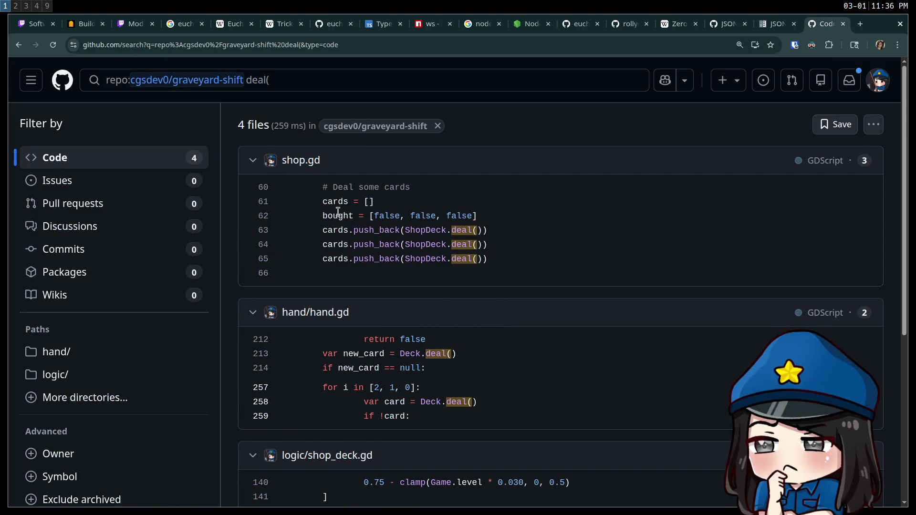
scroll(333, 265, down, 1)
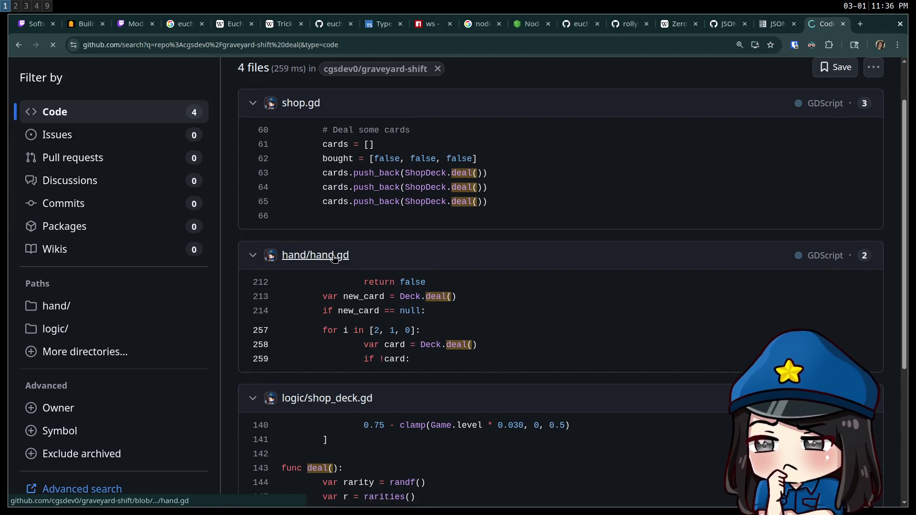
click(330, 256)
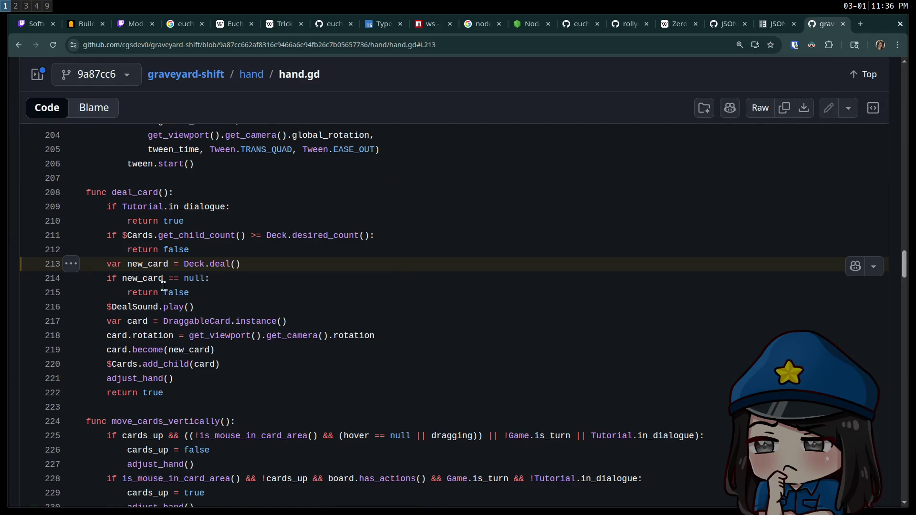
drag(257, 264, 99, 267)
click(242, 273)
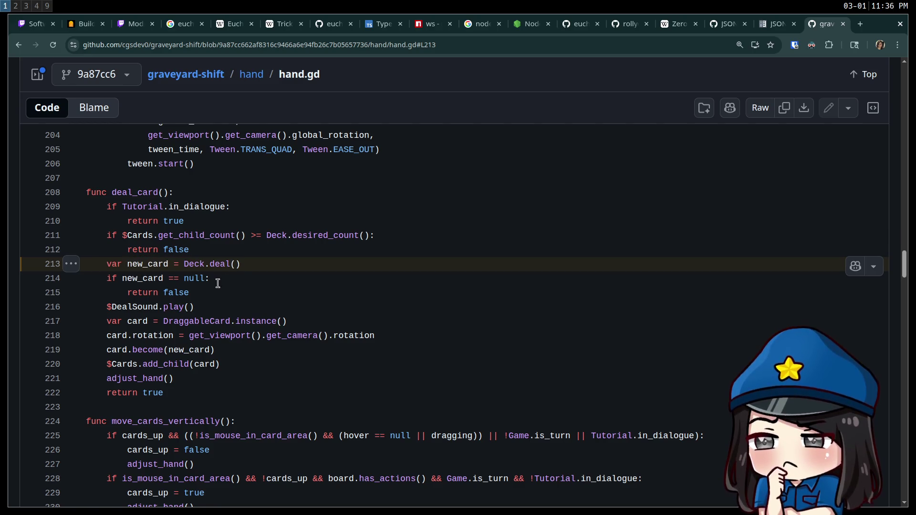
Inspect deal_card, tracing new_card into become and the DraggableCard instance
double_click(148, 189)
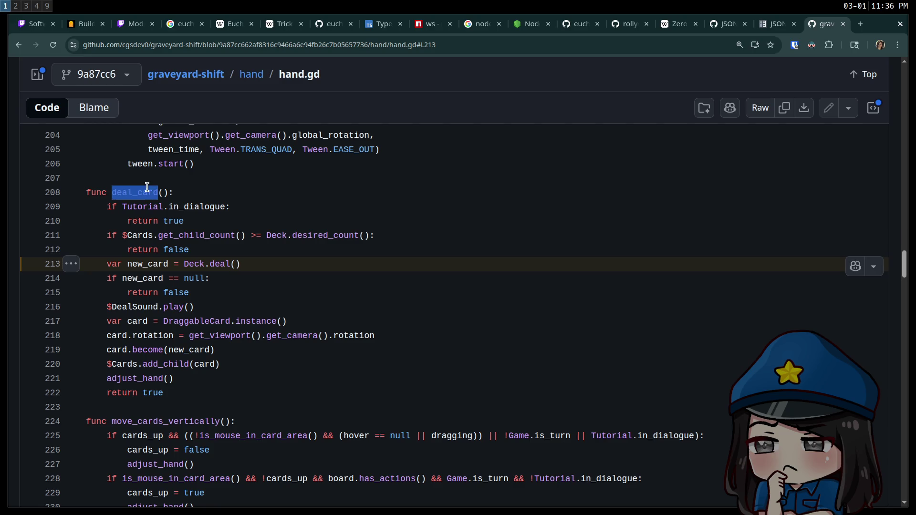
click(173, 266)
double_click(143, 263)
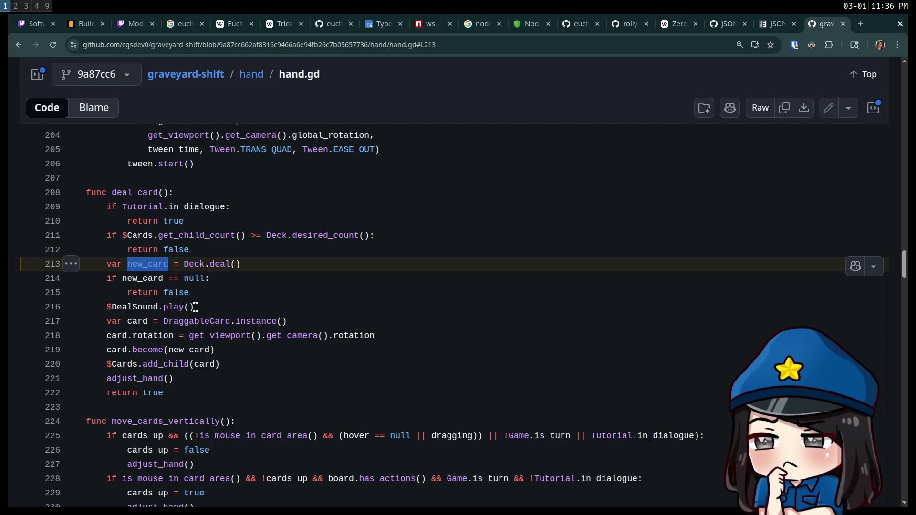
mouse_move(210, 351)
mouse_down()
mouse_move(160, 351)
mouse_move(205, 351)
mouse_up()
click(160, 350)
click(188, 351)
double_click(188, 351)
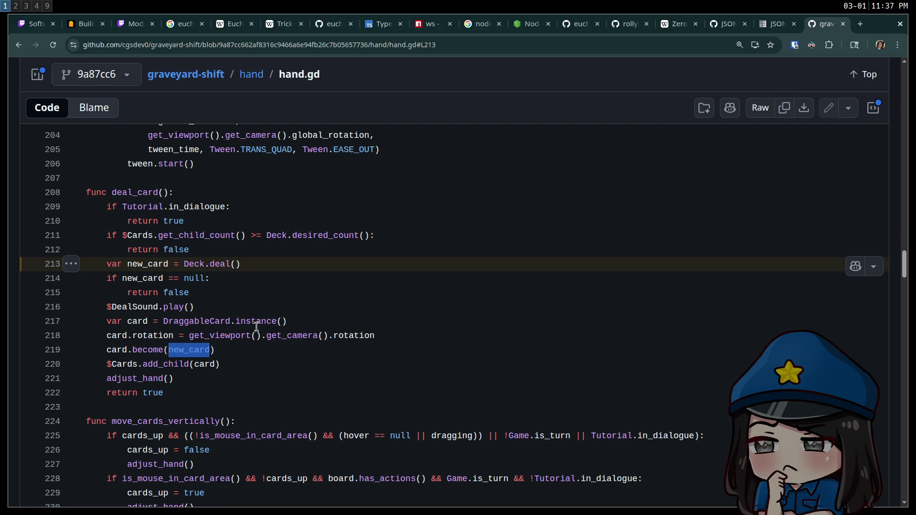
mouse_move(289, 321)
mouse_down()
mouse_move(129, 334)
mouse_move(337, 319)
mouse_up()
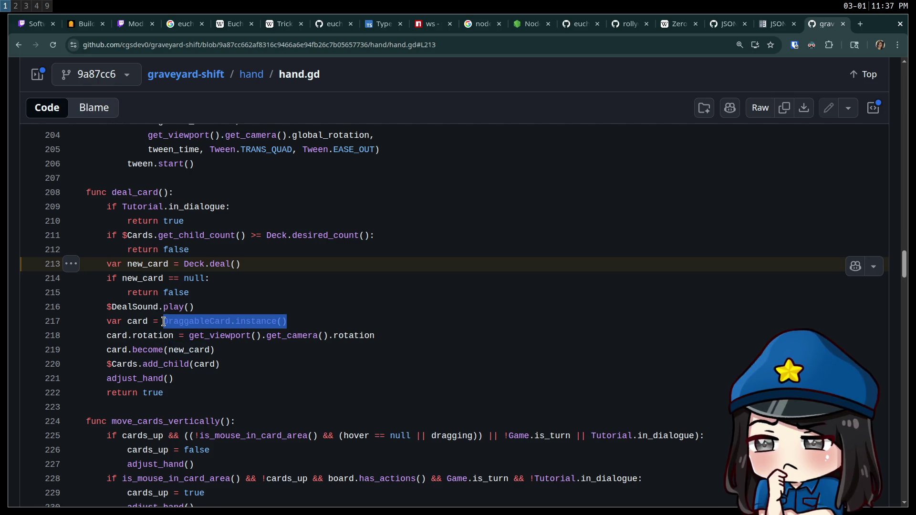
click(317, 321)
double_click(211, 321)
click(250, 338)
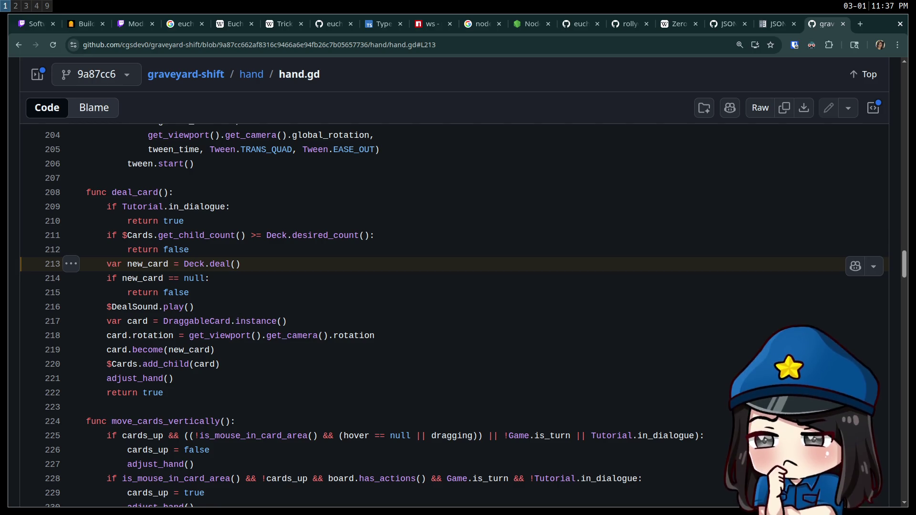
Review the perform switch in bot.ts in Vim
key(super+2)
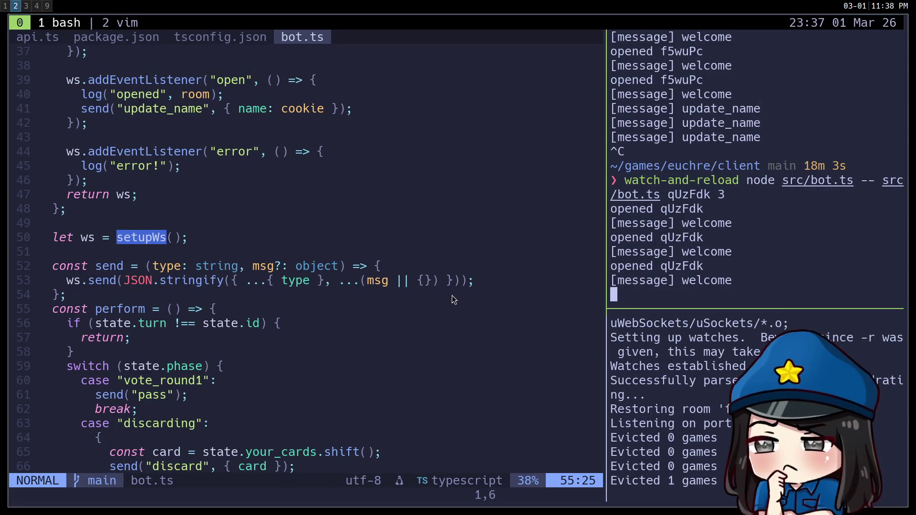
key(ctrl+h)
key(k)
click(296, 337)
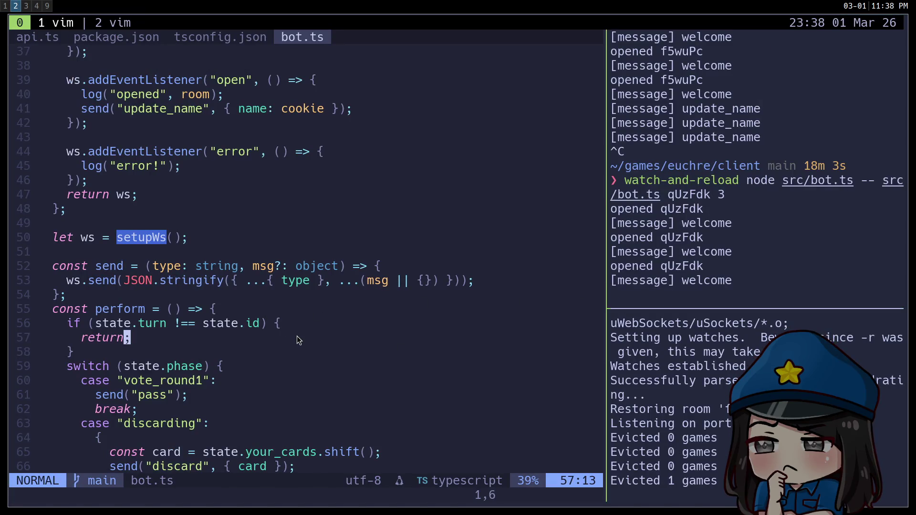
scroll(297, 336, down, 12)
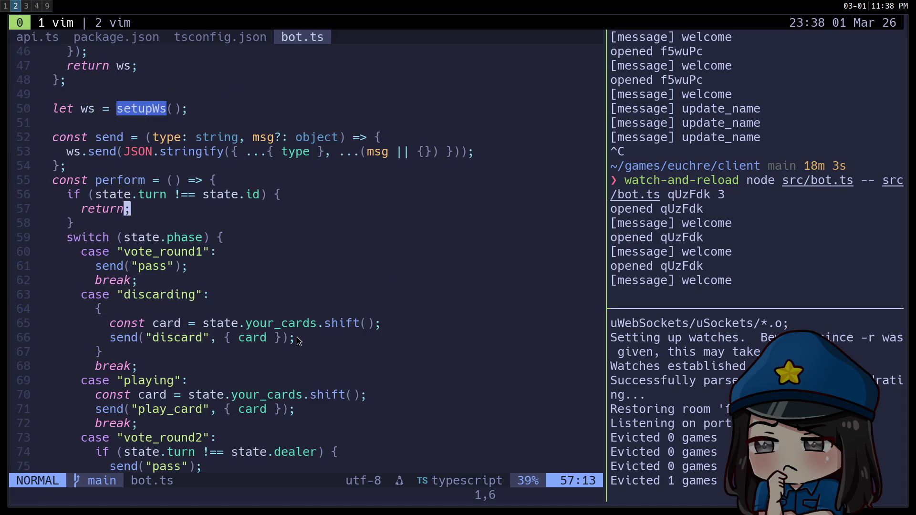
scroll(295, 365, up, 6)
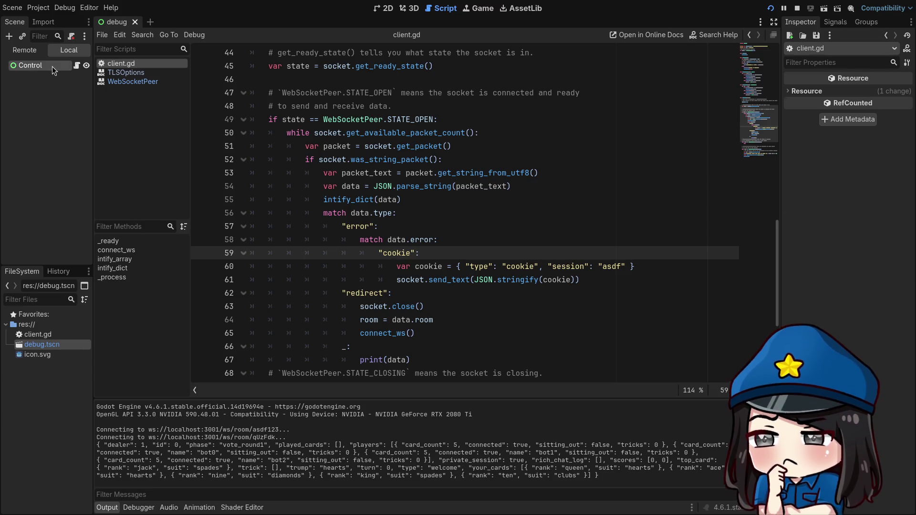
Add a Control child under the root Control and rename it Deck
click(50, 92)
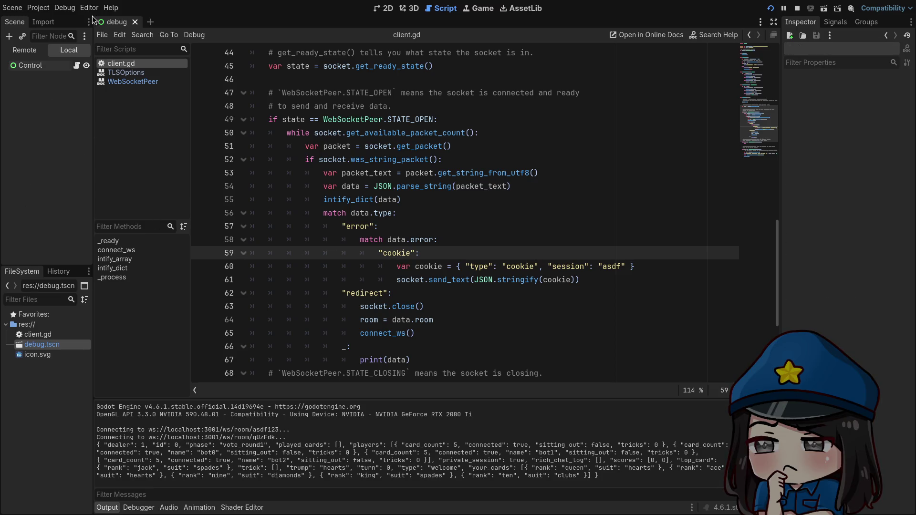
click(9, 36)
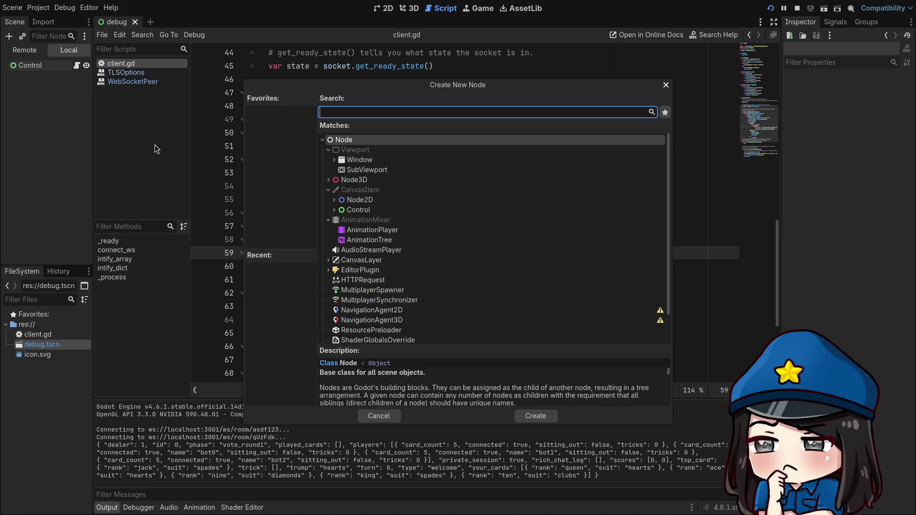
double_click(375, 210)
double_click(44, 78)
right_click(46, 80)
click(38, 84)
right_click(39, 78)
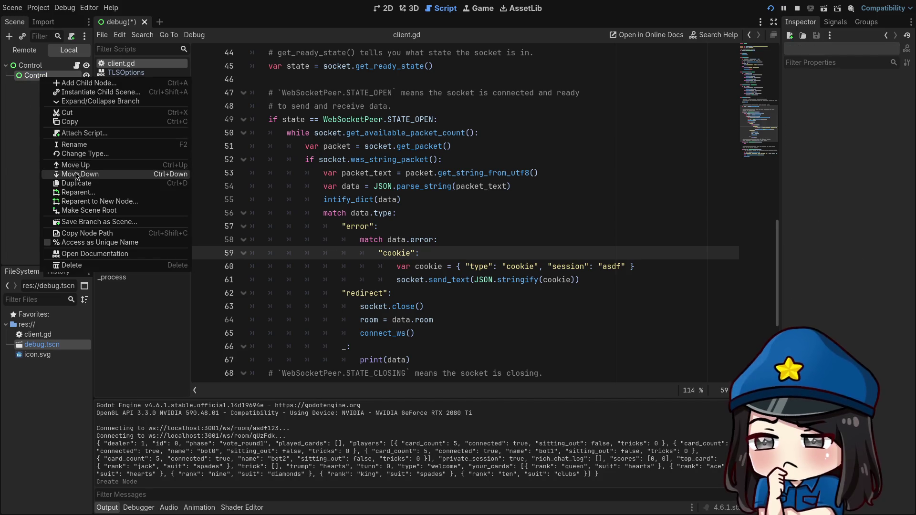
click(46, 70)
double_click(46, 76)
text(Deck)
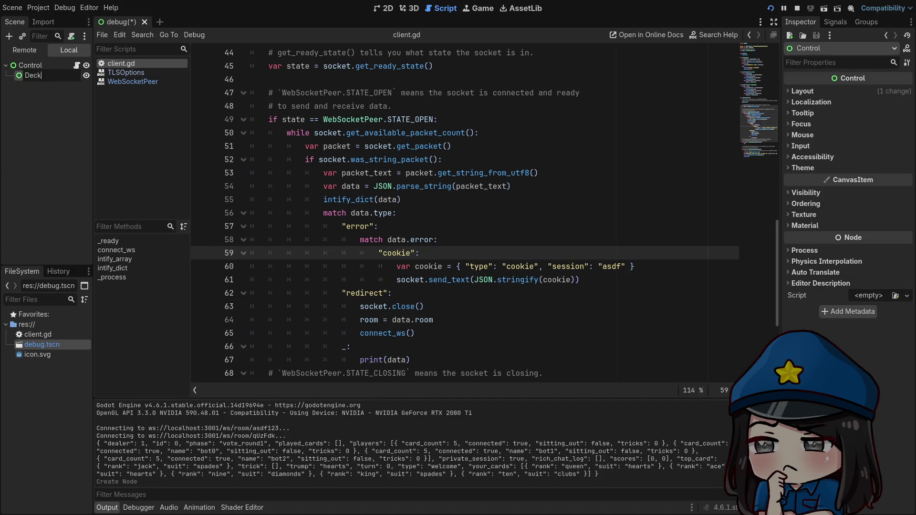
key(Return)
right_click(50, 81)
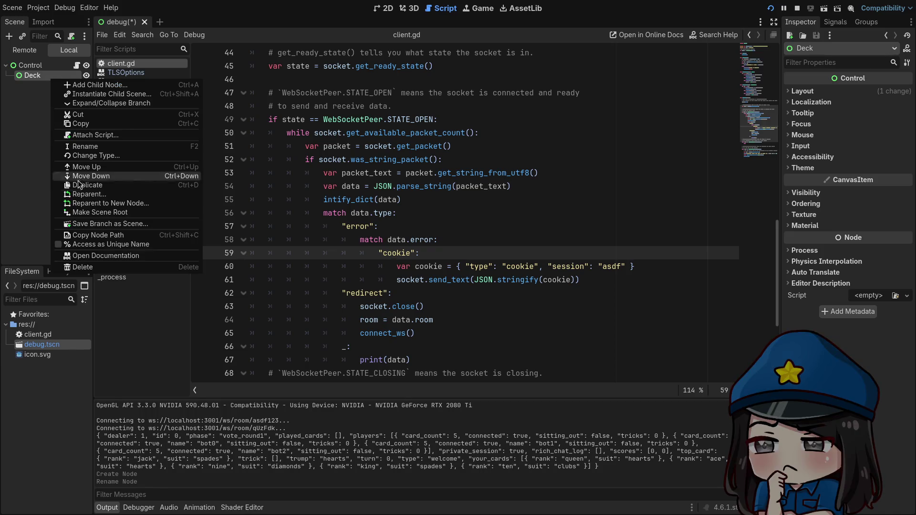
Attach a new deck.gd script to Deck and start a 'for i in 52:' loop in _ready
click(91, 136)
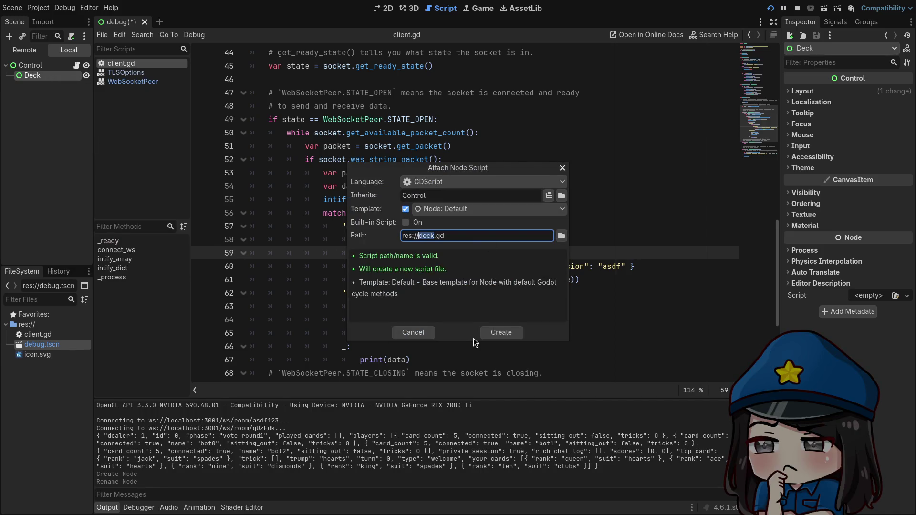
click(481, 332)
click(394, 118)
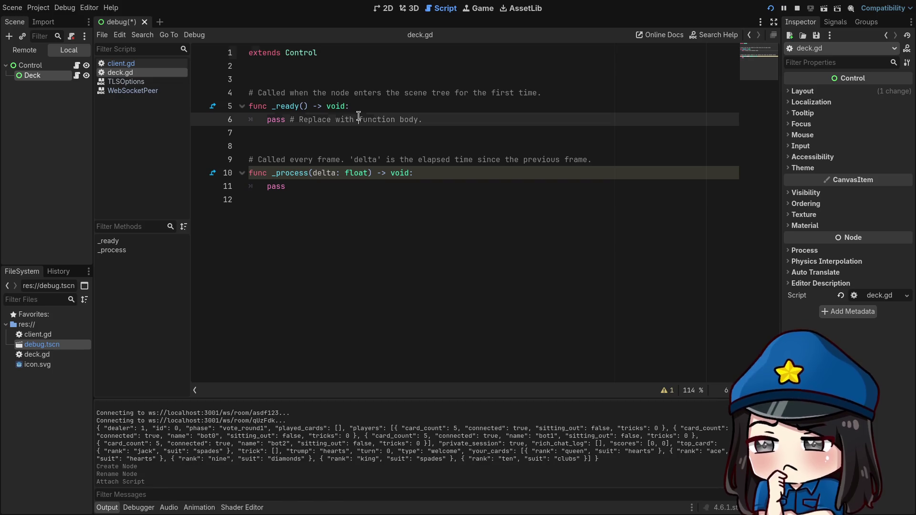
click(394, 107)
key(Return)
text(for ()
key(BackSpace)
text(i in 52:)
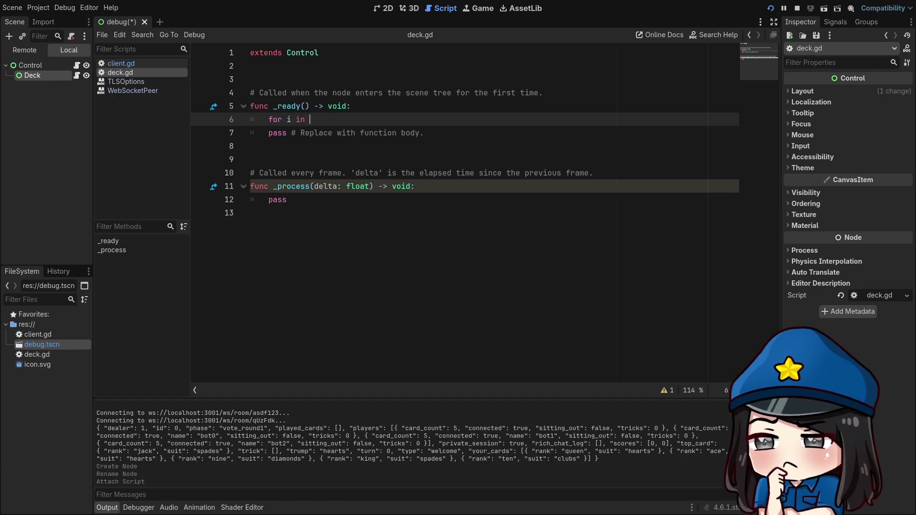
key(Return)
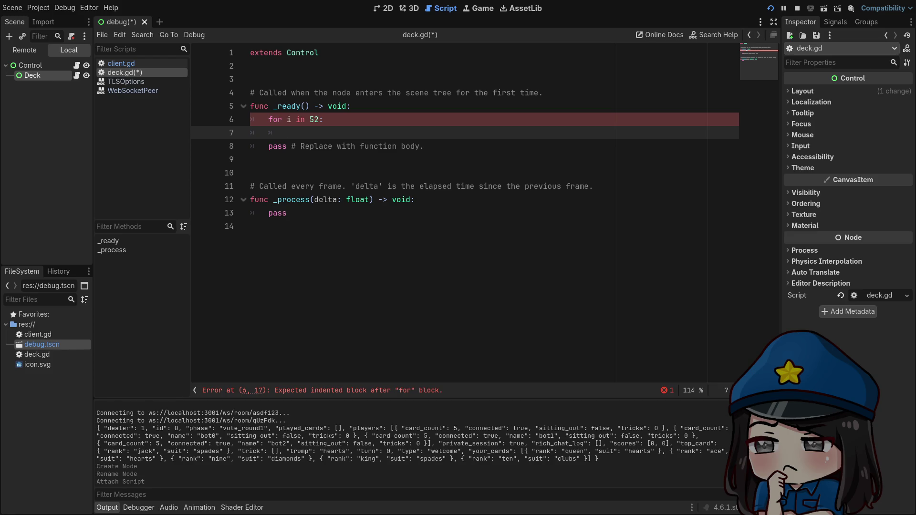
Fill the loop body with 'var new_card = Card.instantiate()' and 'add_child(new_card)'
text(add_child)
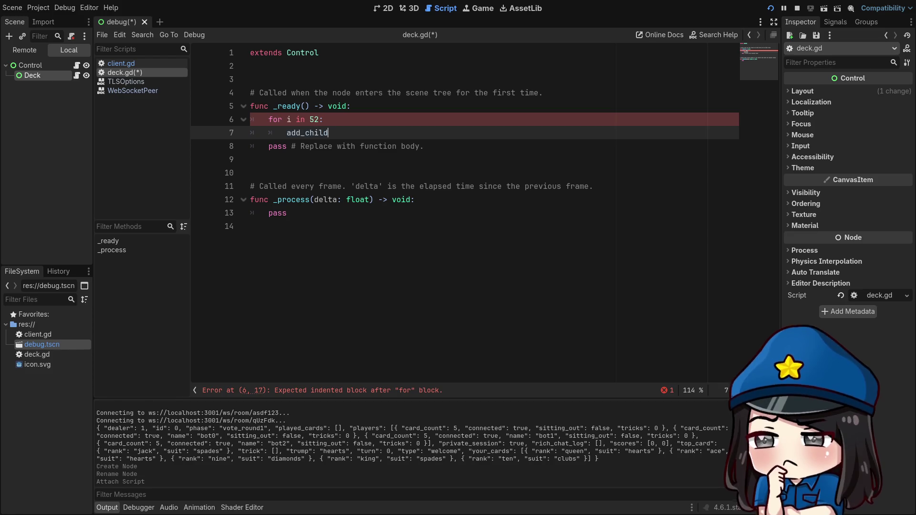
text((new_card)
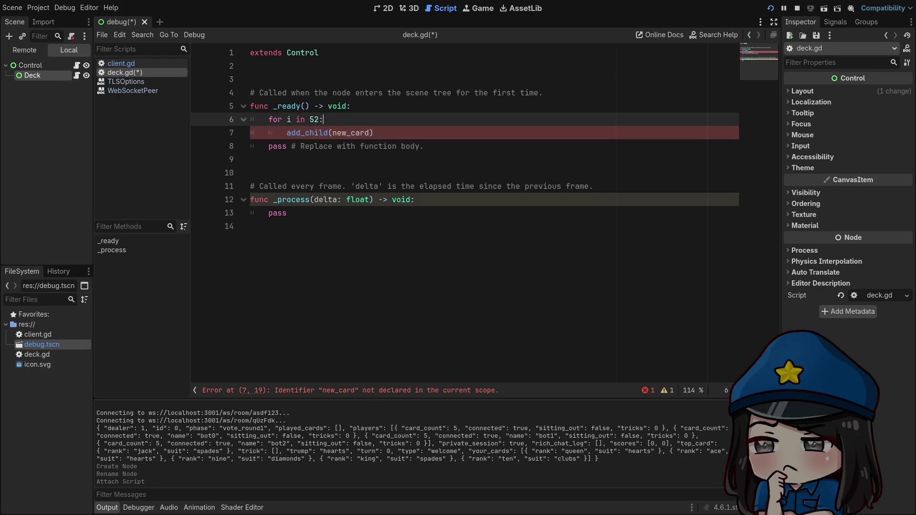
key(ctrl+shift+Return)
text(Card.inst)
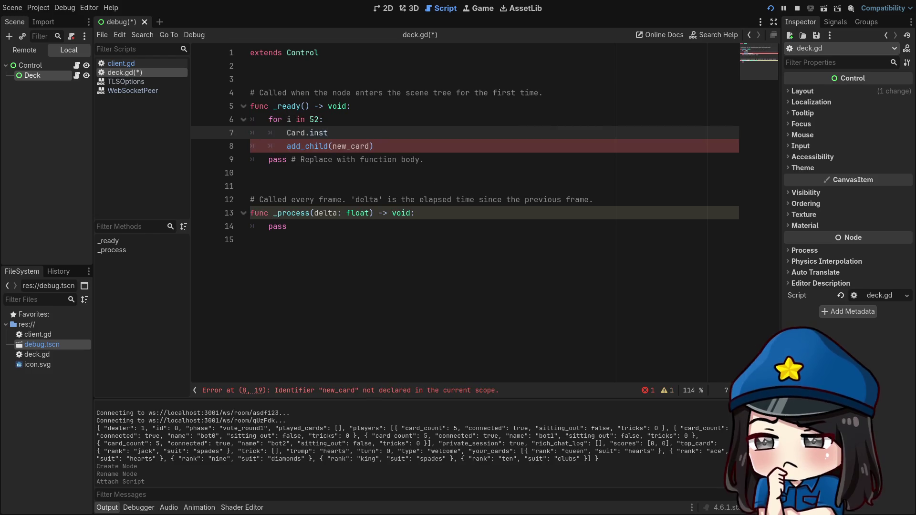
text(antiate())
key(Home)
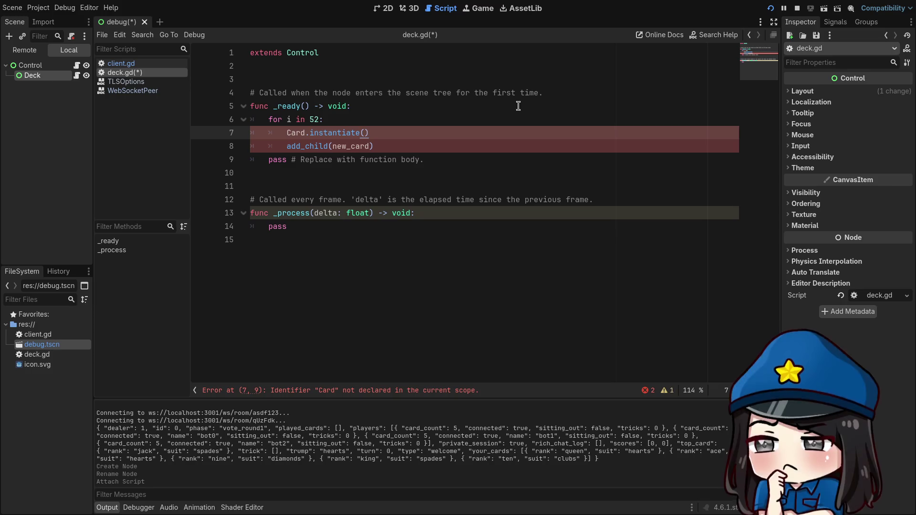
text(var new_card =)
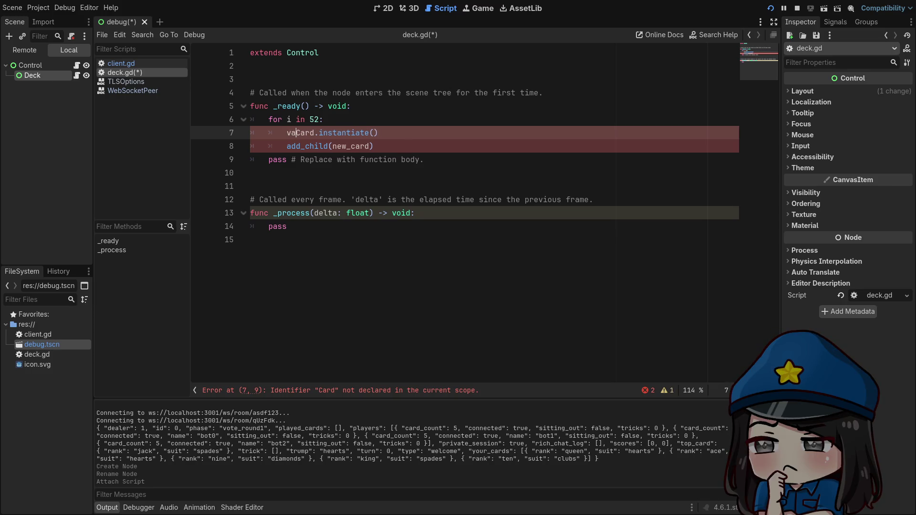
click(375, 146)
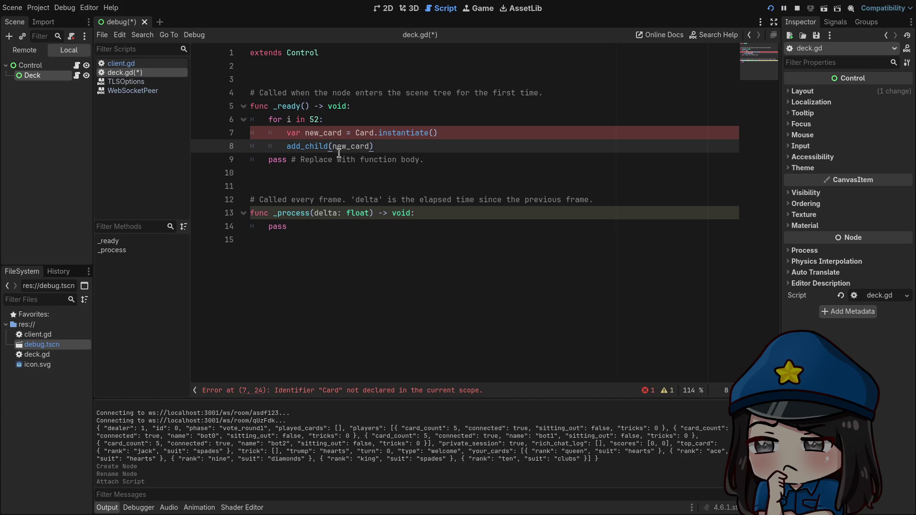
drag(448, 147, 248, 120)
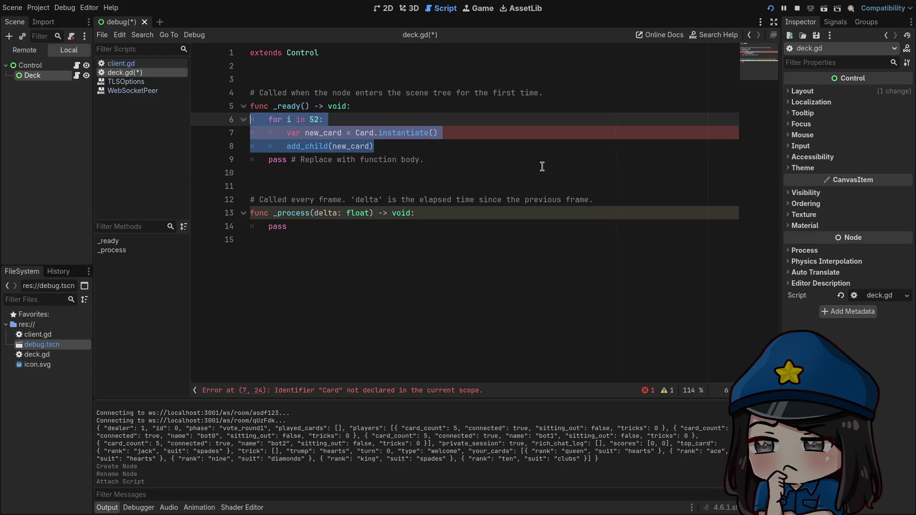
click(542, 166)
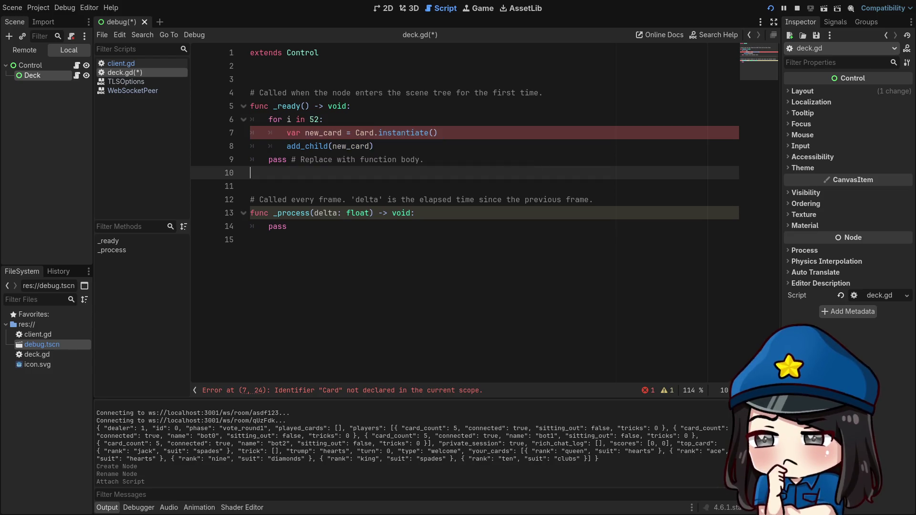
key(super+2)
click(408, 159)
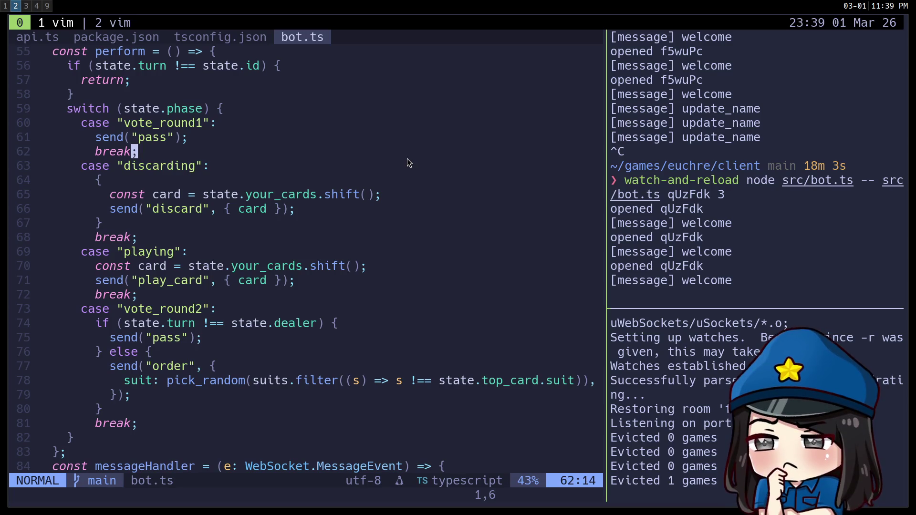
Open game/src/Deck.h through the Vim file finder
key(ctrl+b)
key(1)
key(space)
key(f)
key(f)
text(deck)
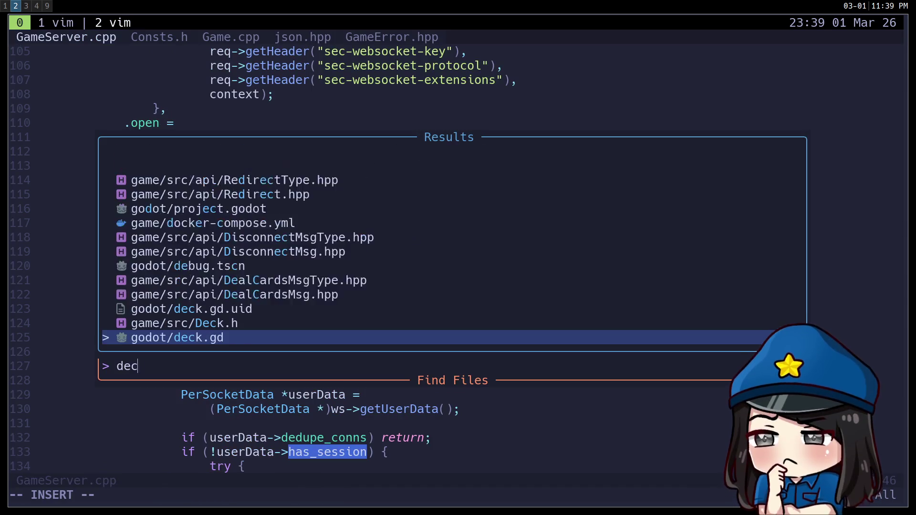
key(Up)
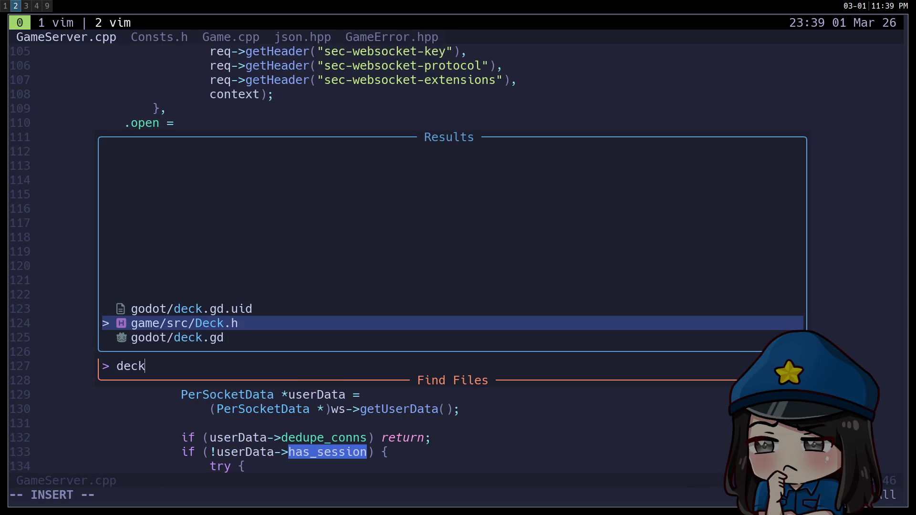
key(Up)
key(Down)
key(Down)
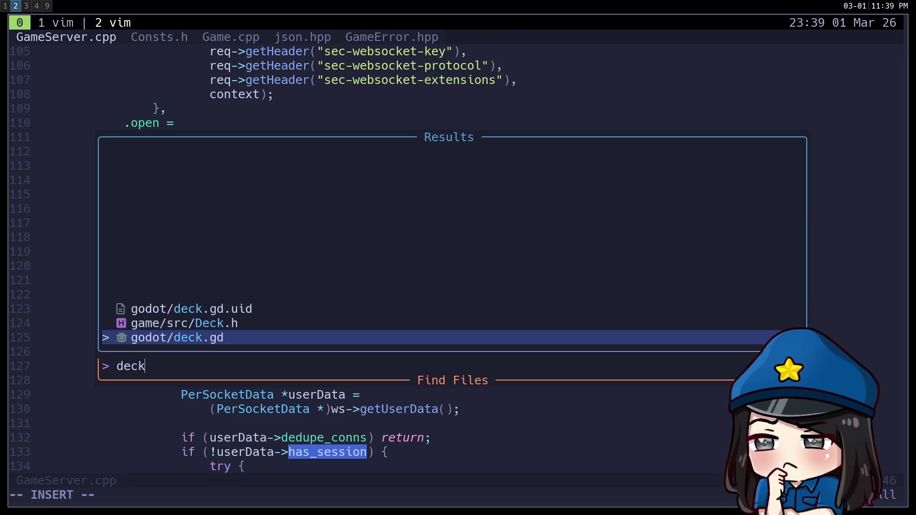
key(Up)
key(Return)
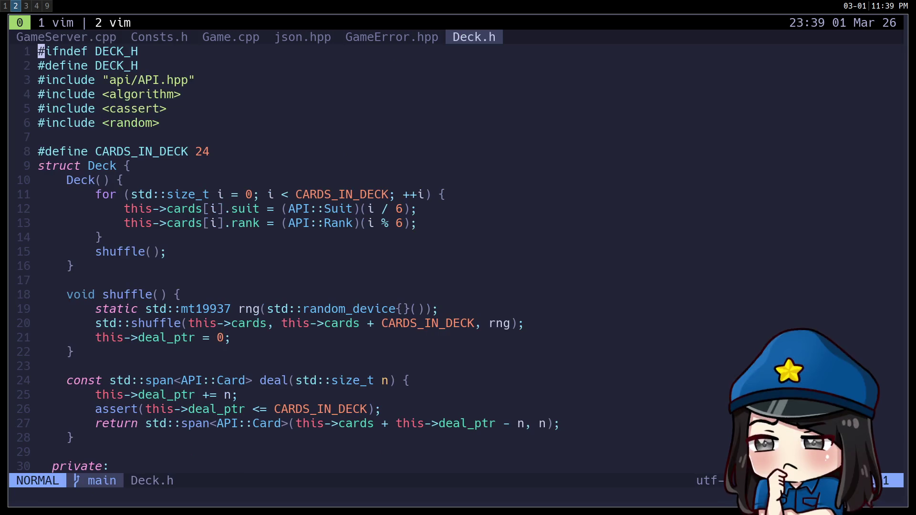
Look over the deck-building for-loop and the CARDS_IN_DECK definition
key(j)
key(j)
key(j)
key(j)
key(j)
key(j)
key(k)
key(k)
key(V)
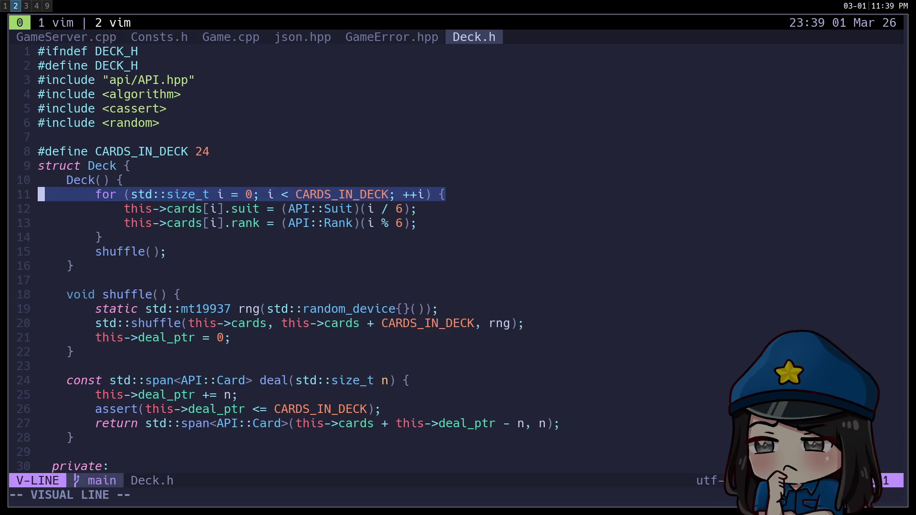
key(j)
key(j)
key(j)
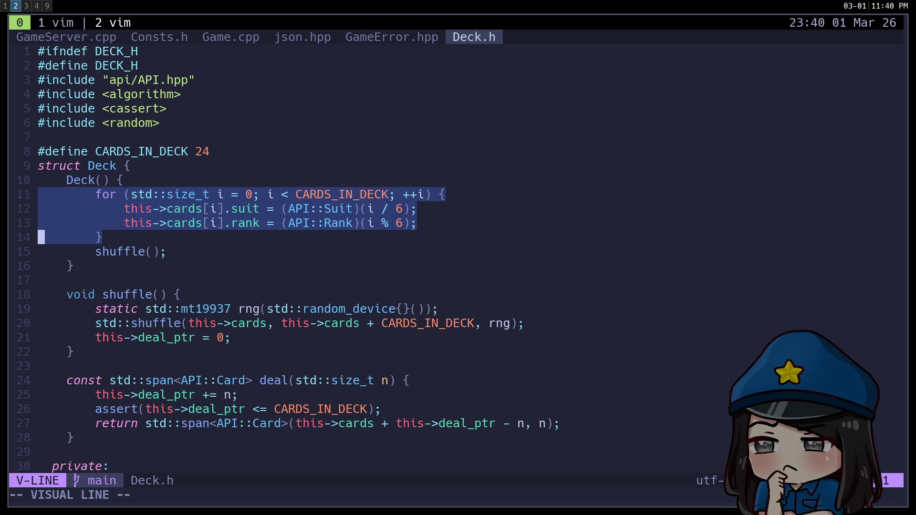
key(Escape)
key(k)
key(k)
key(k)
key(V)
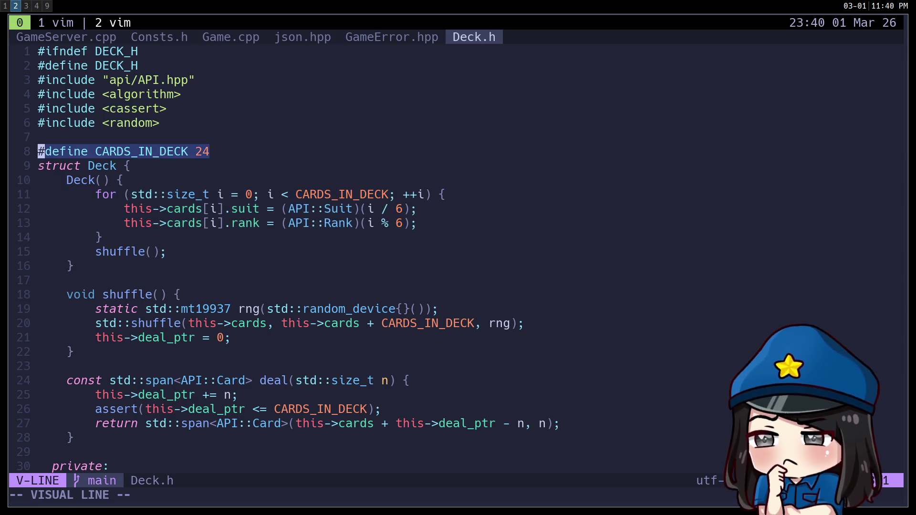
key(Escape)
Duplicate the four-line for-loop below line 10
key(j)
key(j)
key(j)
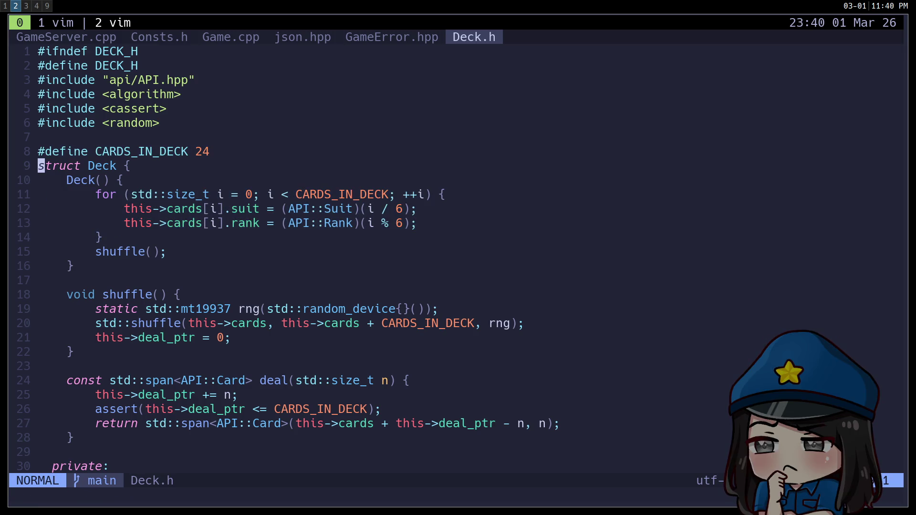
key(j)
key(k)
key(V)
key(j)
key(j)
key(j)
key(y)
key(k)
key(p)
In the copied loop, set the bound to 52 and the suit divisor and rank modulus to 13
key(A)
key(Escape)
key(shift+f)
key(shift+k)
text(ciw5)
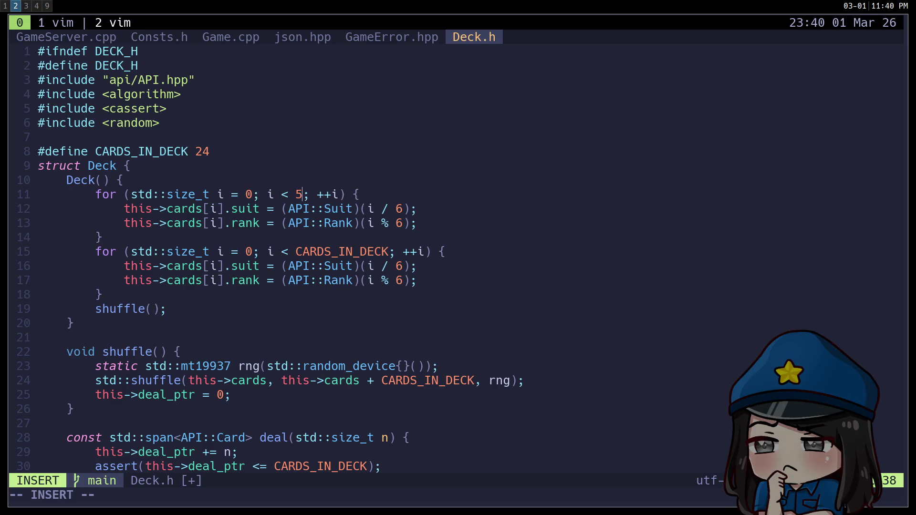
text(2)
key(Escape)
text(jf6s13)
key(Escape)
text(jhs13)
key(Escape)
key(j)
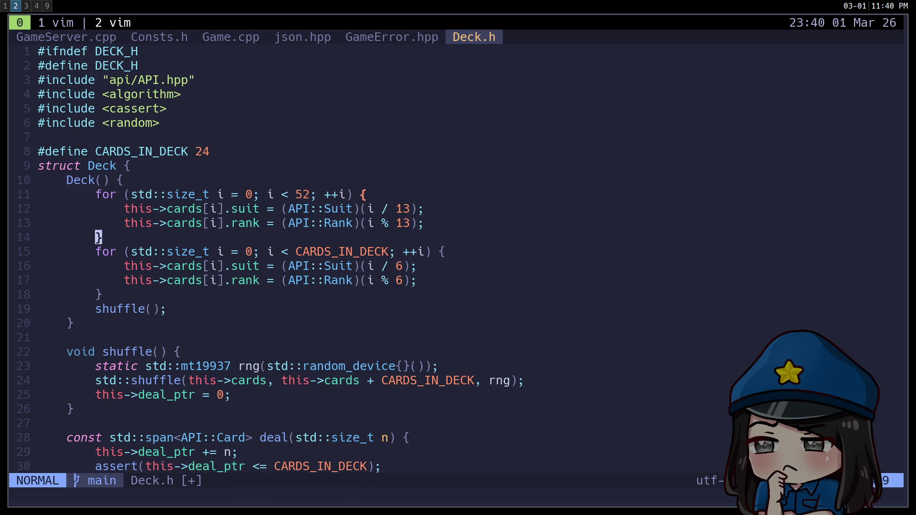
Delete the 52-card loop, keeping only the CARDS_IN_DECK loop, and save Deck.h
key(shift+v)
key(percent)
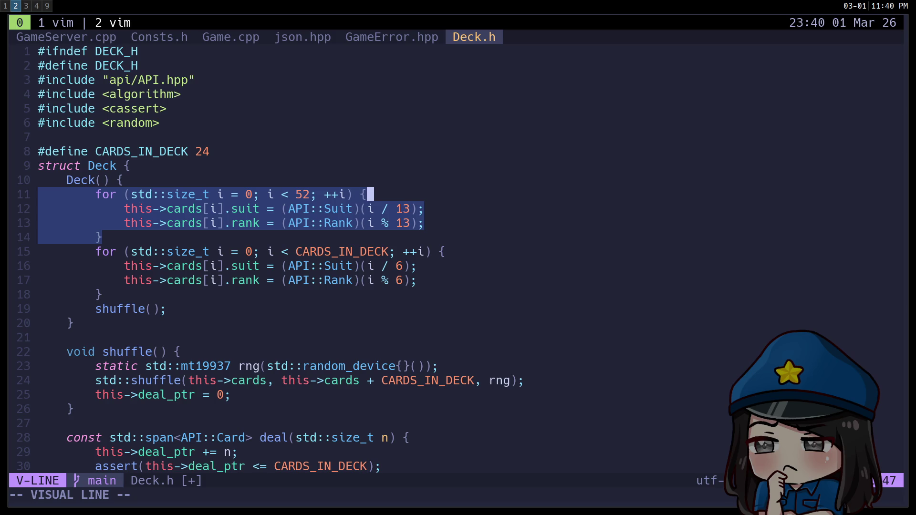
text(d)
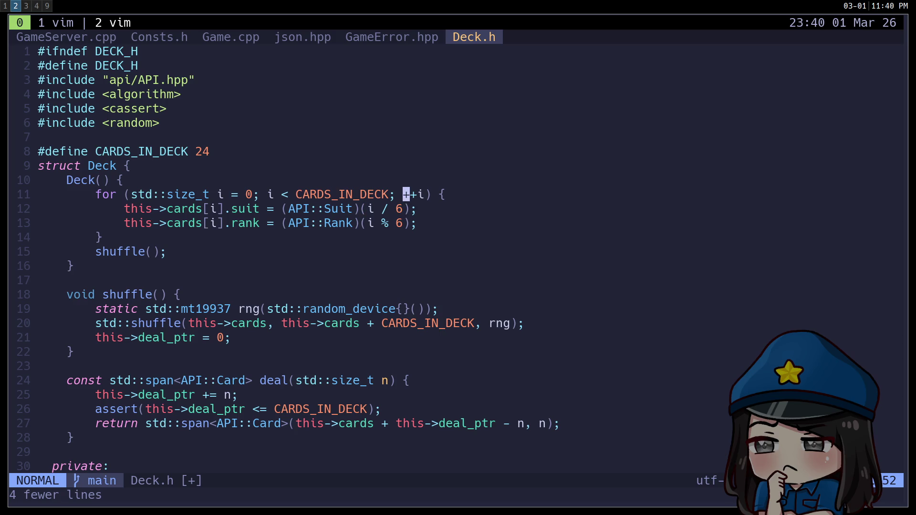
text(:w)
key(Return)
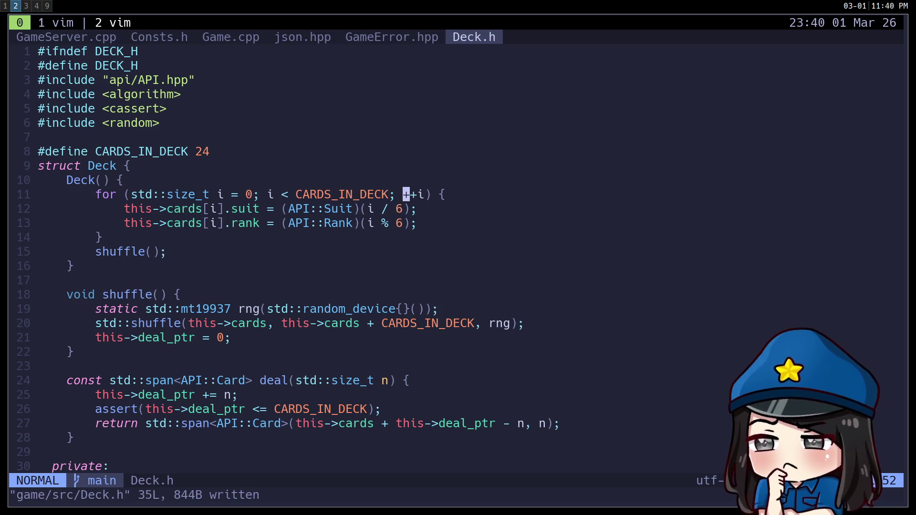
key(super+1)
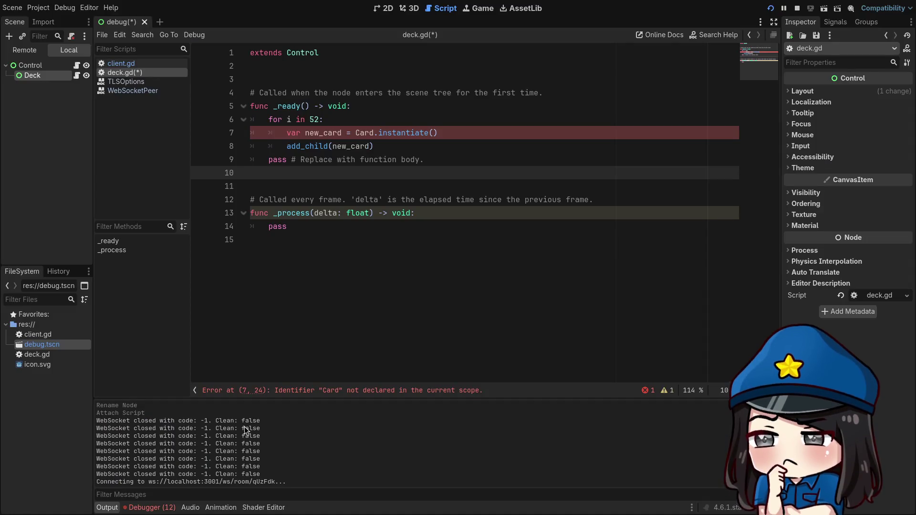
Delete the Deck node from the scene and confirm the removal
click(409, 265)
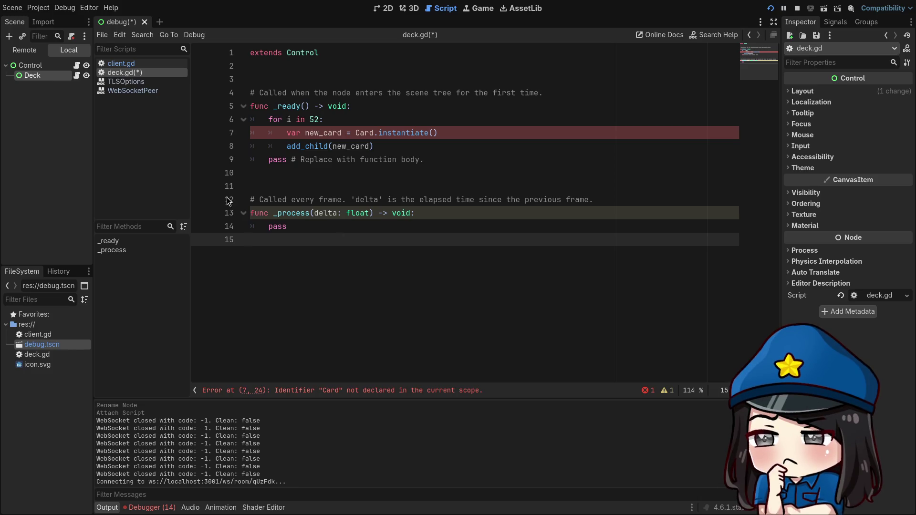
right_click(51, 78)
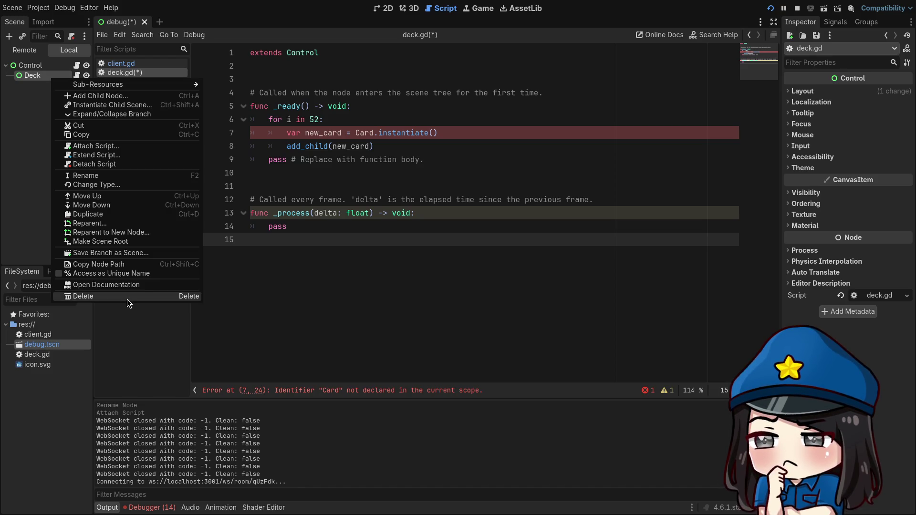
click(127, 298)
click(481, 266)
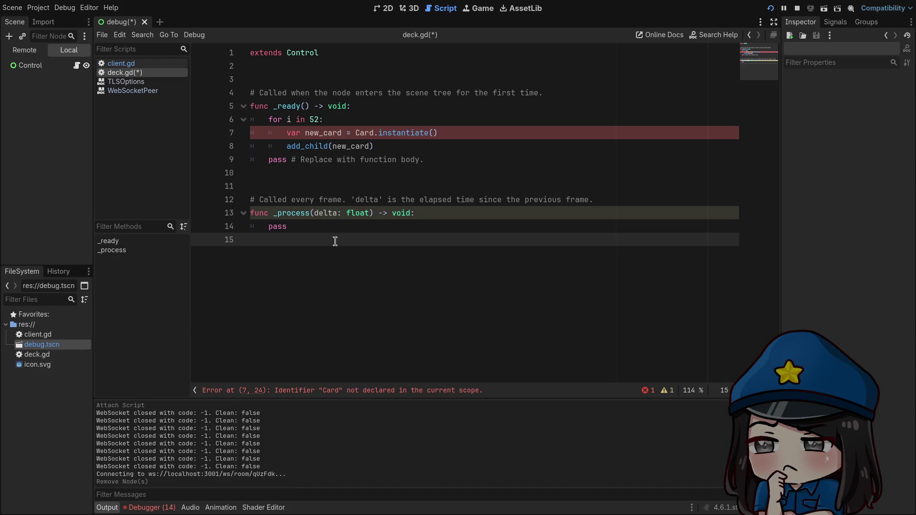
Check client.gd in the script editor for where intify_dict is used
click(136, 64)
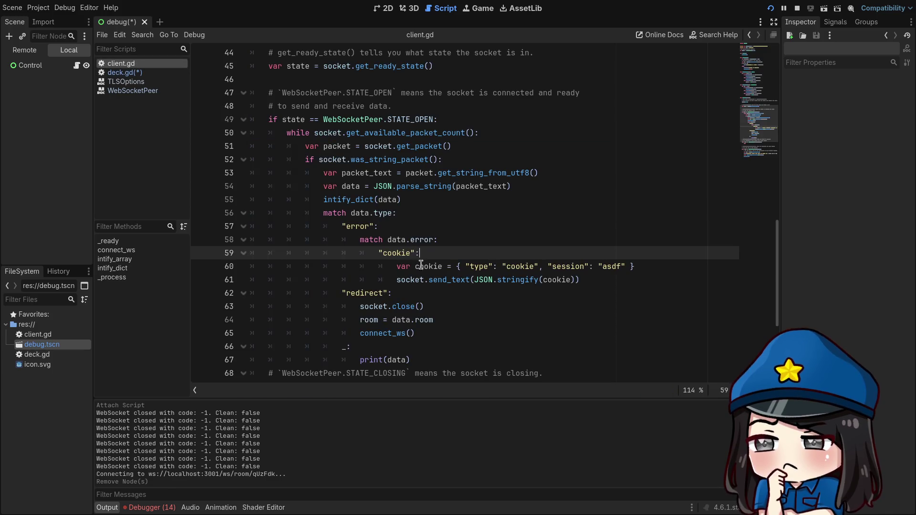
double_click(354, 198)
scroll(420, 256, up, 9)
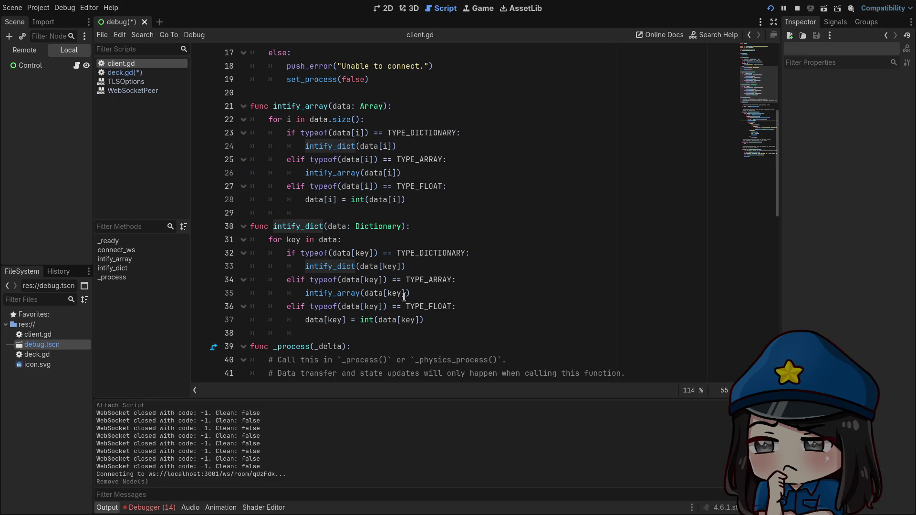
mouse_move(409, 306)
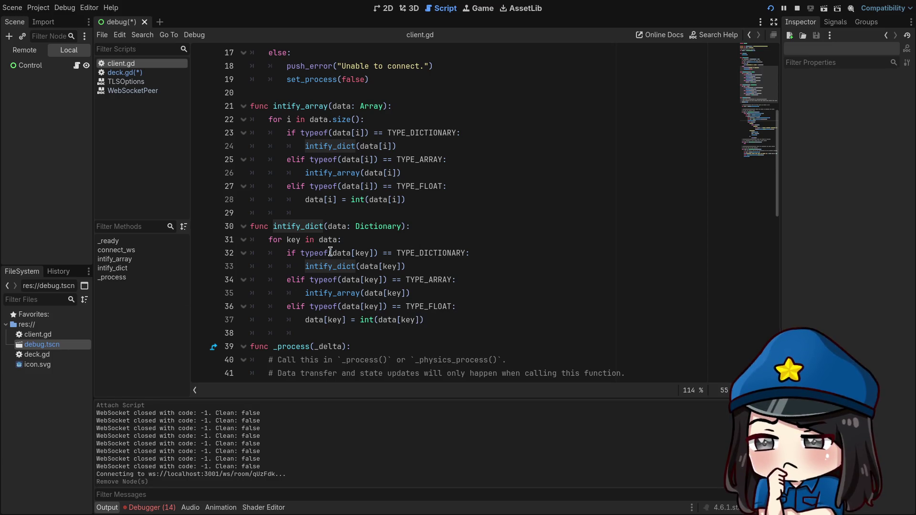
mouse_move(337, 253)
click(496, 333)
scroll(496, 329, down, 3)
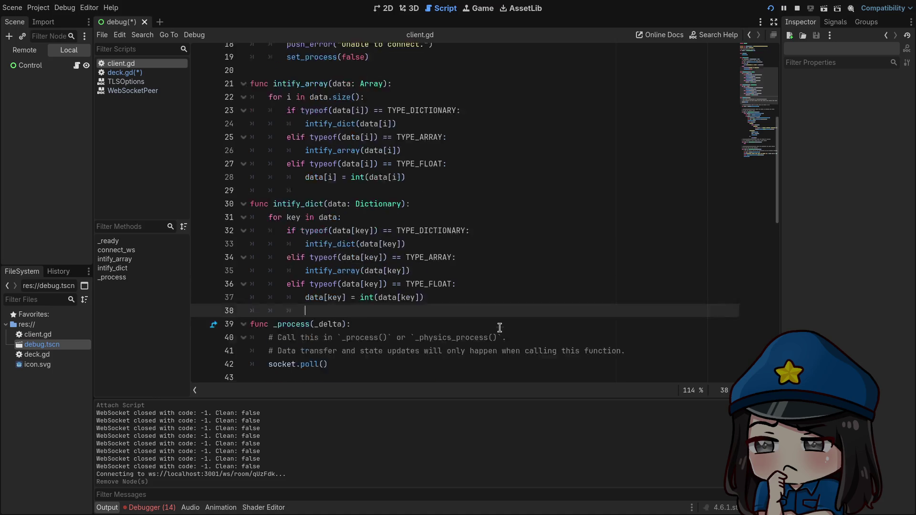
Delete the deck.gd script from the project's FileSystem and confirm the removal
click(144, 75)
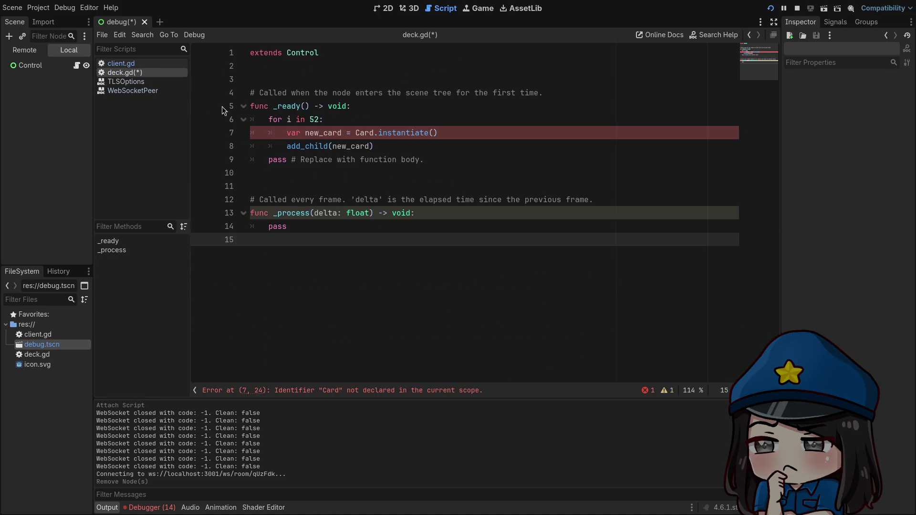
click(440, 181)
right_click(142, 72)
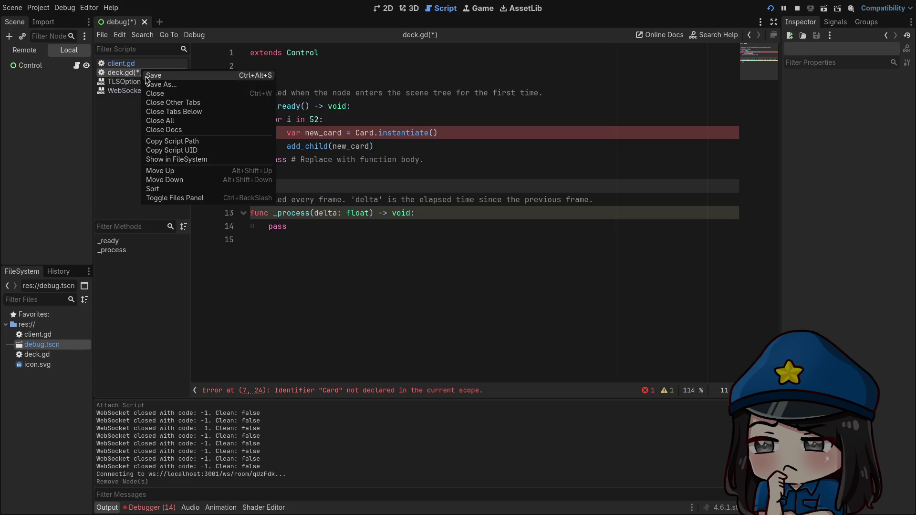
click(119, 267)
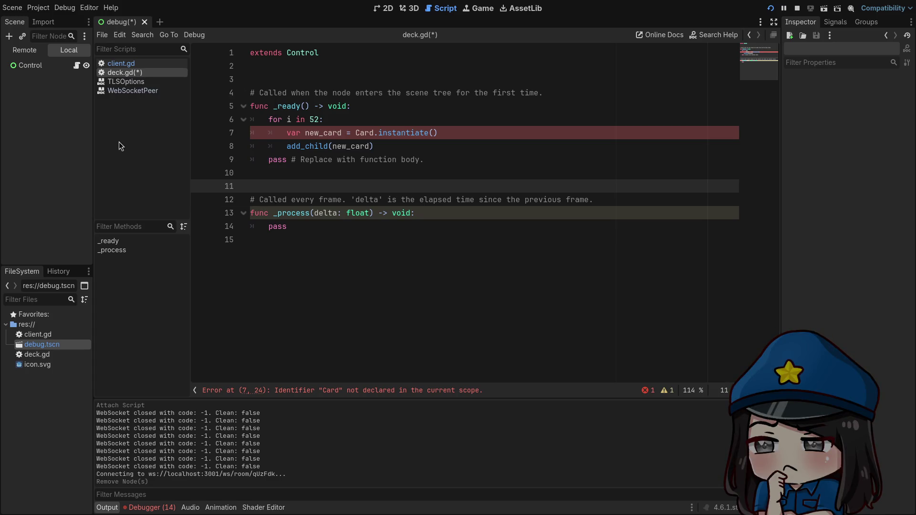
click(50, 355)
key(Delete)
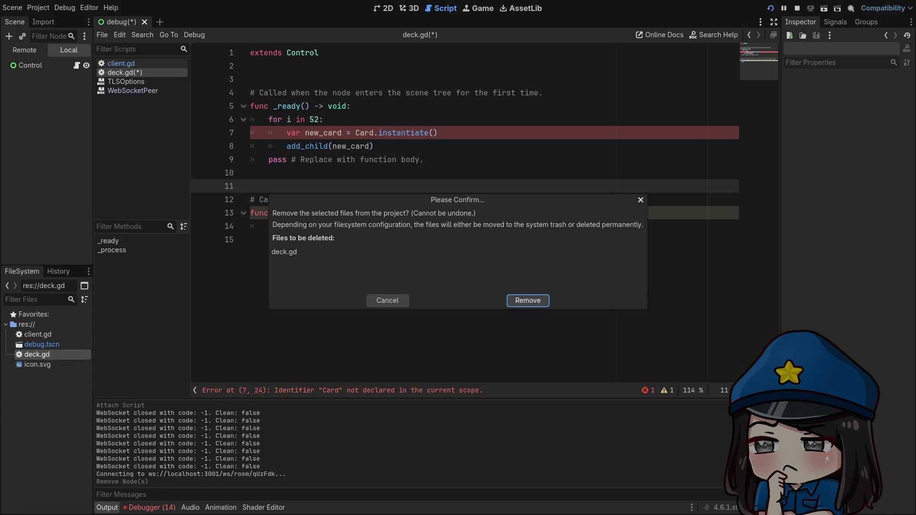
key(Return)
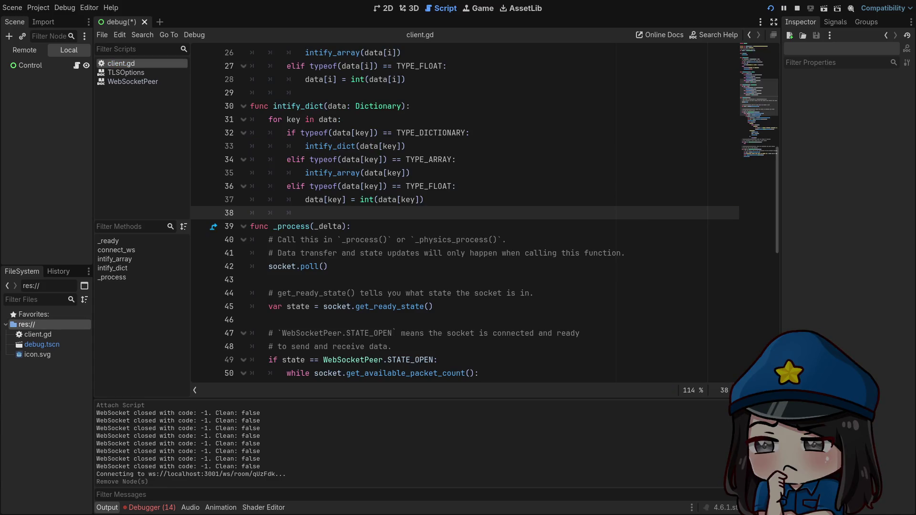
click(319, 293)
scroll(320, 292, down, 2)
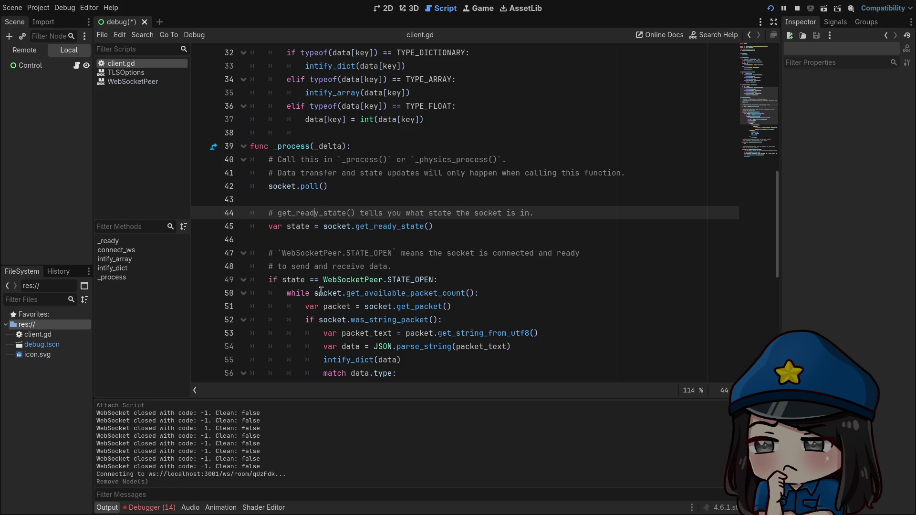
scroll(318, 276, down, 2)
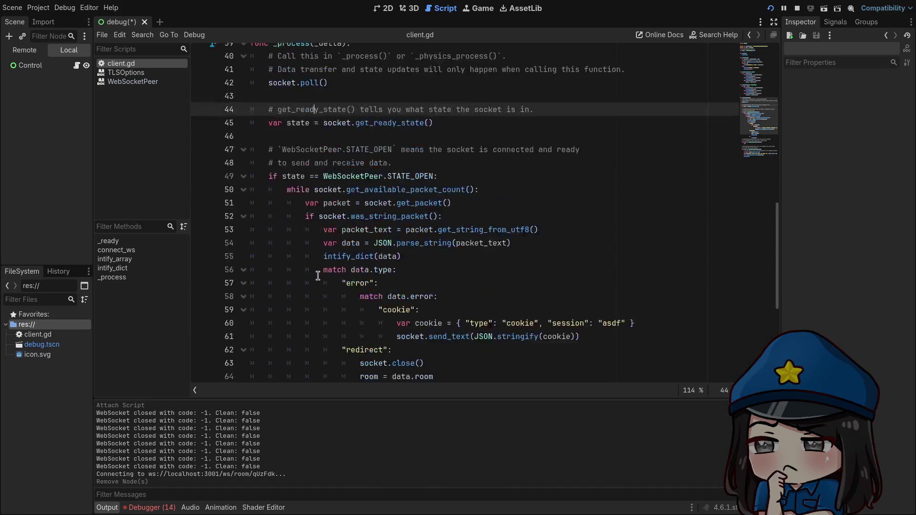
scroll(318, 275, down, 3)
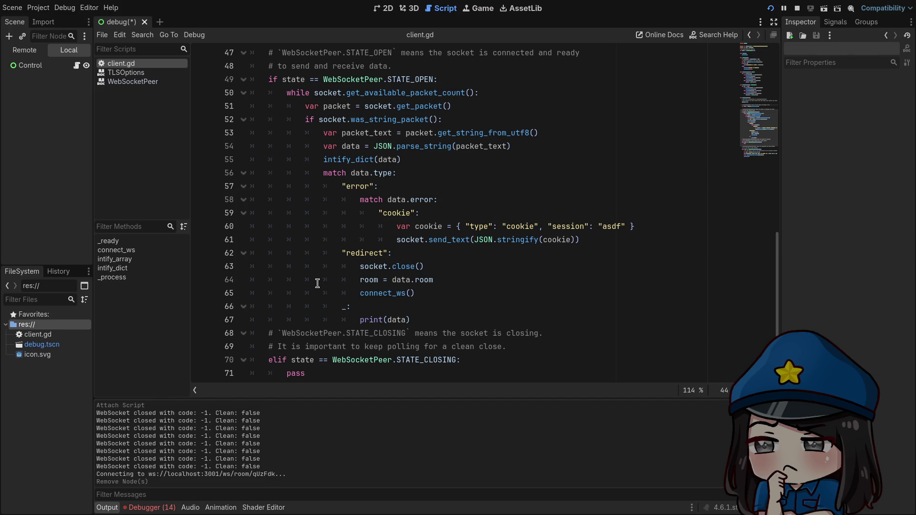
Change the reconnect timer on line 79 of client.gd from create_timer(1.0) to create_timer(3.0)
scroll(318, 283, down, 2)
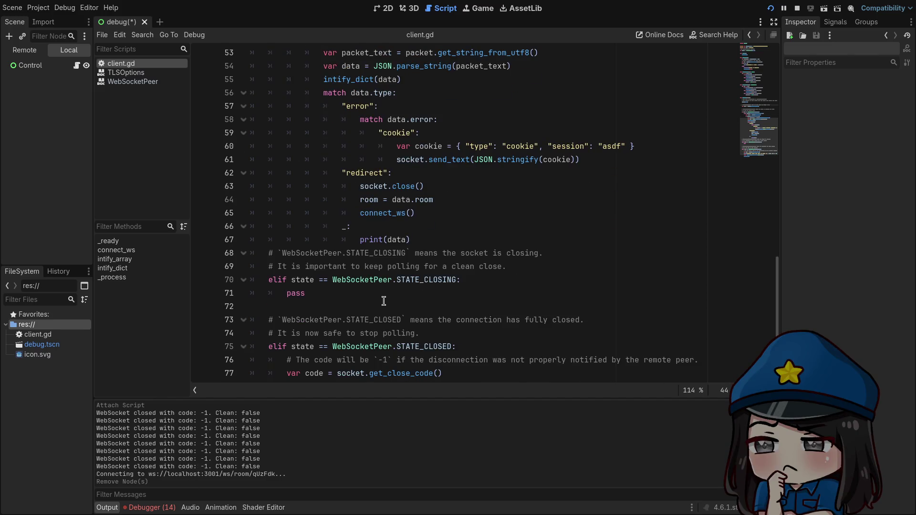
scroll(383, 300, down, 2)
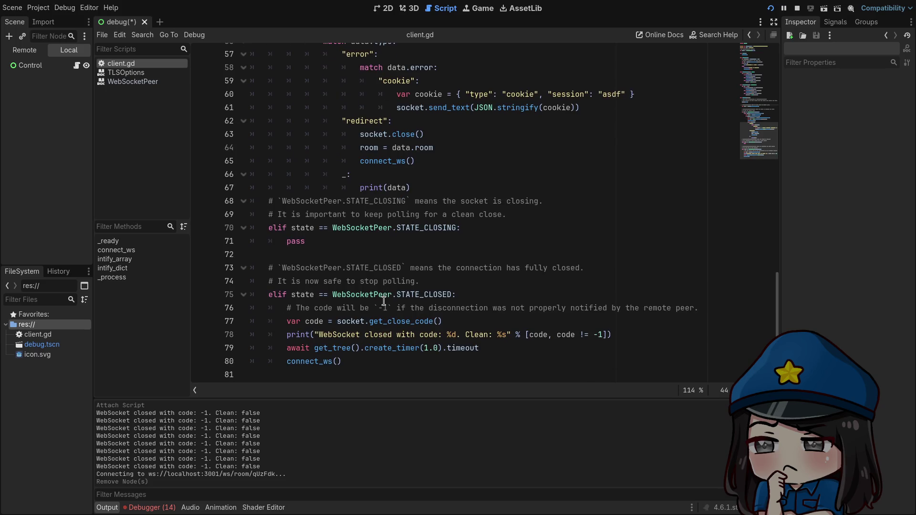
click(423, 348)
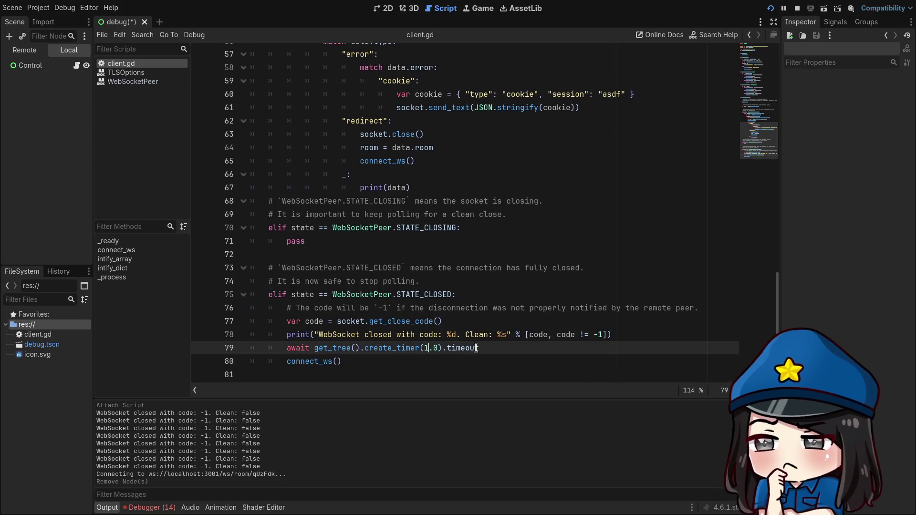
key(Delete)
text(3)
click(419, 293)
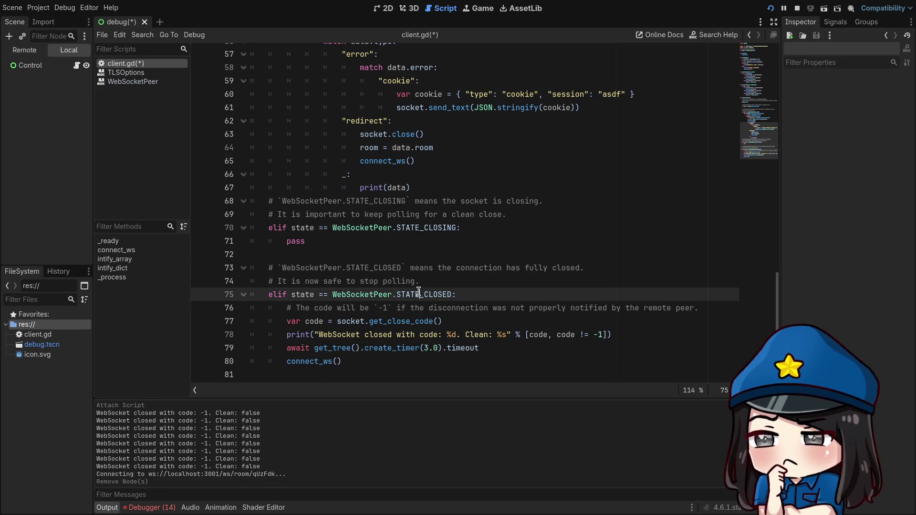
click(479, 250)
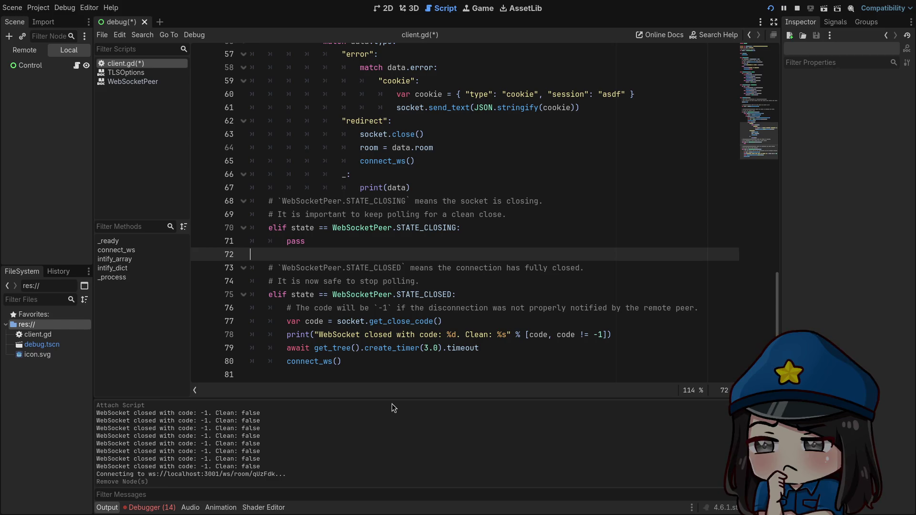
Enlarge the Output panel to read the server welcome message, then switch to Vim with Deck.h
mouse_move(391, 399)
mouse_down()
mouse_move(343, 117)
mouse_move(310, 200)
mouse_up()
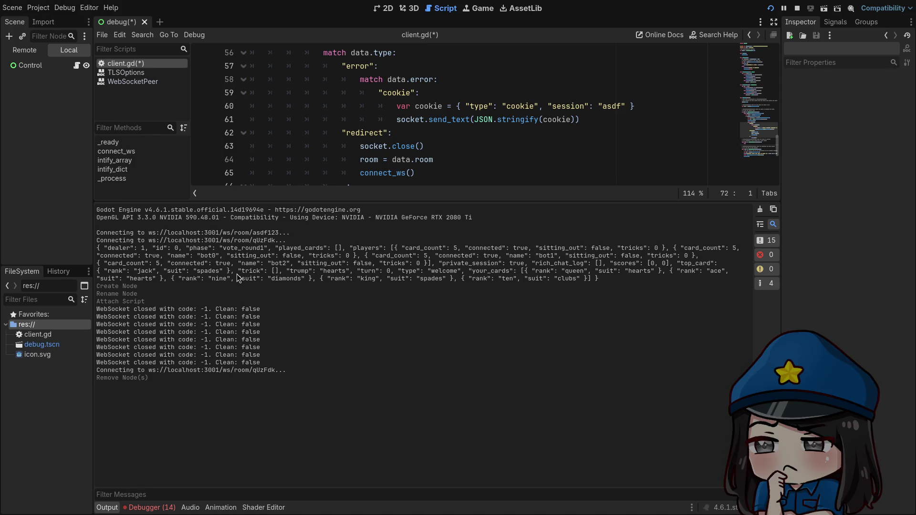
key(super+2)
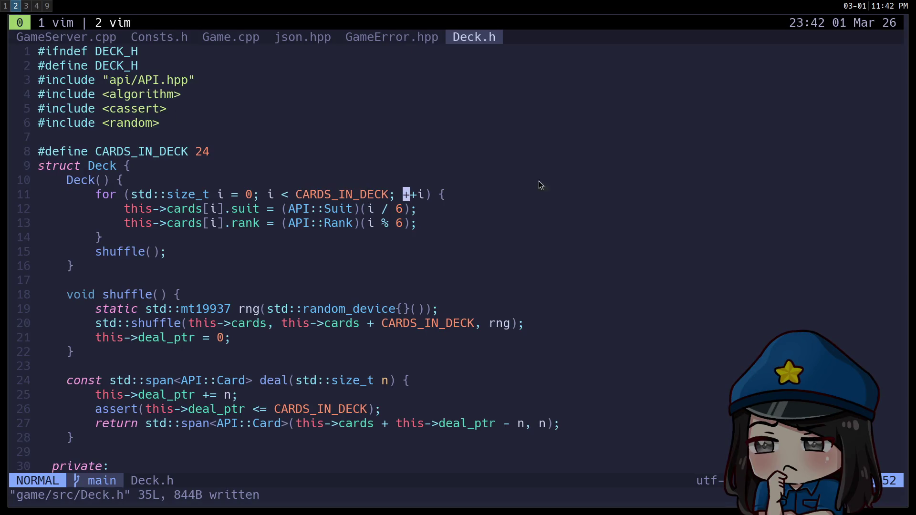
key(super+1)
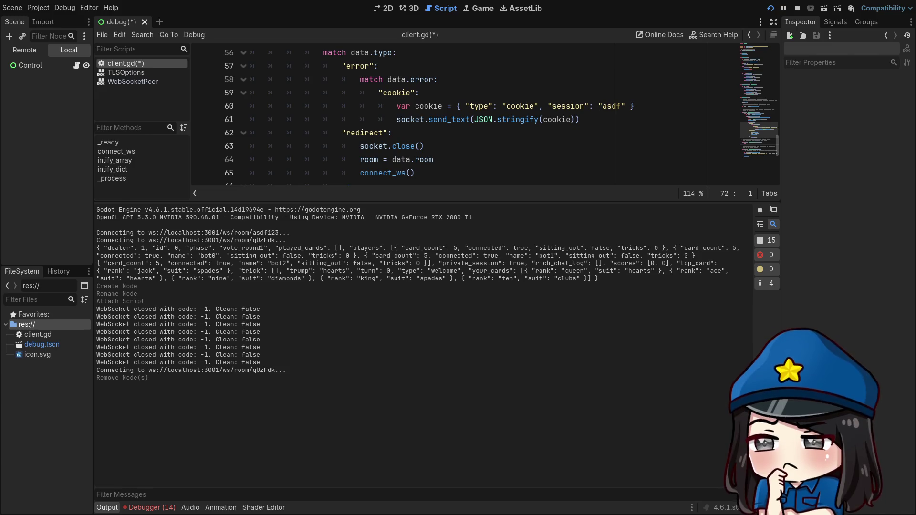
key(super+2)
key(ctrl+b)
key(1)
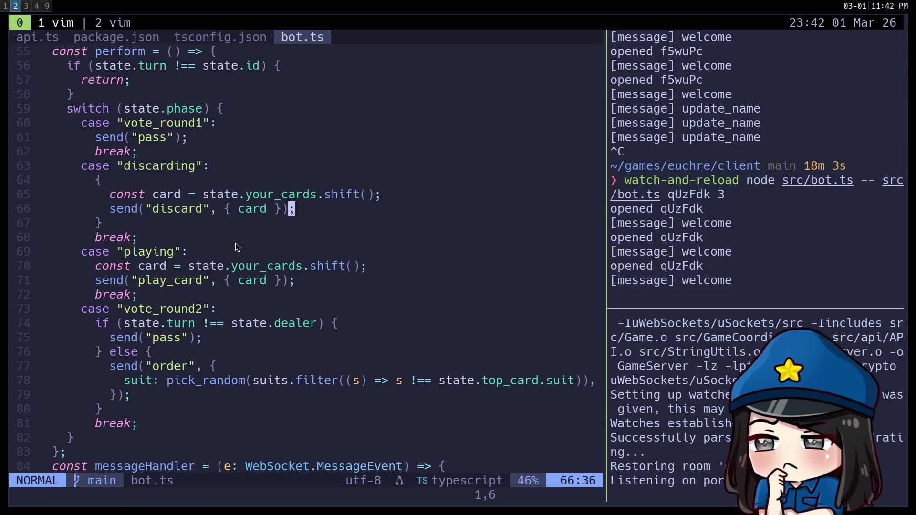
scroll(257, 245, down, 12)
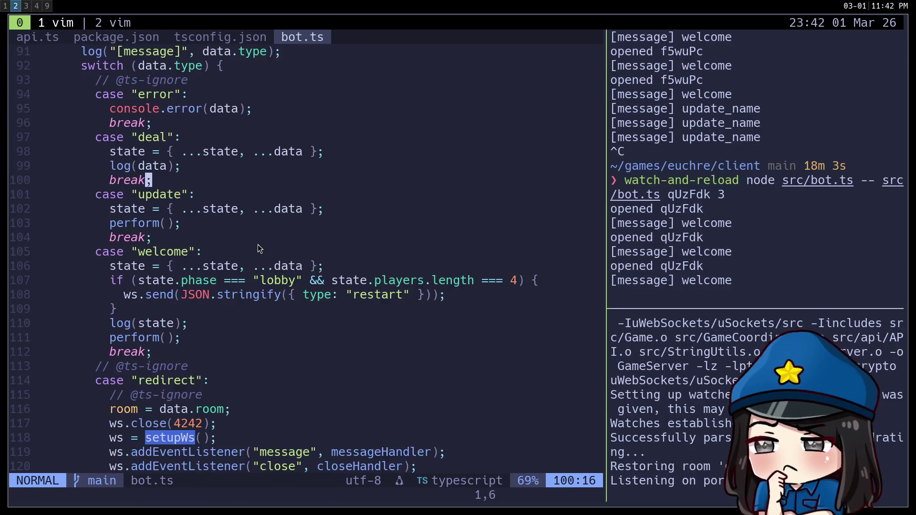
scroll(258, 249, up, 3)
key(j)
key(j)
key(j)
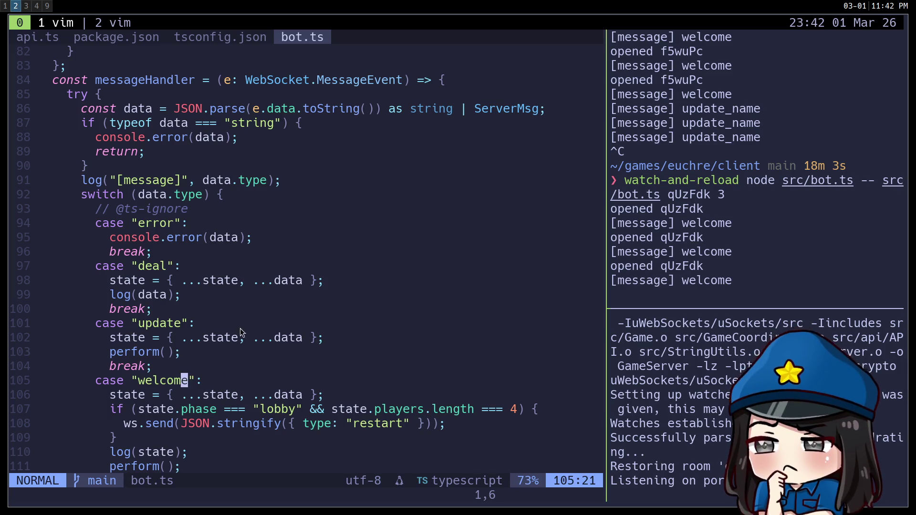
click(189, 267)
mouse_move(195, 270)
mouse_down()
mouse_move(220, 272)
mouse_move(83, 265)
mouse_up()
drag(203, 321, 88, 323)
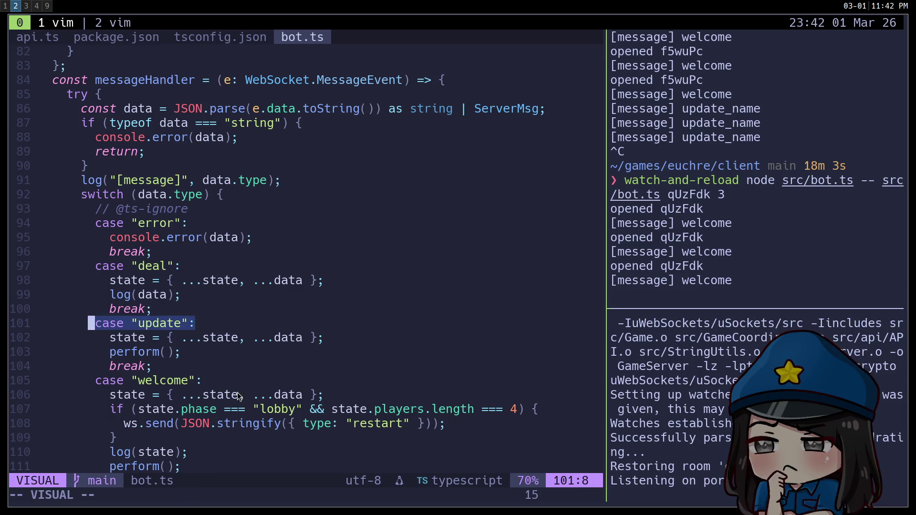
drag(200, 382, 90, 383)
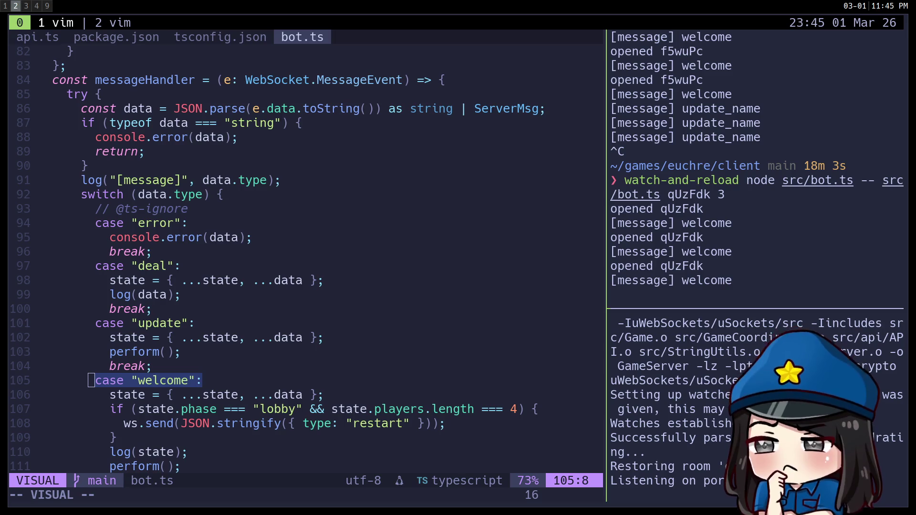
Review lines 95, 91, 94 and 64 of bot.ts without editing, then return to Godot
click(316, 242)
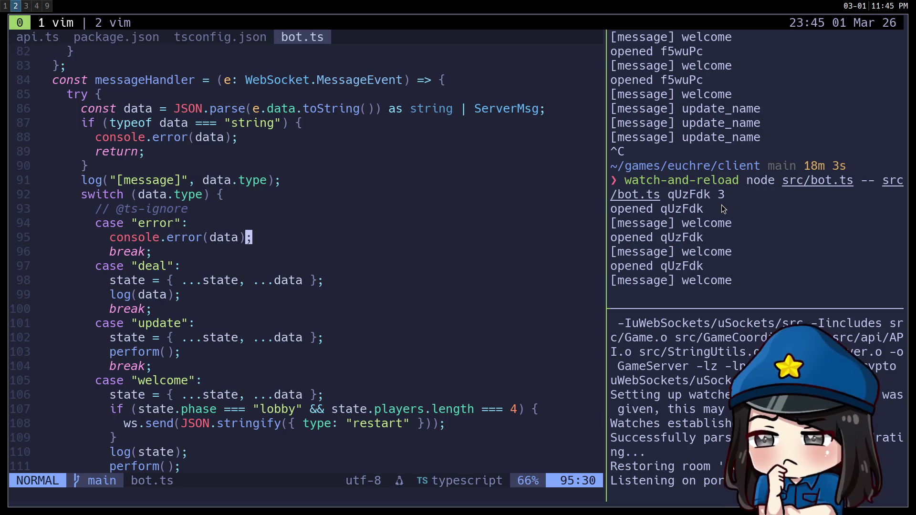
click(539, 179)
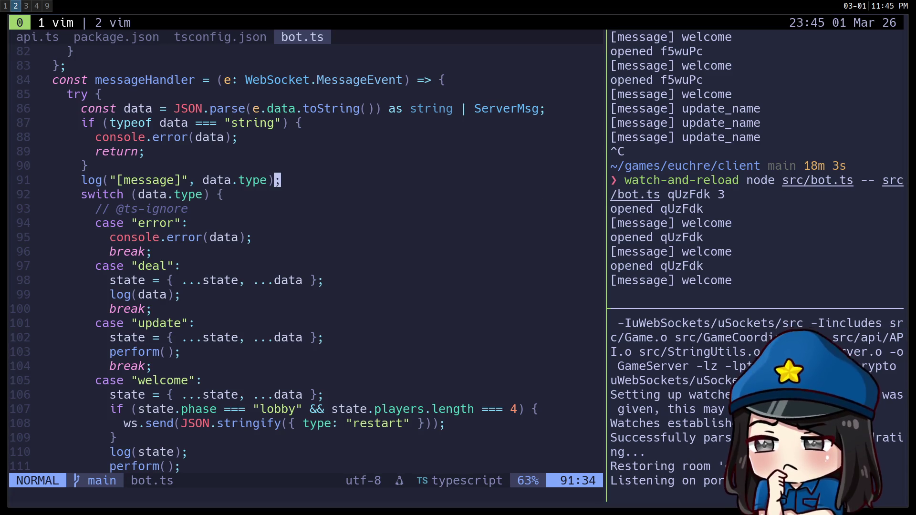
click(377, 224)
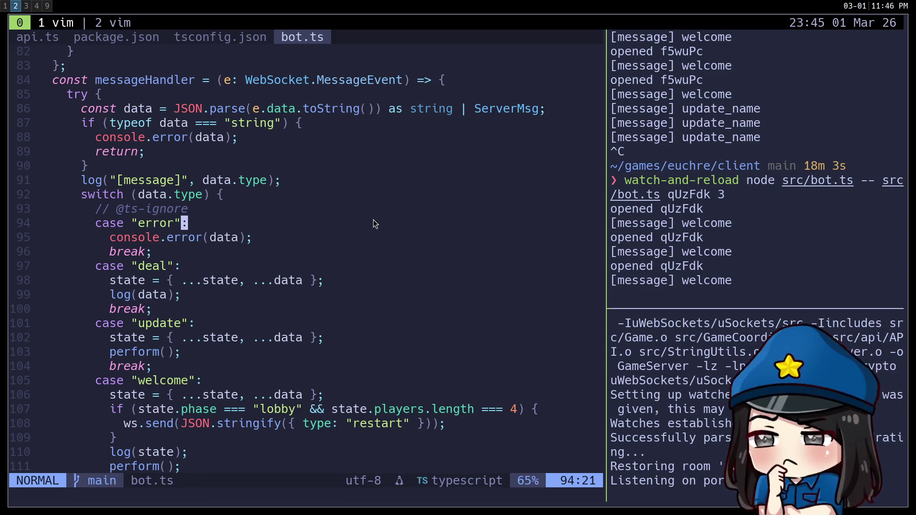
scroll(368, 228, down, 9)
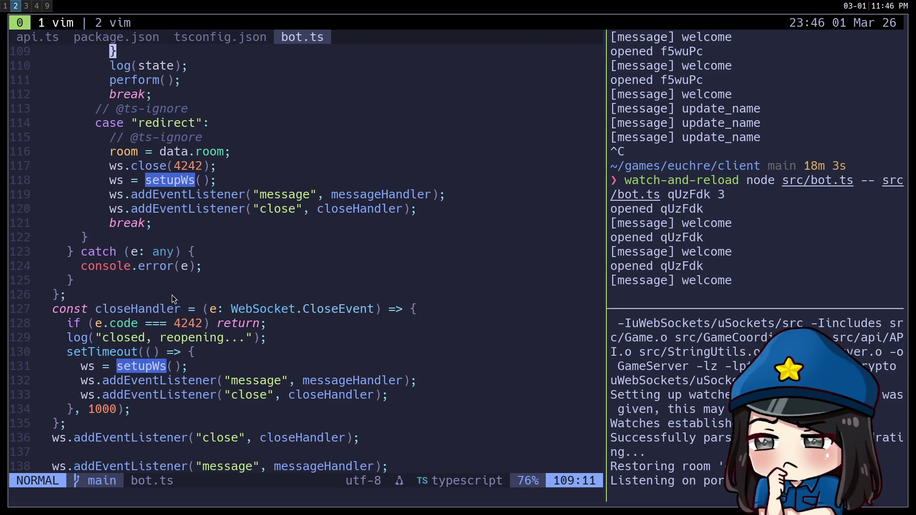
scroll(173, 300, up, 18)
scroll(173, 296, up, 3)
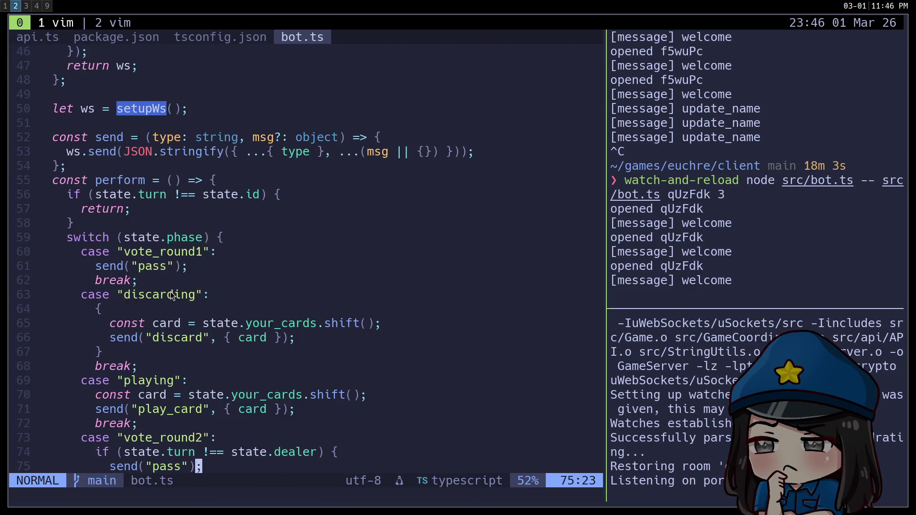
click(336, 305)
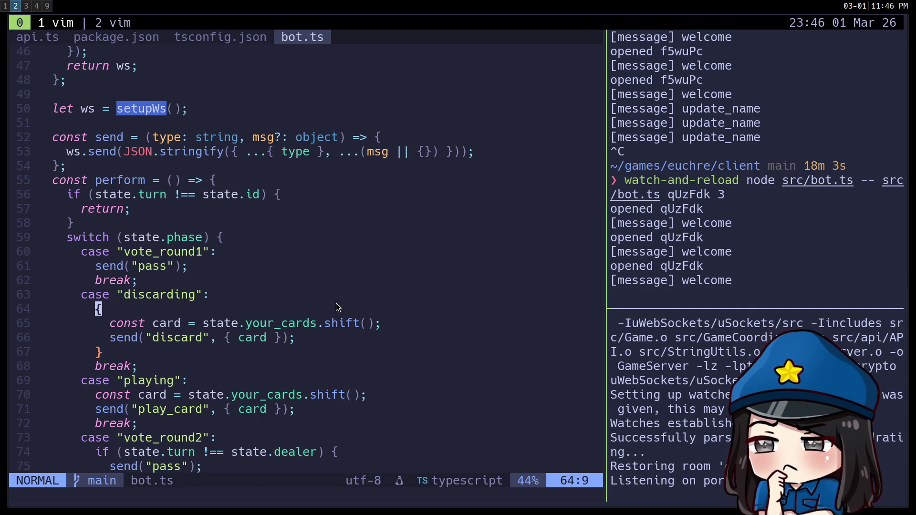
key(super+3)
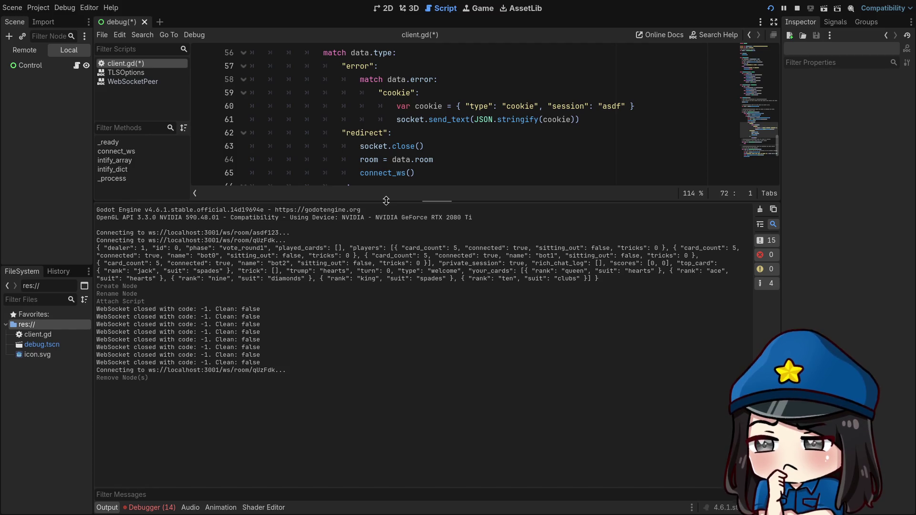
In a new Chrome tab, search Google for 'flip_h', then refine it to 'flip_h godot'
key(super+2)
key(super+1)
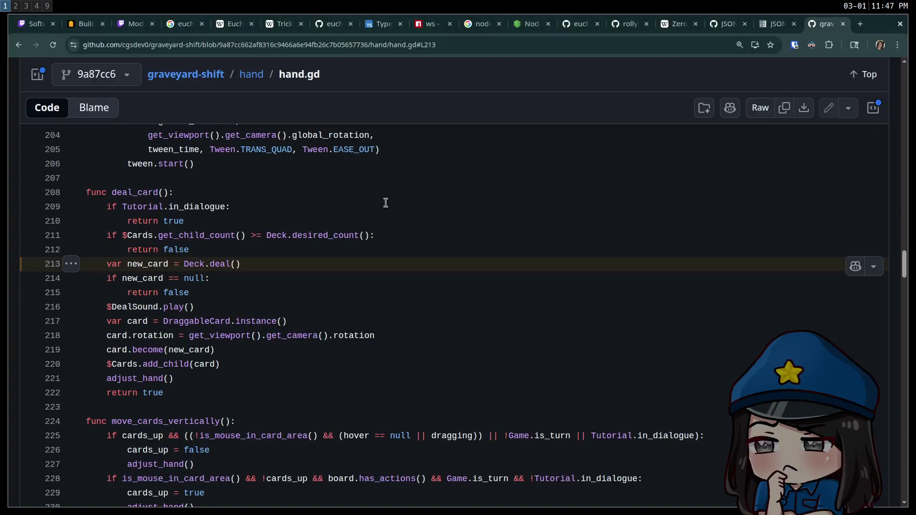
key(ctrl+t)
text(flip_h)
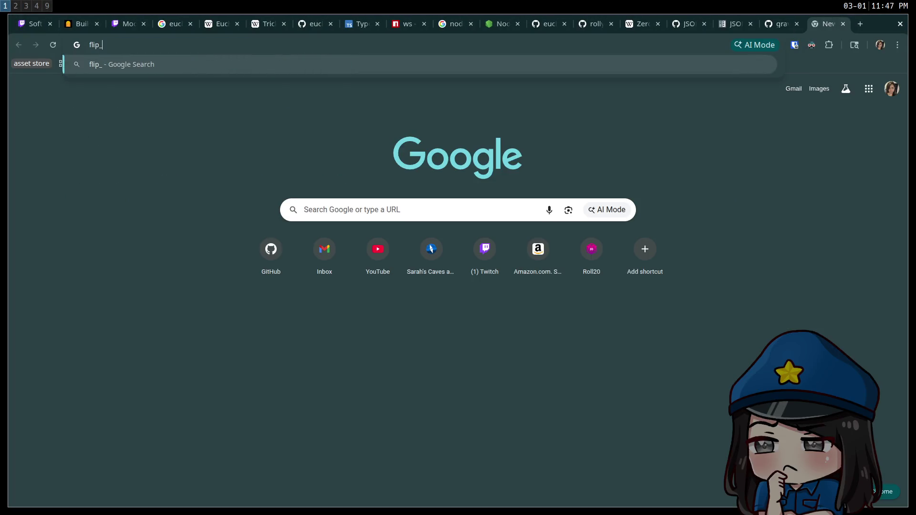
key(Return)
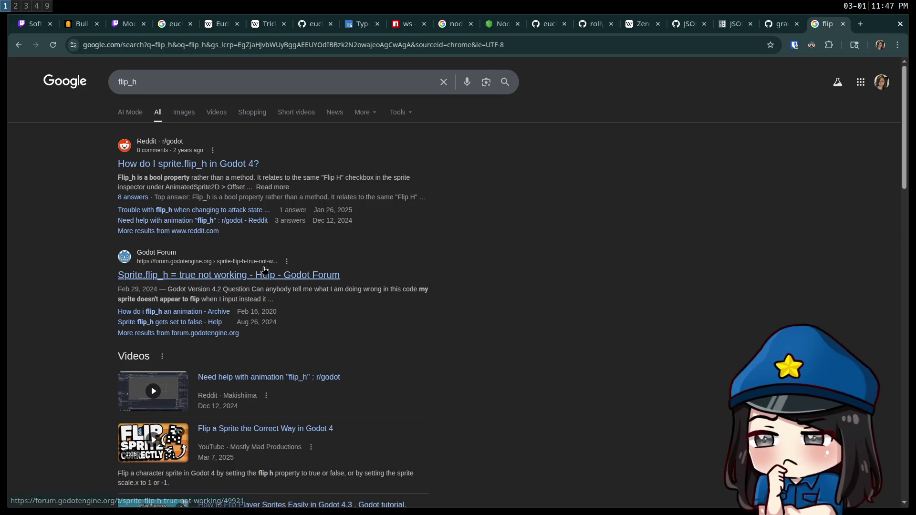
click(172, 77)
text(godot)
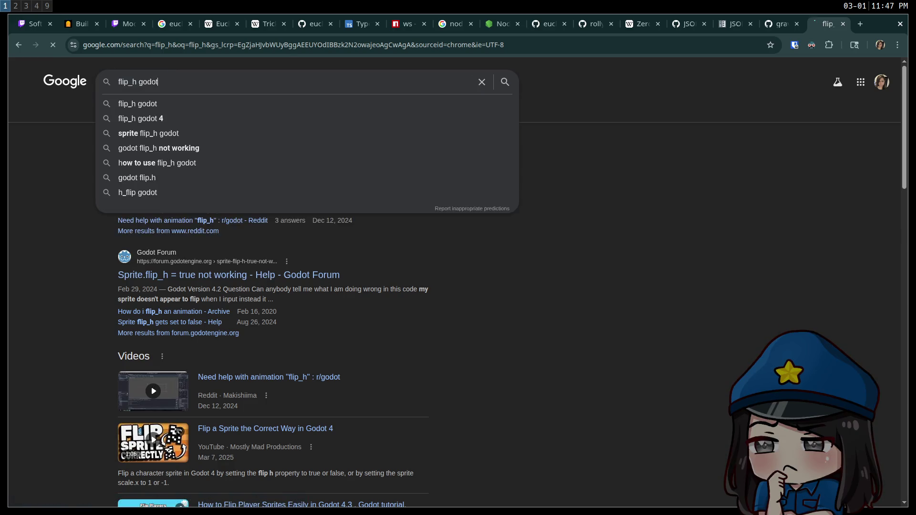
key(Return)
Look through the results, then search Google for 'godot animatedsprite2d'
scroll(228, 274, down, 7)
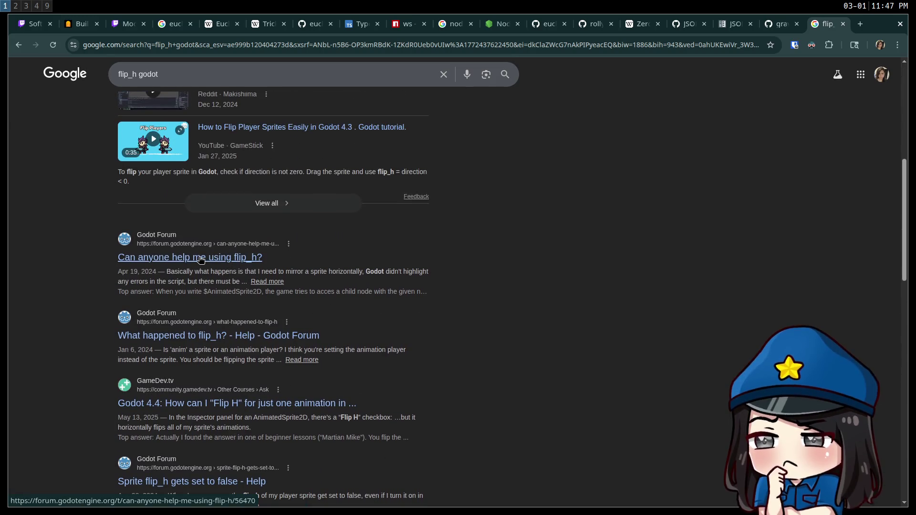
scroll(201, 260, down, 1)
scroll(213, 281, down, 5)
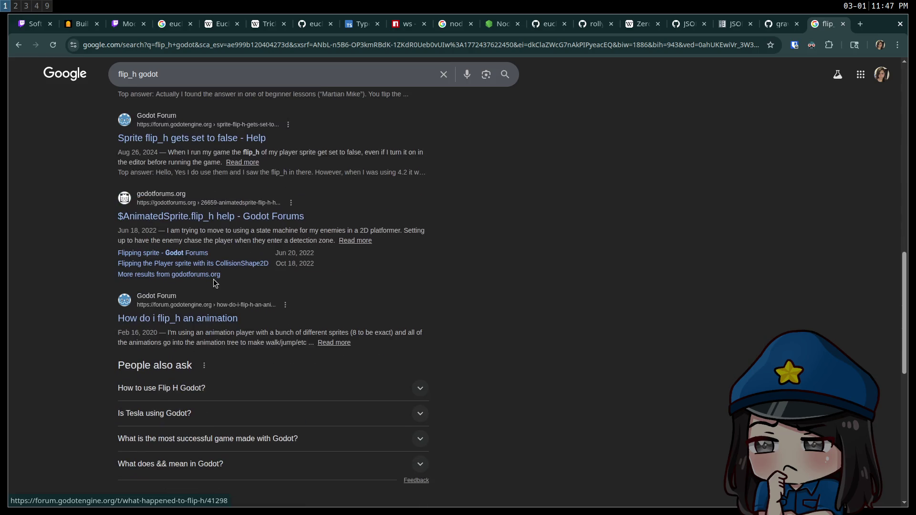
scroll(211, 283, down, 7)
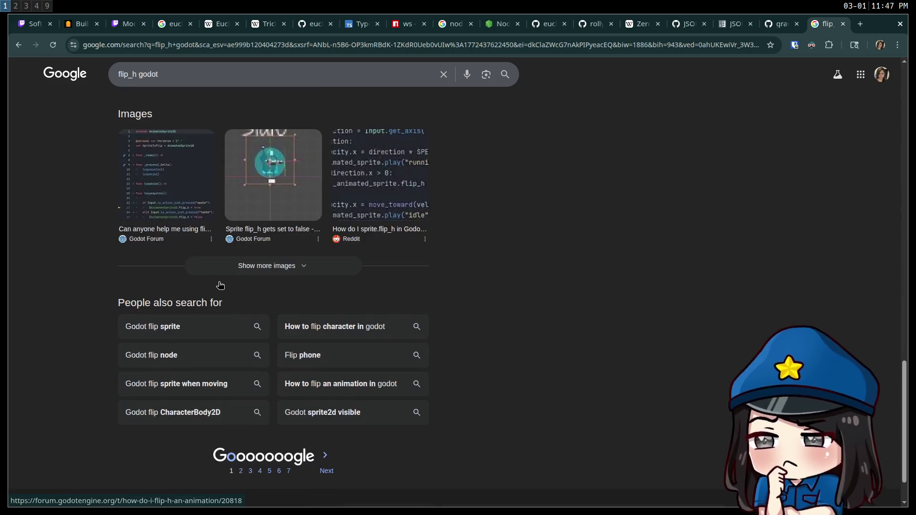
scroll(219, 280, up, 16)
scroll(219, 279, up, 4)
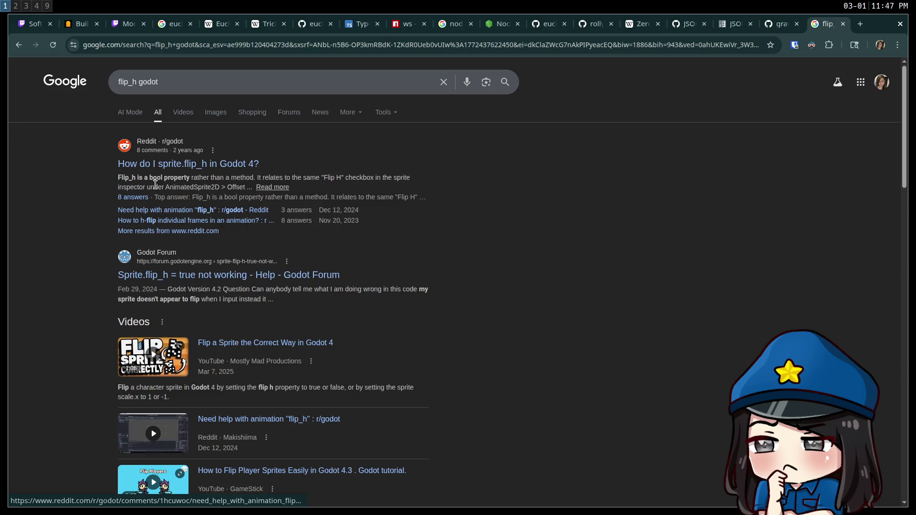
click(188, 82)
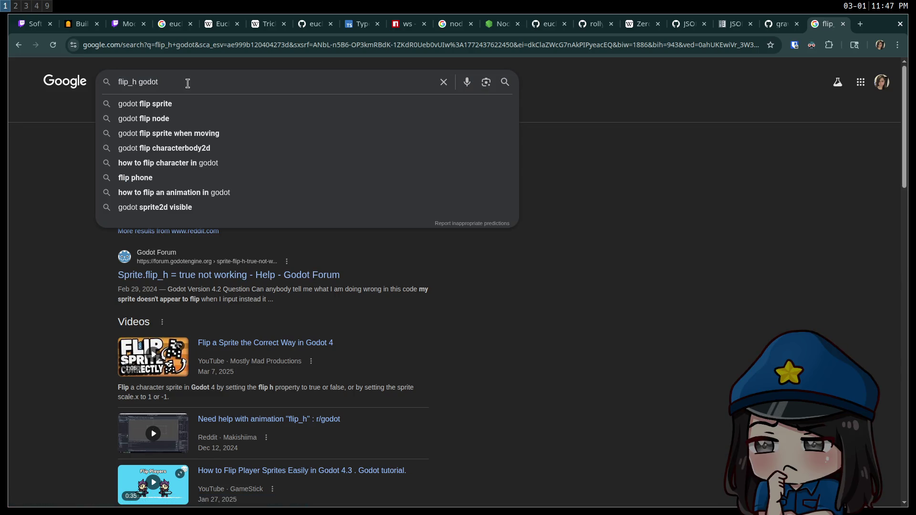
text(godot animate)
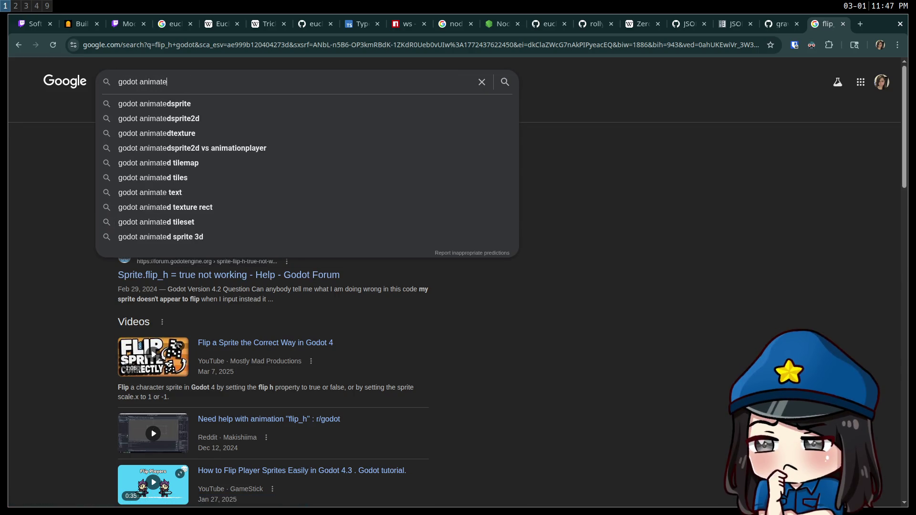
text(dsprite2d)
key(Return)
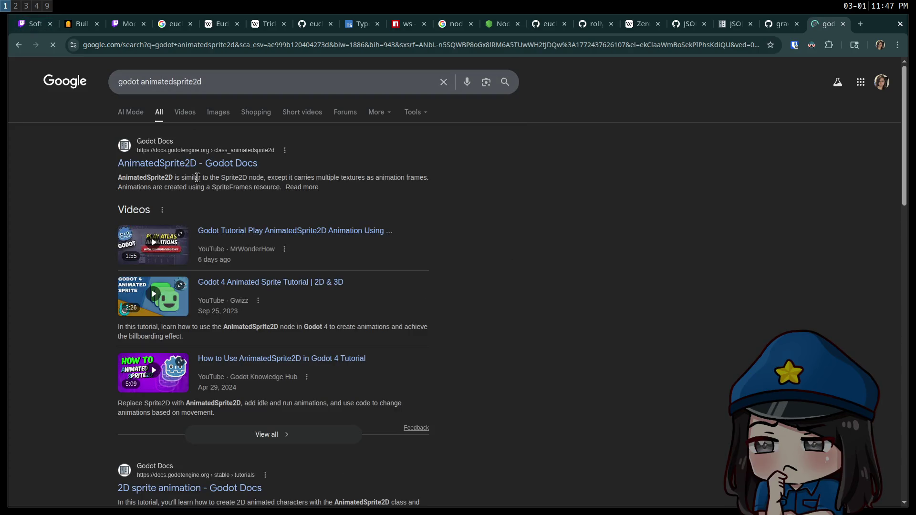
Open the AnimatedSprite2D Godot Docs page and find the flip_h property description
click(197, 167)
key(ctrl+f)
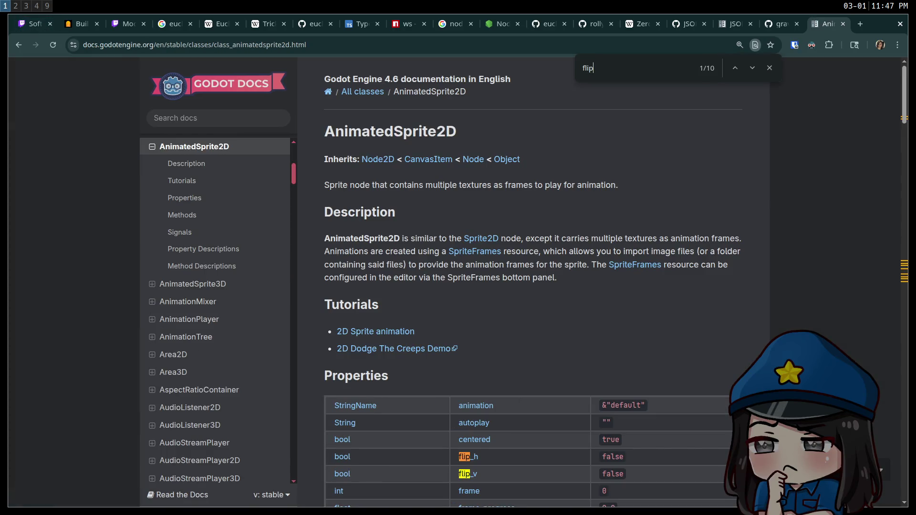
scroll(581, 304, down, 20)
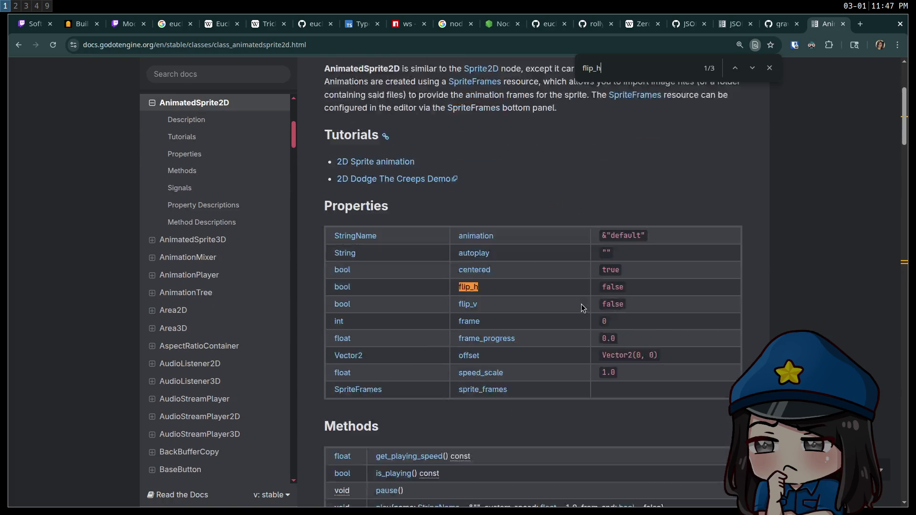
scroll(586, 210, down, 3)
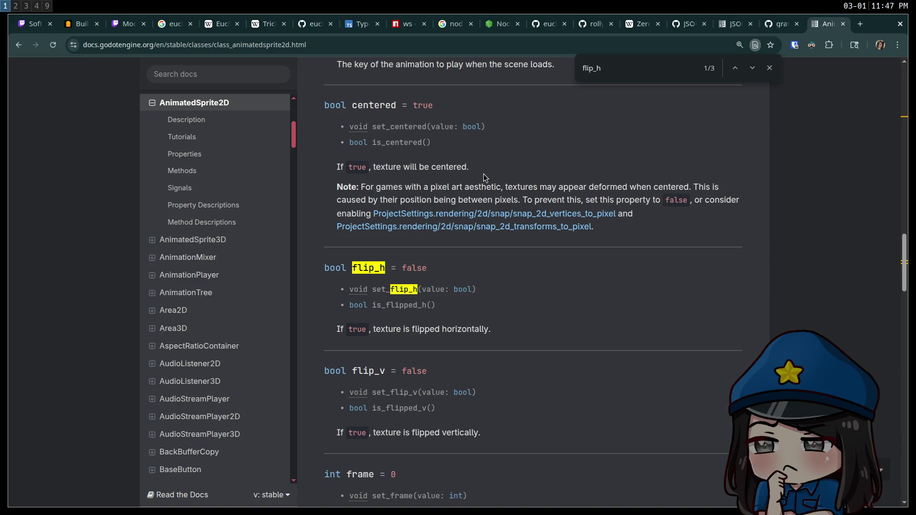
Search the Godot Docs for 'shader', replacing a mistyped 'canvas' query
click(192, 79)
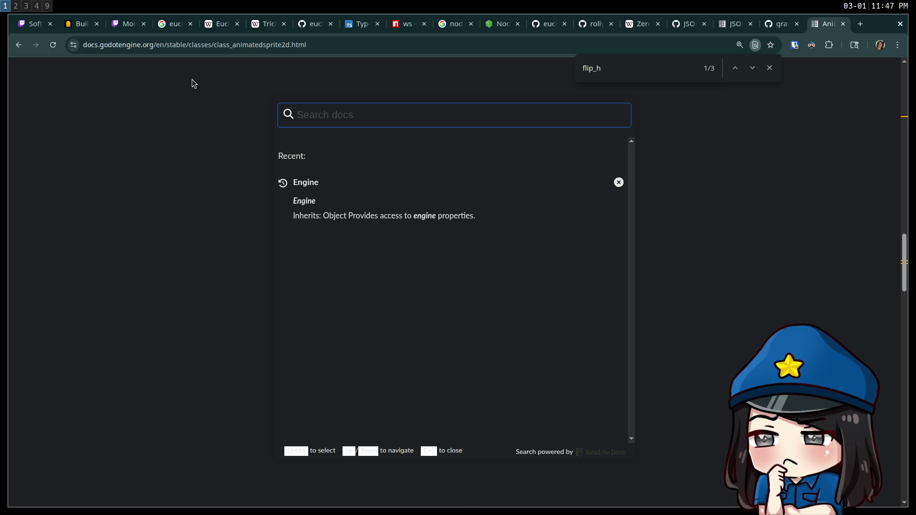
text(canvasshad)
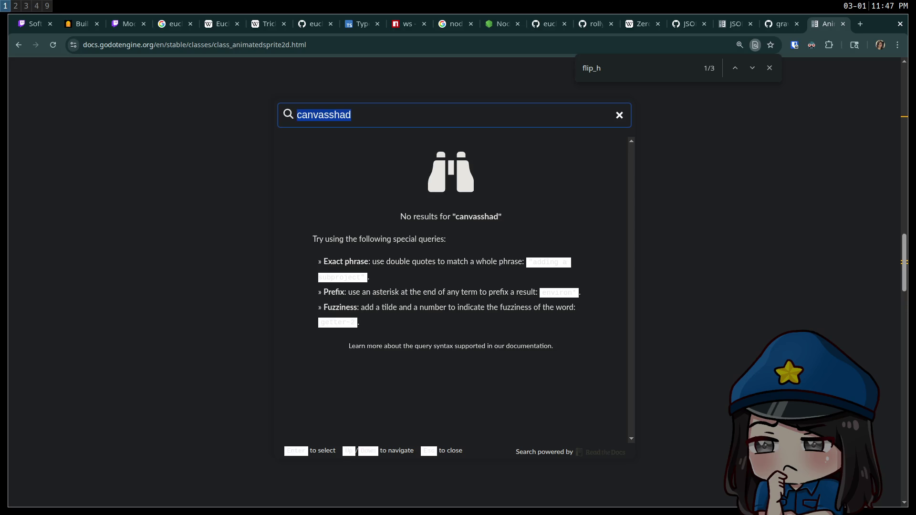
text(canvas)
key(ctrl+a)
text(shader)
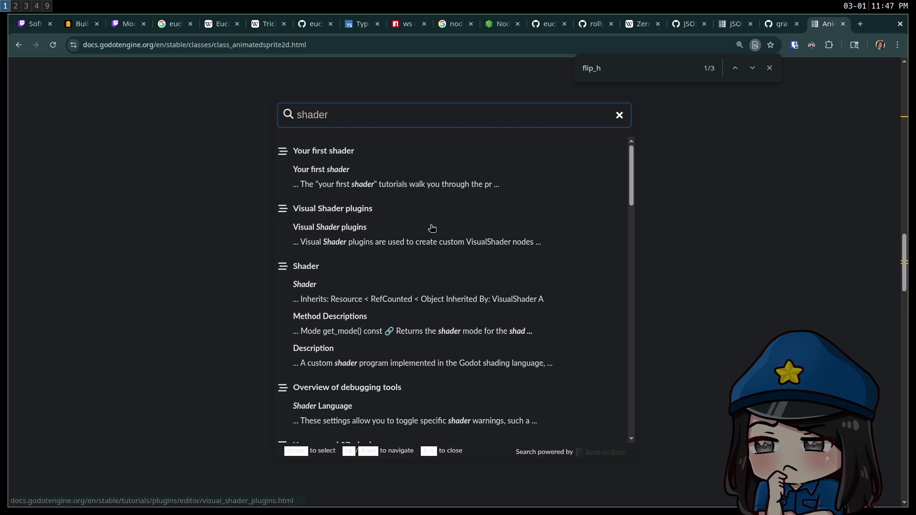
Read the Shader class reference, selecting the MODE_CANVAS_ITEM constant, and bring the docs search back up
click(304, 268)
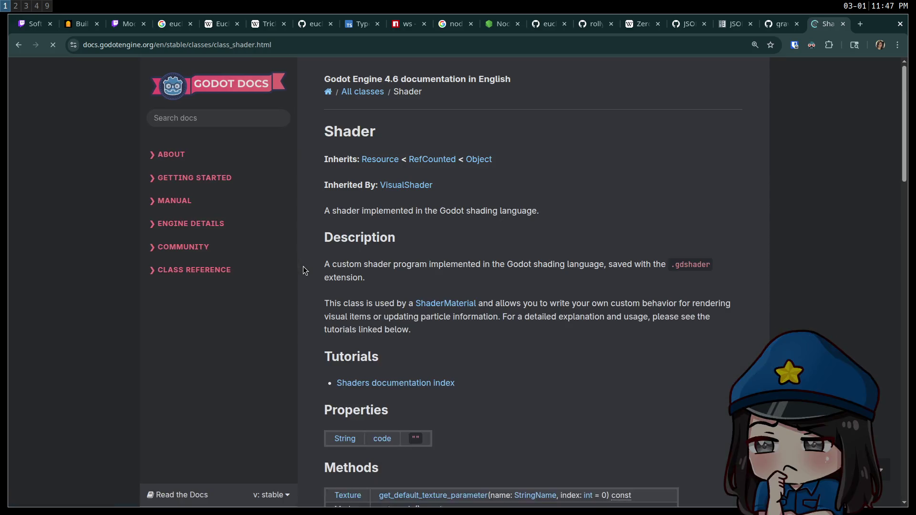
scroll(247, 289, up, 2)
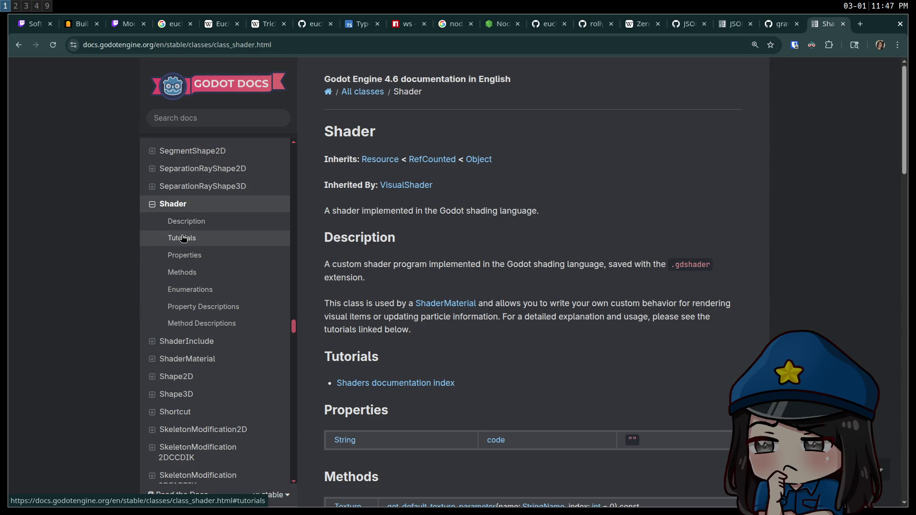
scroll(182, 237, up, 1)
scroll(537, 287, down, 5)
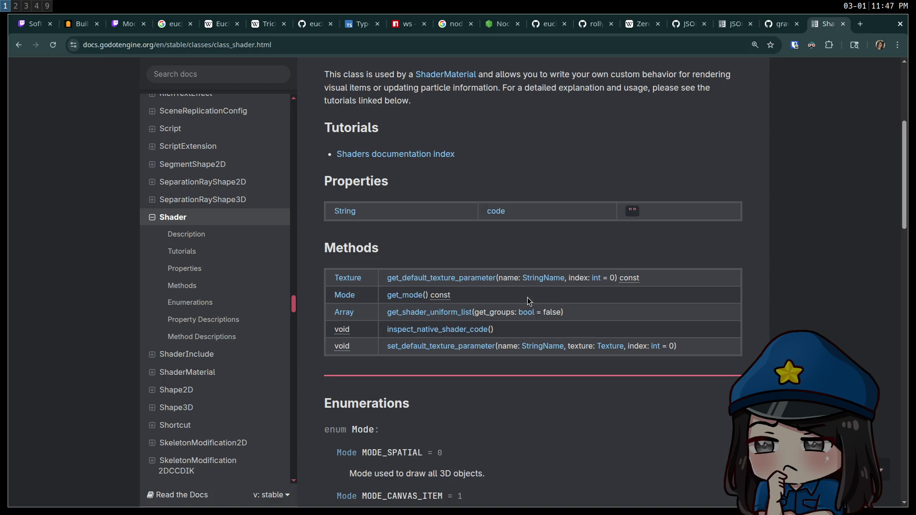
scroll(527, 301, up, 5)
scroll(525, 299, down, 12)
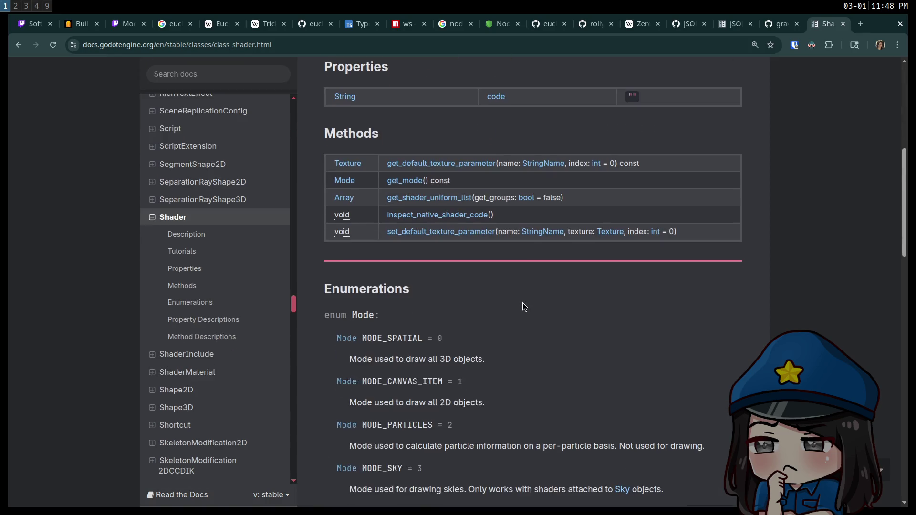
double_click(401, 152)
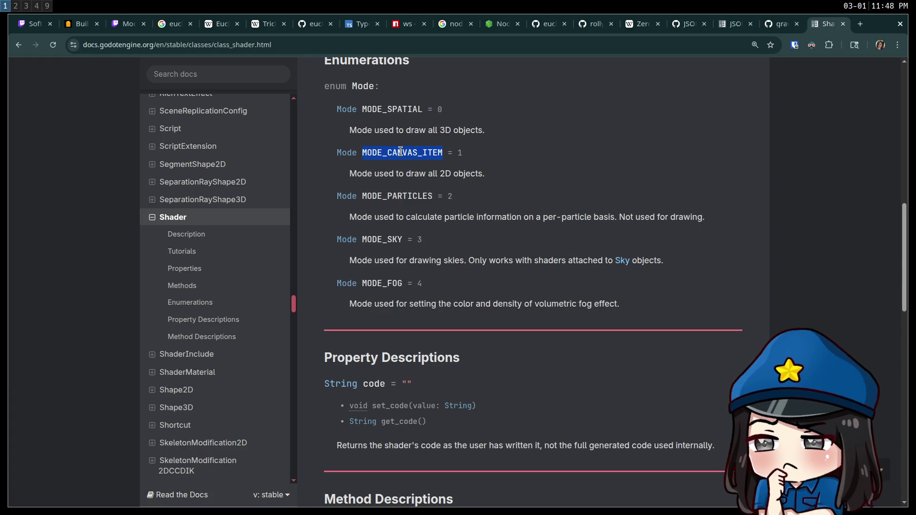
scroll(410, 178, down, 6)
scroll(414, 181, down, 6)
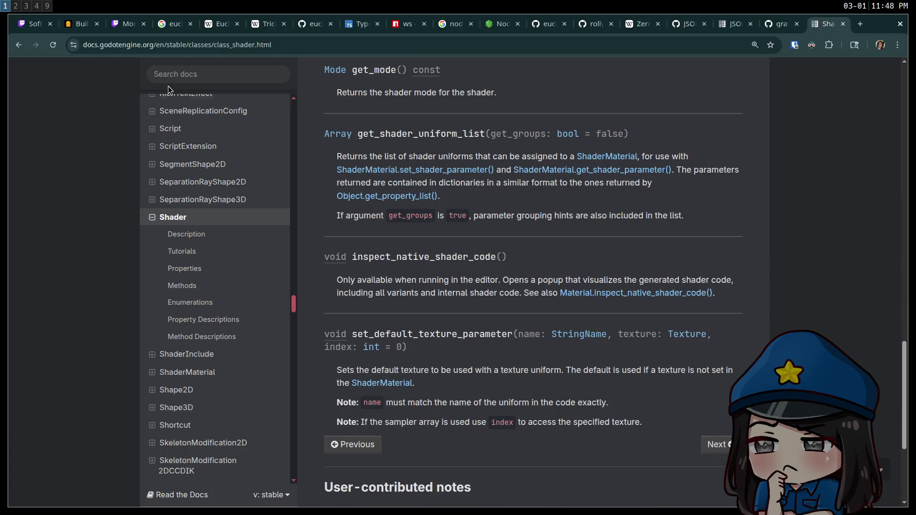
click(193, 80)
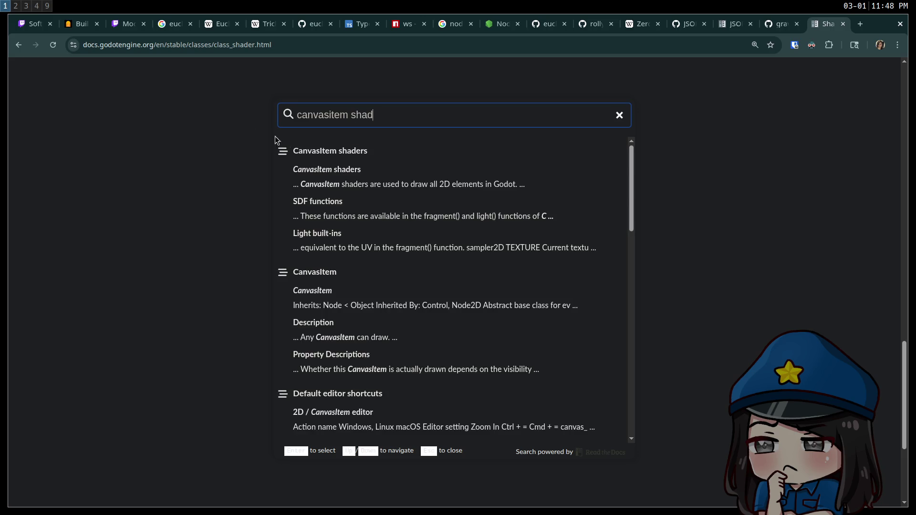
Open the CanvasItem shaders page and scroll through its render modes and built-ins
click(331, 180)
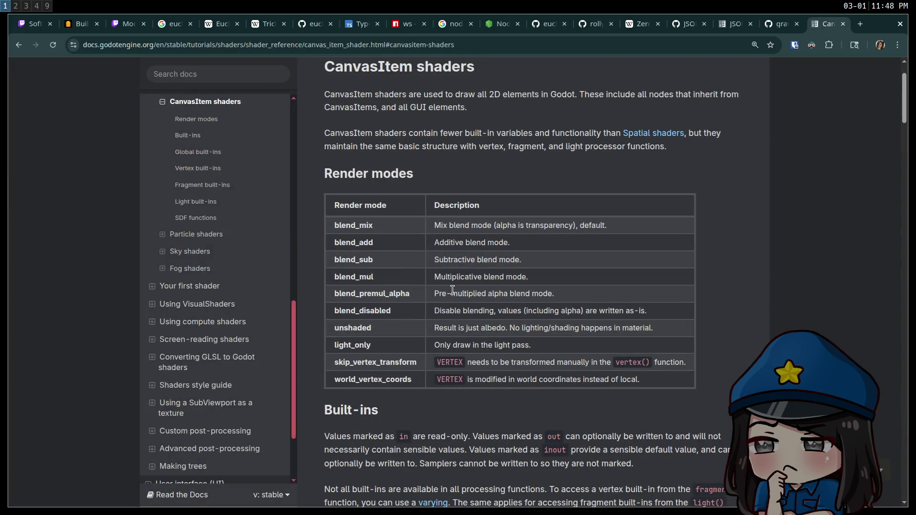
scroll(453, 290, down, 12)
scroll(465, 291, down, 6)
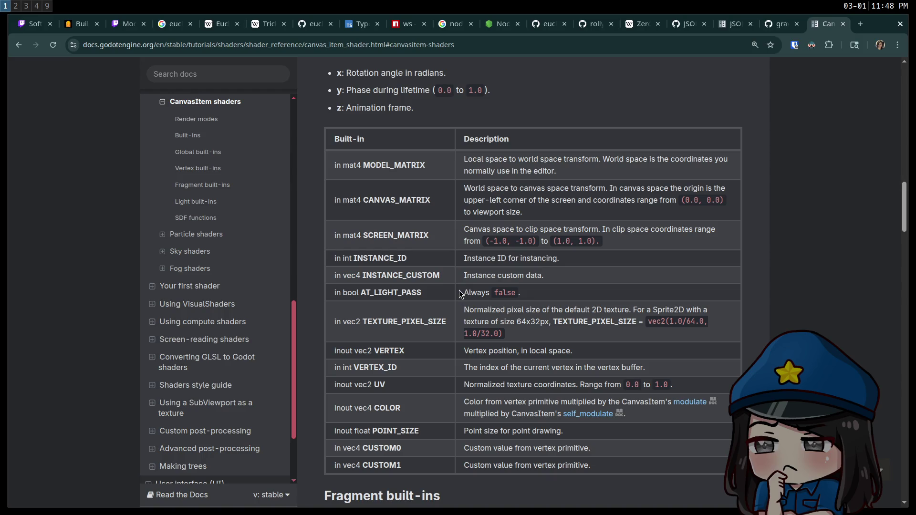
scroll(458, 291, down, 10)
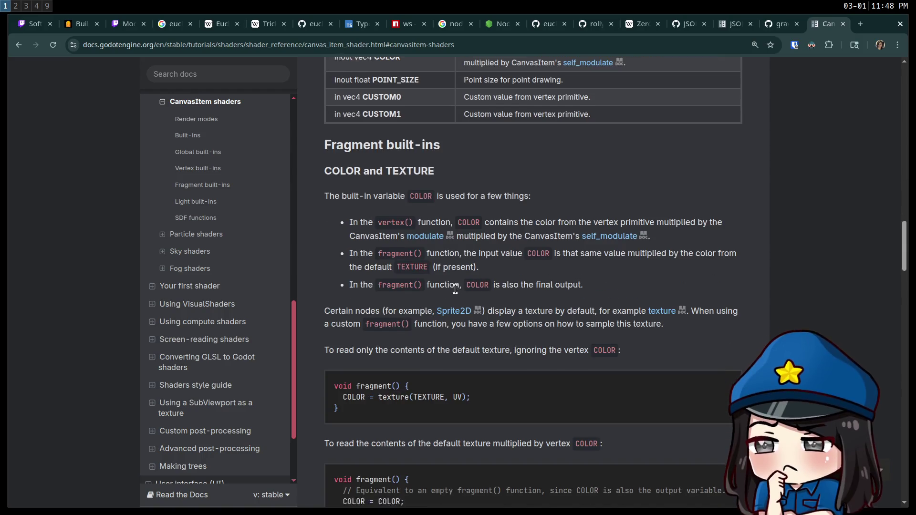
scroll(455, 289, down, 10)
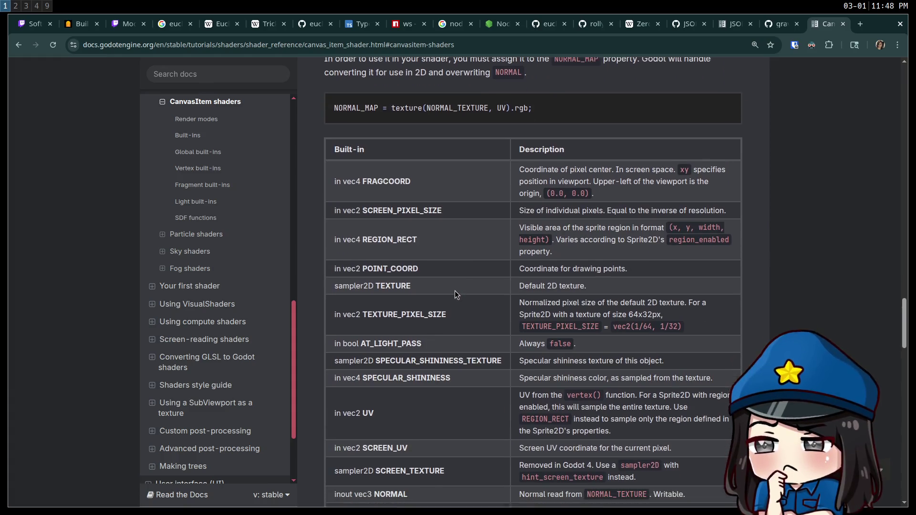
scroll(454, 291, down, 10)
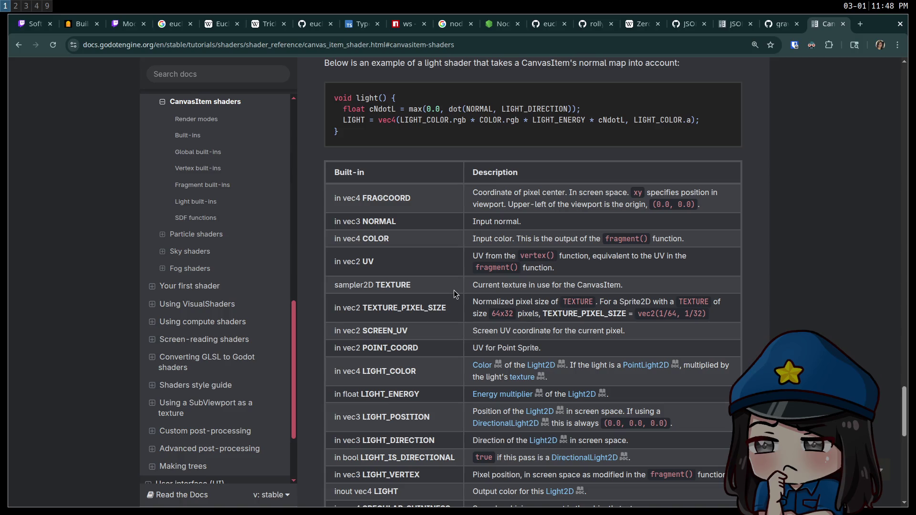
scroll(454, 290, down, 2)
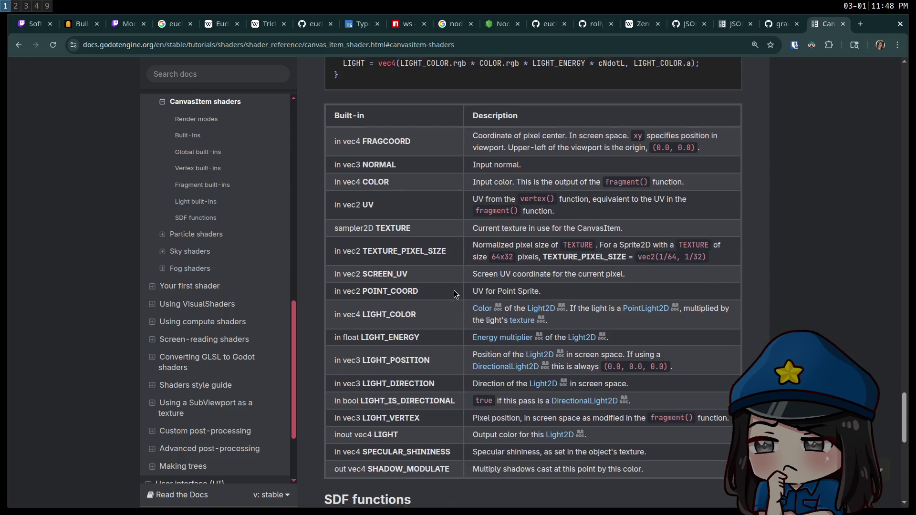
scroll(454, 290, down, 3)
scroll(454, 294, down, 2)
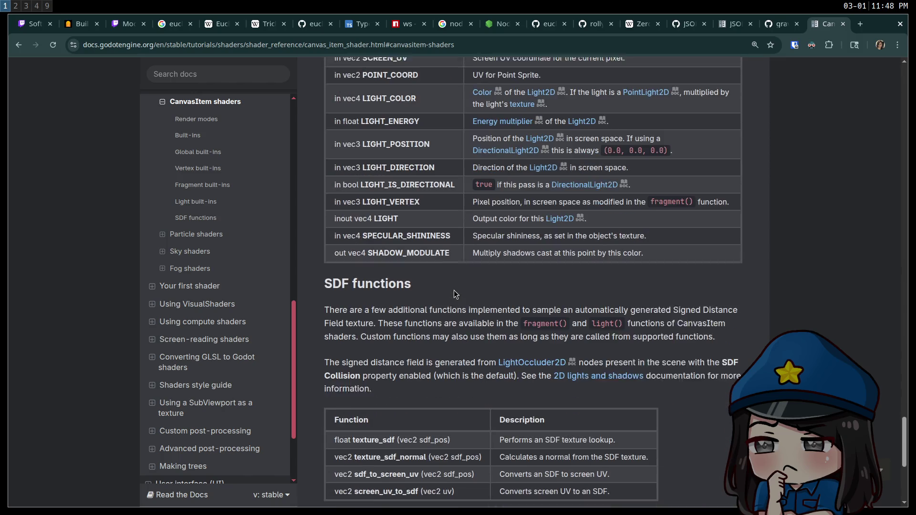
scroll(454, 294, up, 4)
scroll(454, 292, up, 1)
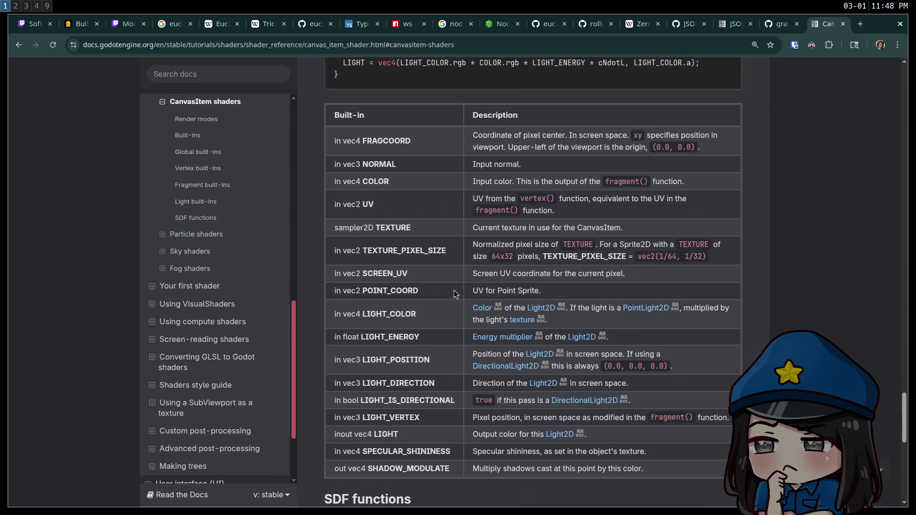
scroll(454, 290, down, 3)
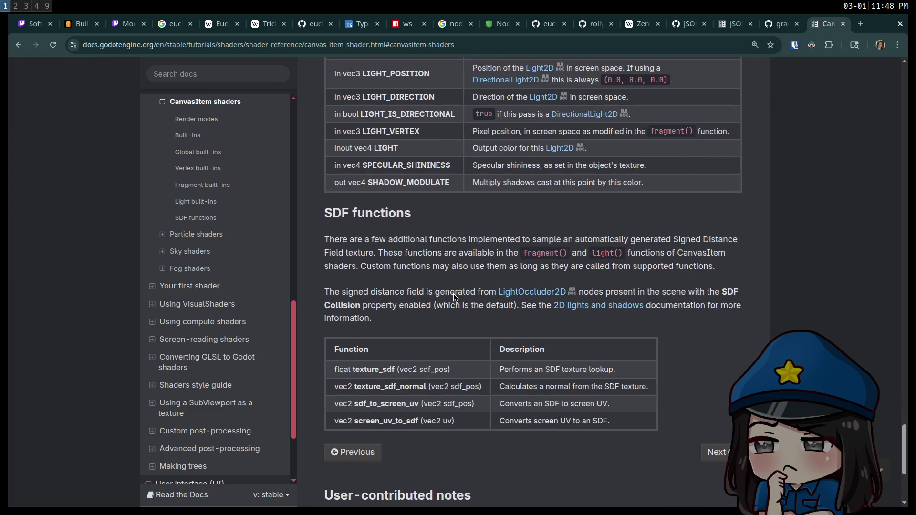
scroll(453, 293, down, 3)
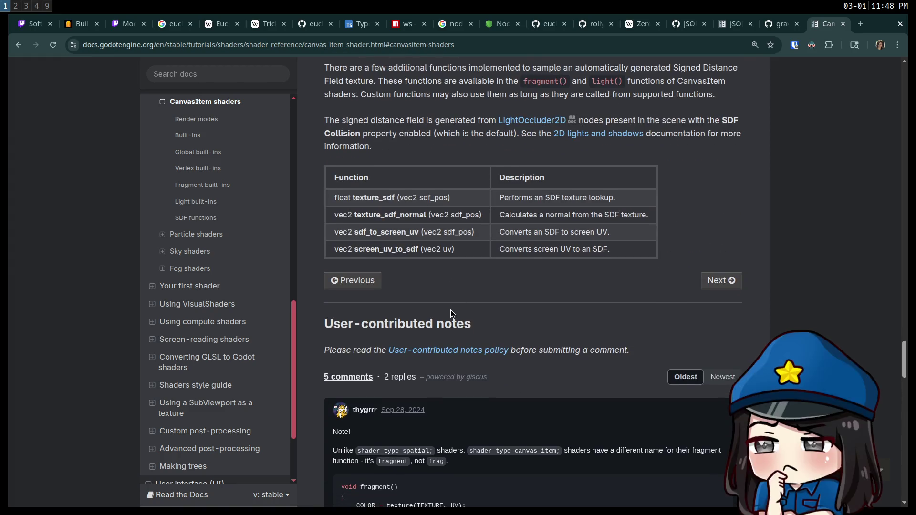
scroll(453, 309, up, 5)
scroll(497, 310, up, 6)
scroll(481, 299, up, 6)
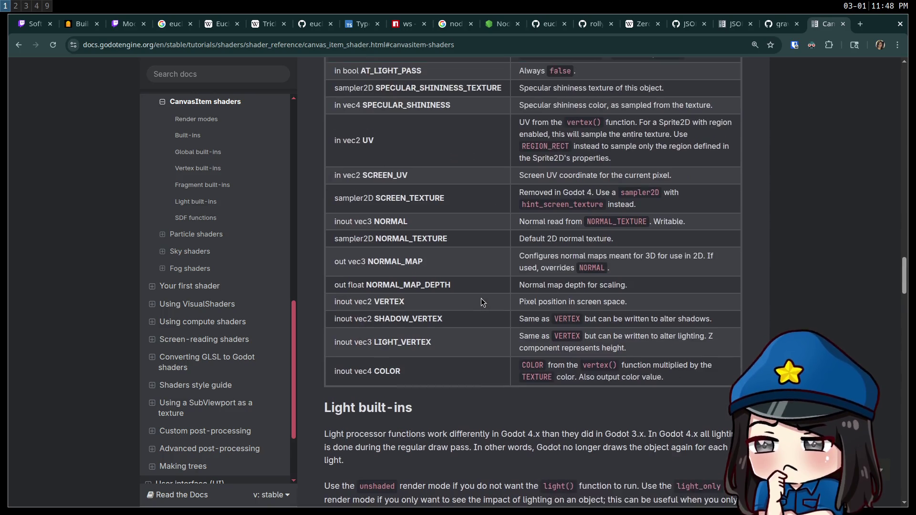
scroll(482, 296, up, 5)
scroll(482, 296, up, 3)
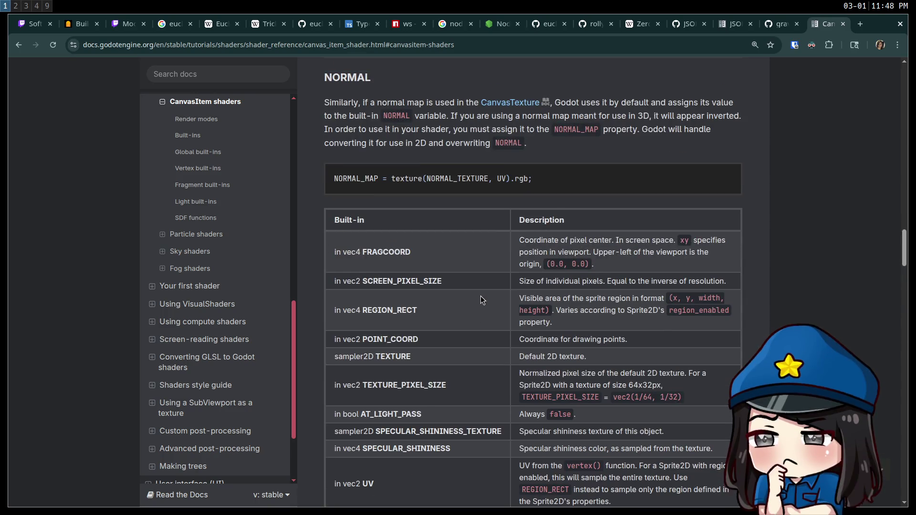
scroll(479, 288, up, 5)
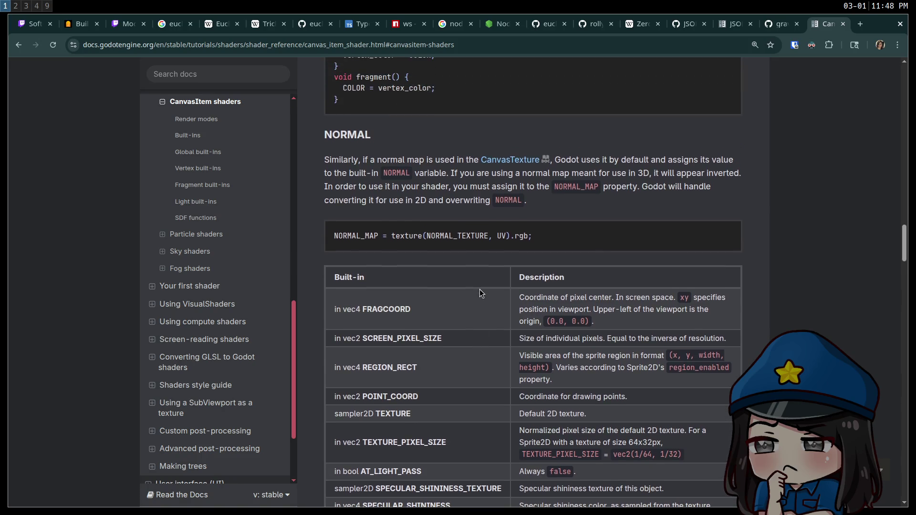
Scroll on through the SDF functions, then search the page for 'flip', finding no matches
scroll(471, 308, up, 5)
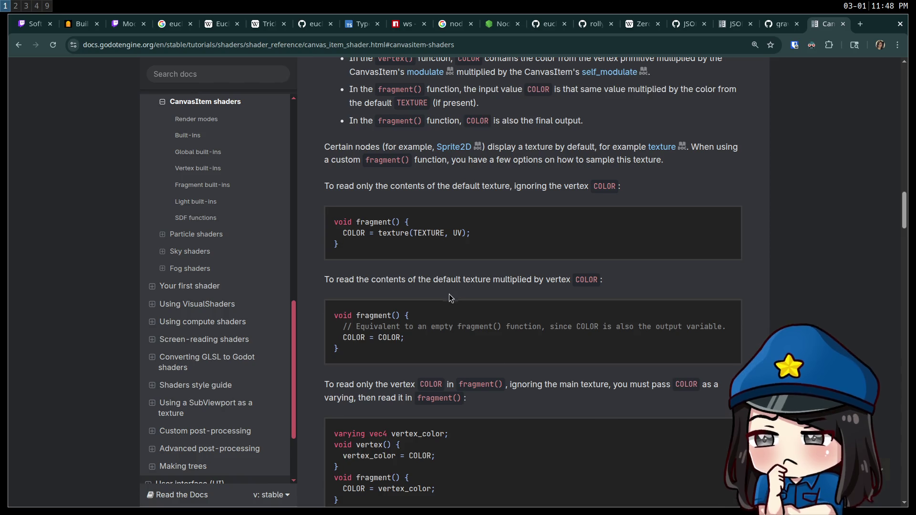
scroll(449, 294, up, 6)
scroll(430, 288, up, 4)
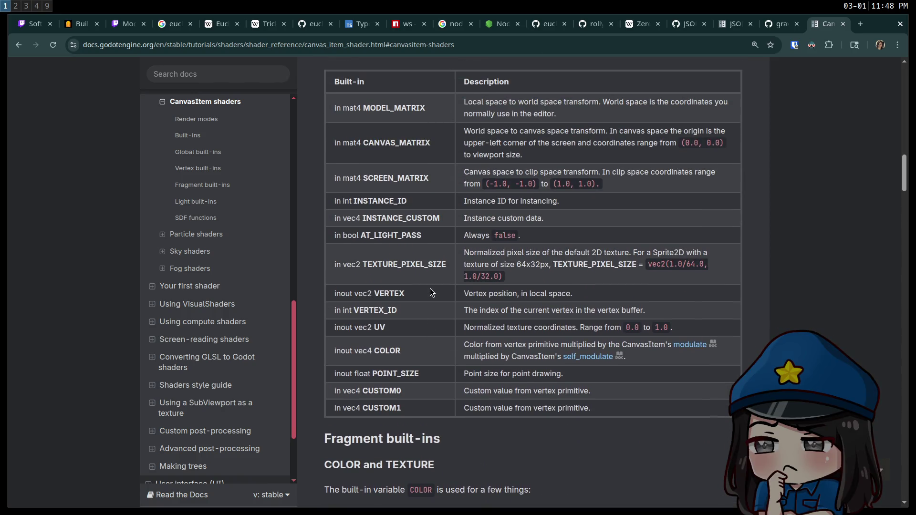
scroll(430, 289, up, 4)
scroll(430, 288, up, 4)
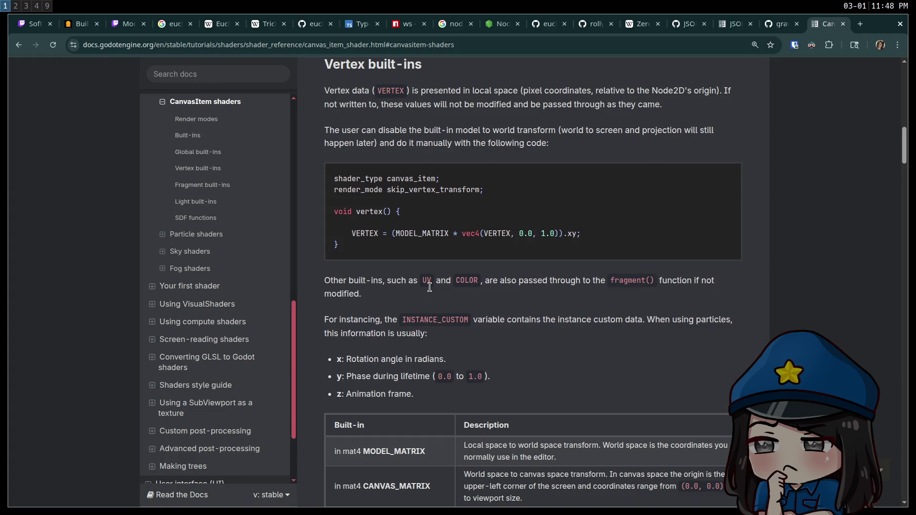
scroll(430, 288, up, 8)
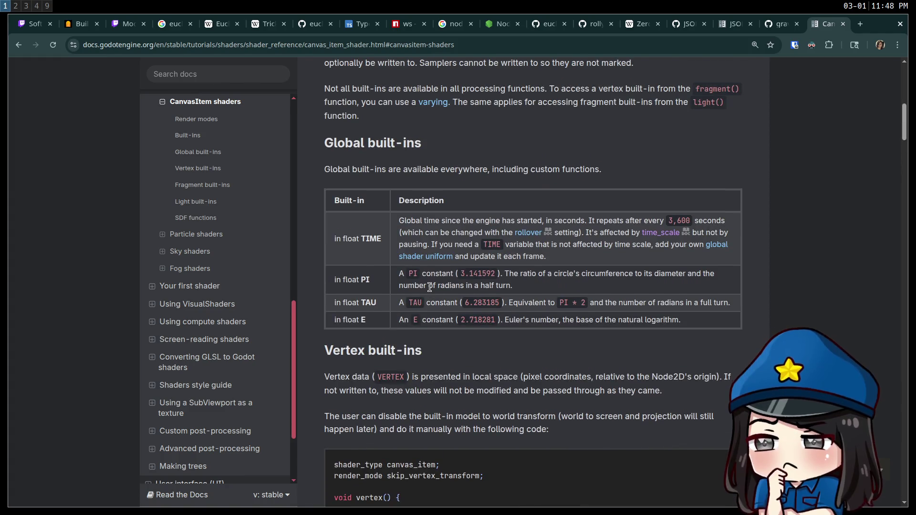
scroll(430, 288, down, 8)
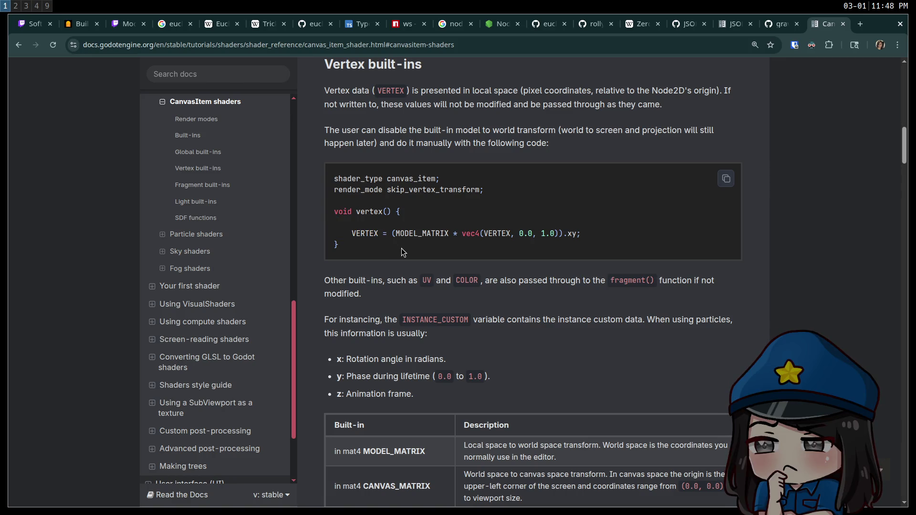
scroll(401, 256, up, 10)
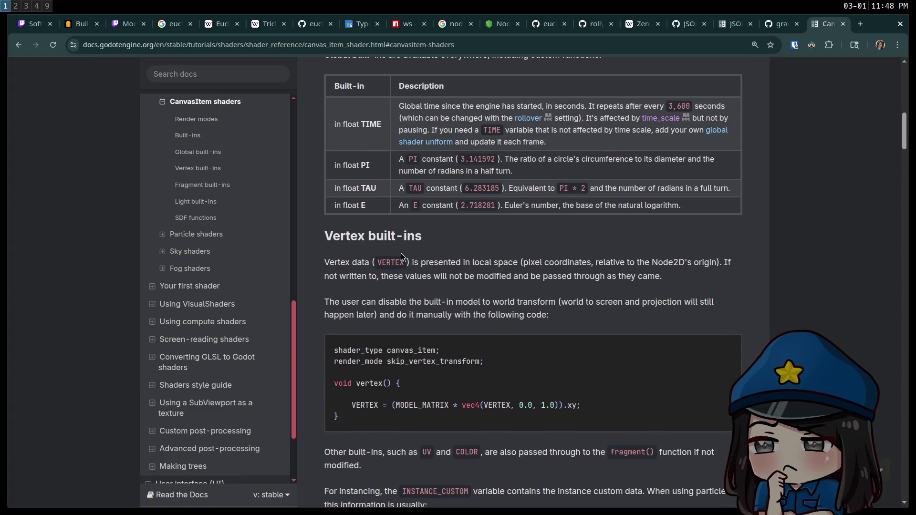
scroll(401, 254, up, 6)
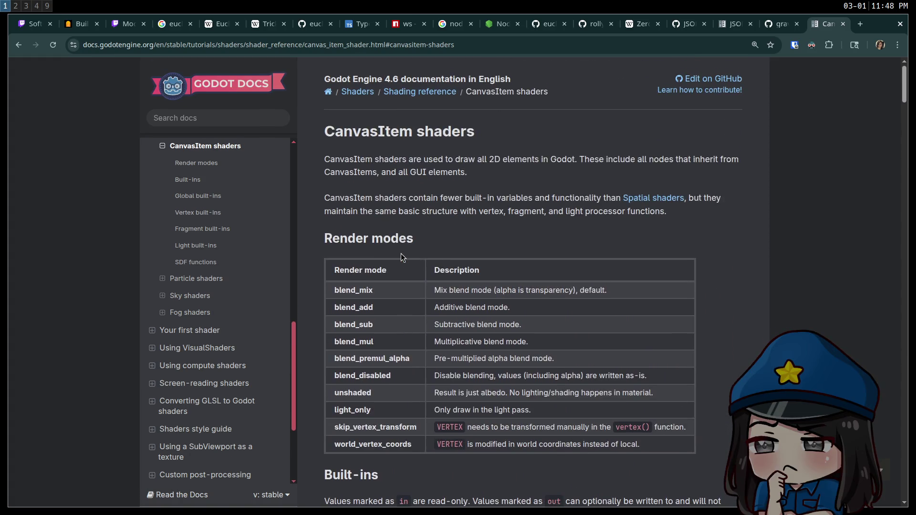
scroll(402, 253, down, 20)
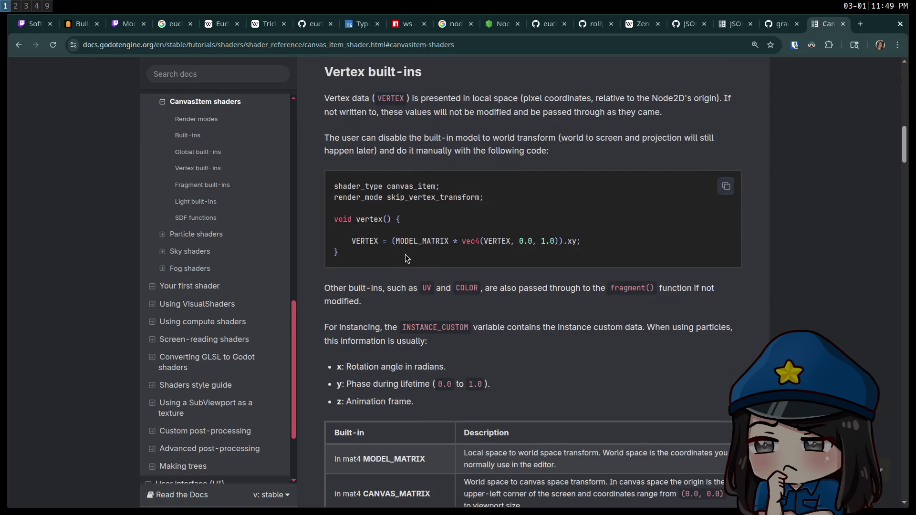
scroll(405, 256, down, 6)
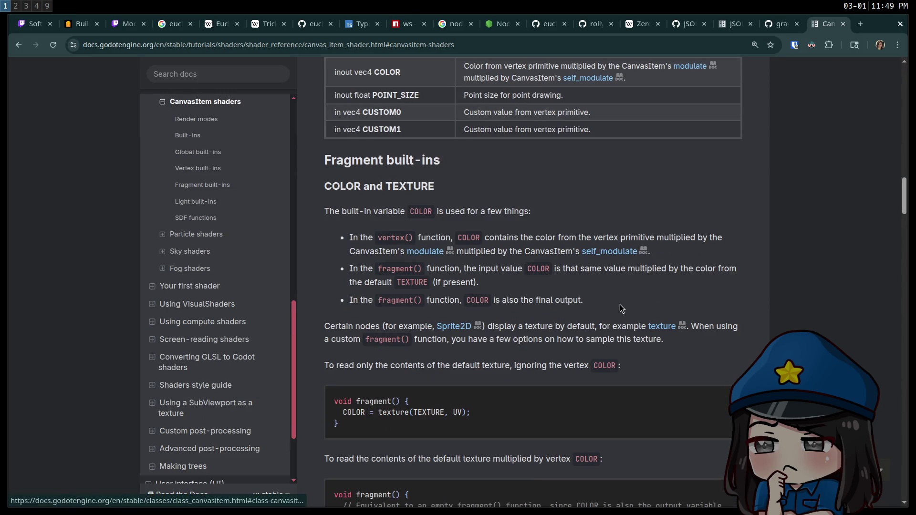
scroll(630, 305, down, 9)
scroll(629, 304, down, 7)
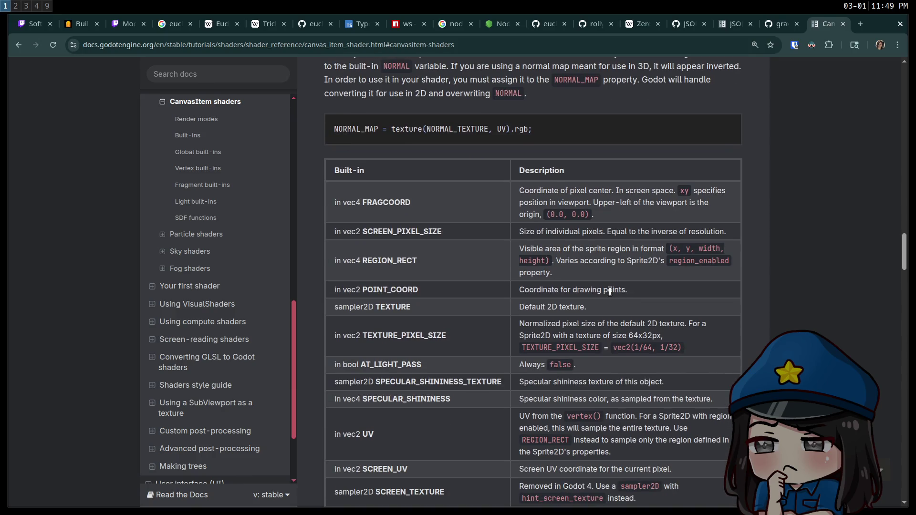
scroll(609, 291, down, 6)
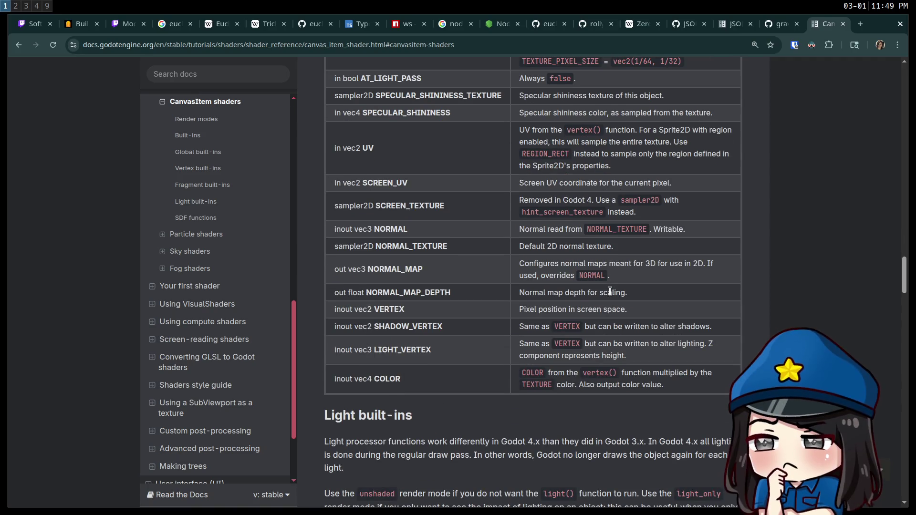
scroll(609, 292, down, 7)
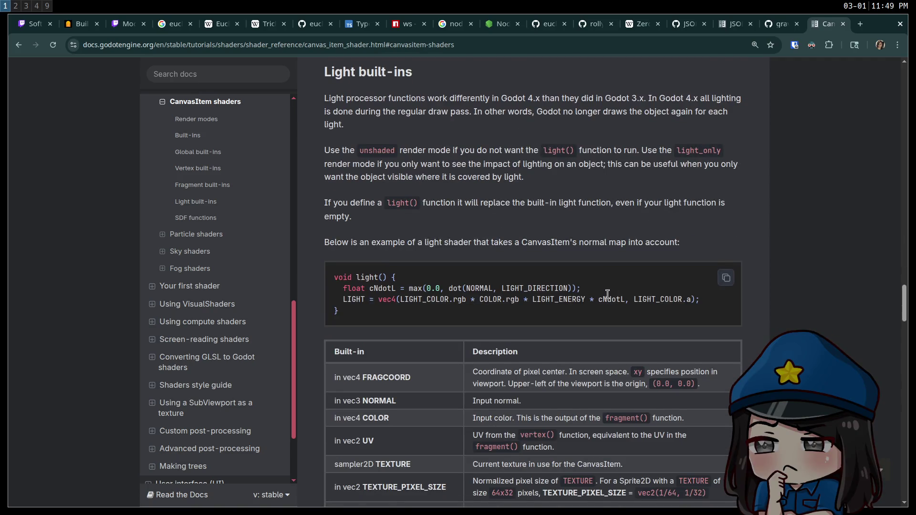
scroll(608, 293, down, 3)
scroll(607, 294, down, 2)
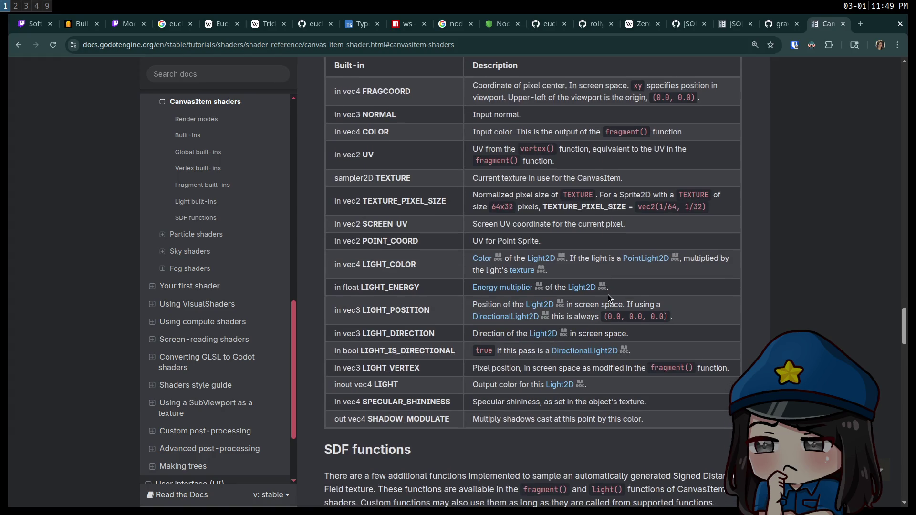
scroll(607, 294, down, 5)
scroll(608, 294, down, 2)
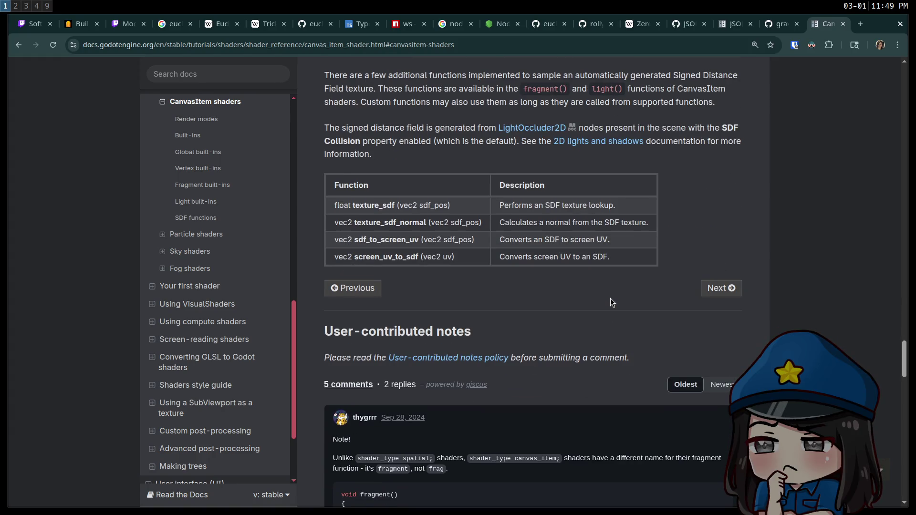
key(ctrl+f)
text(flip)
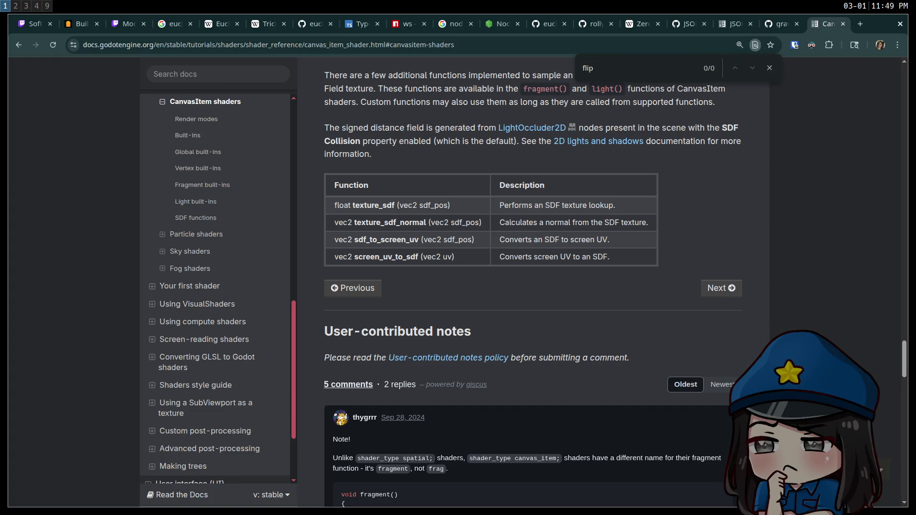
Close the CanvasItem shaders tab to return to GitHub's hand.gd source file
scroll(713, 240, up, 5)
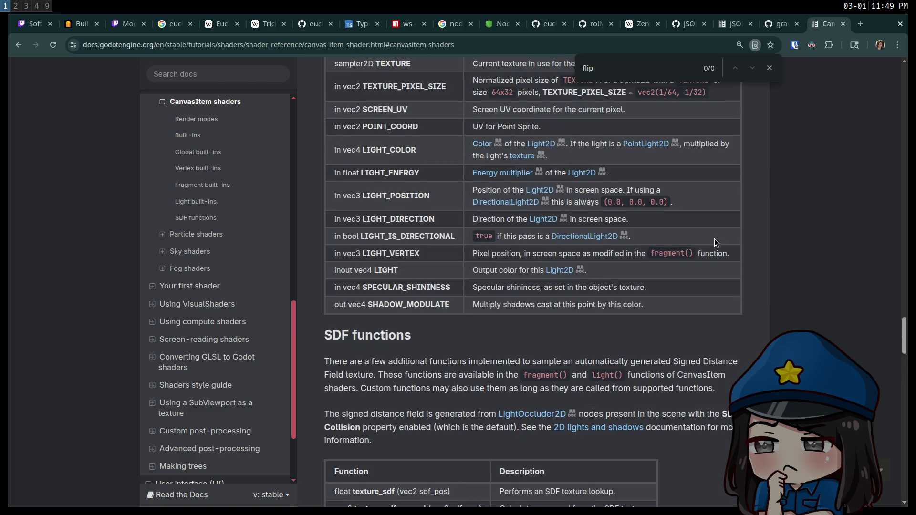
scroll(740, 258, up, 5)
drag(907, 326, 905, 95)
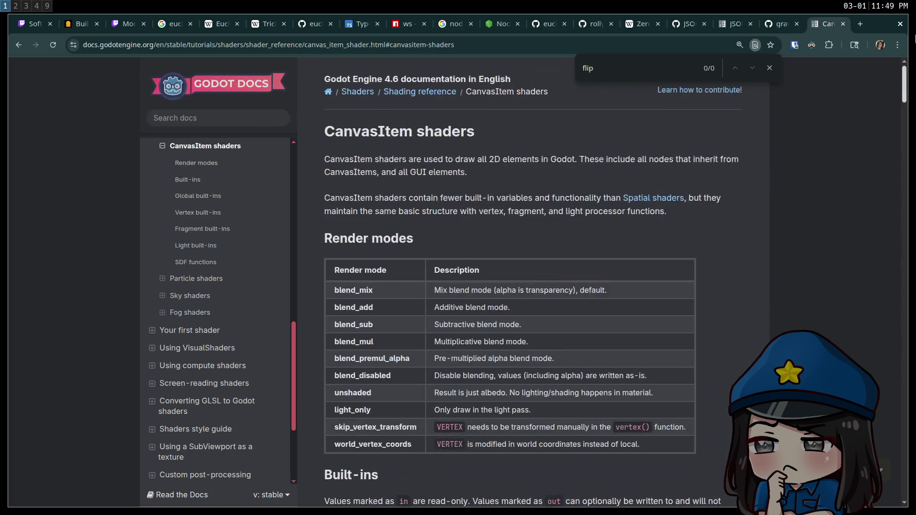
scroll(779, 243, down, 3)
scroll(773, 254, down, 7)
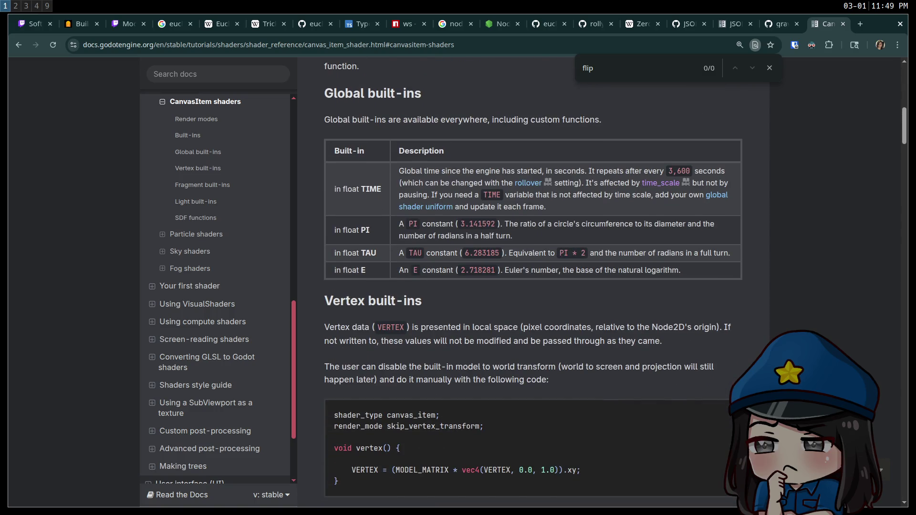
key(ctrl+w)
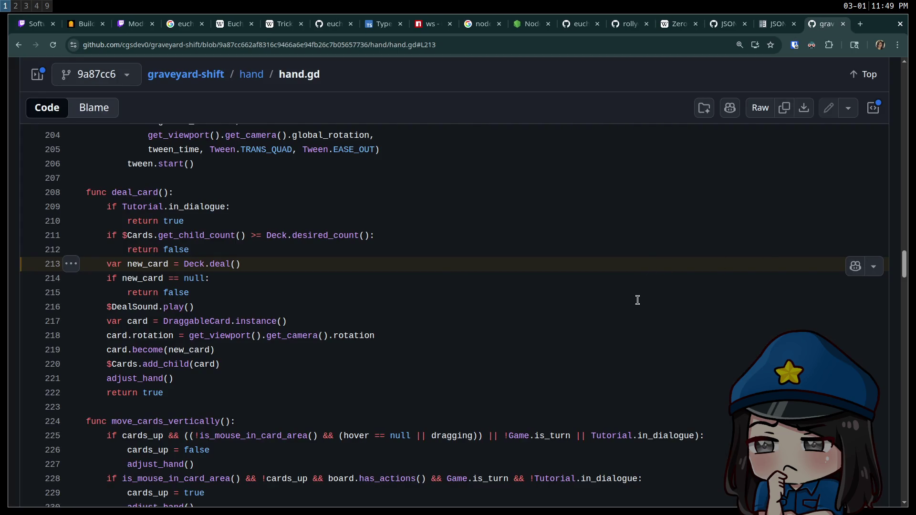
Return to the Godot editor, enlarge the script area, and show the debugger's Errors list
key(super+2)
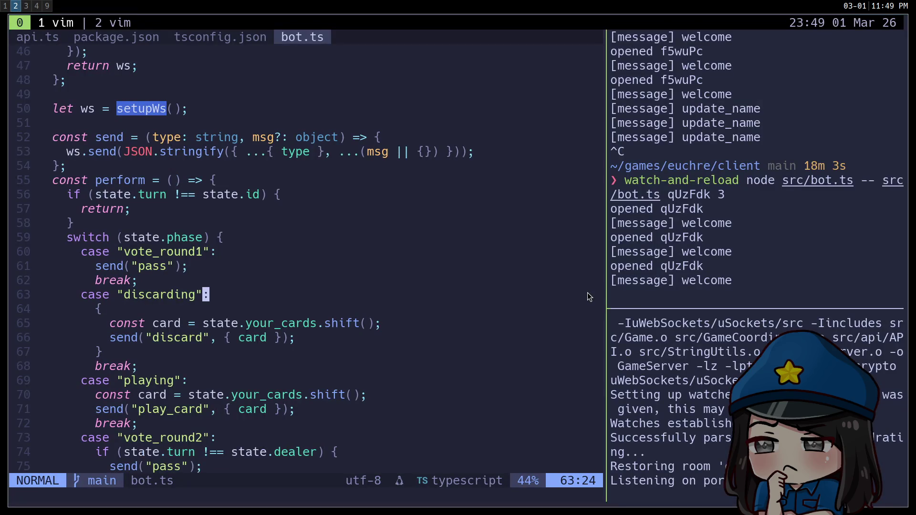
click(35, 5)
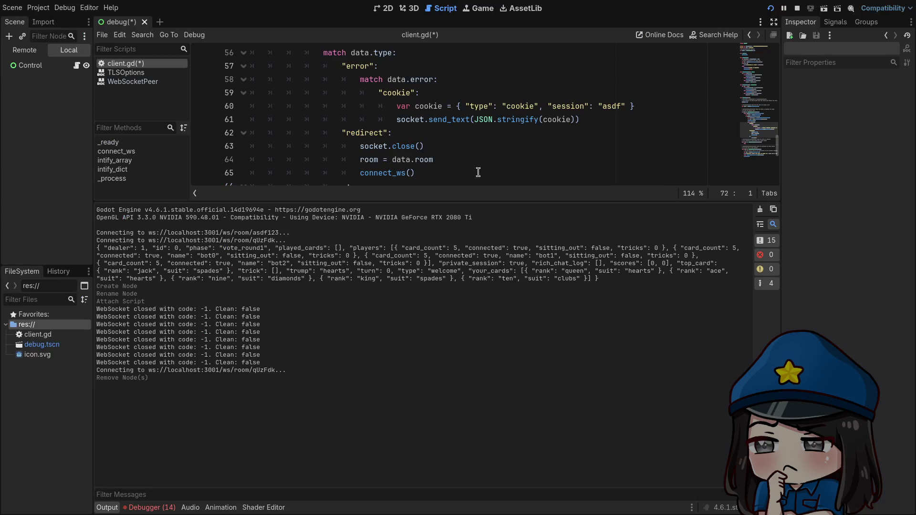
drag(353, 200, 355, 293)
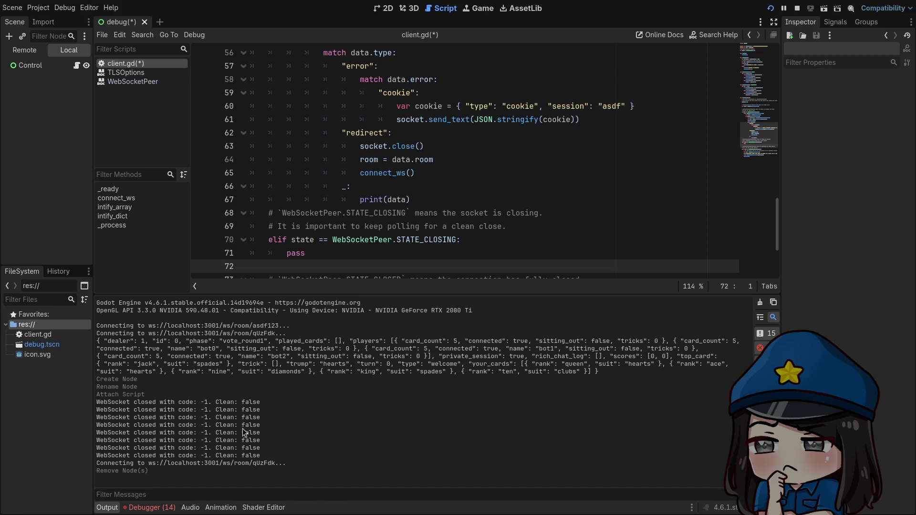
click(148, 507)
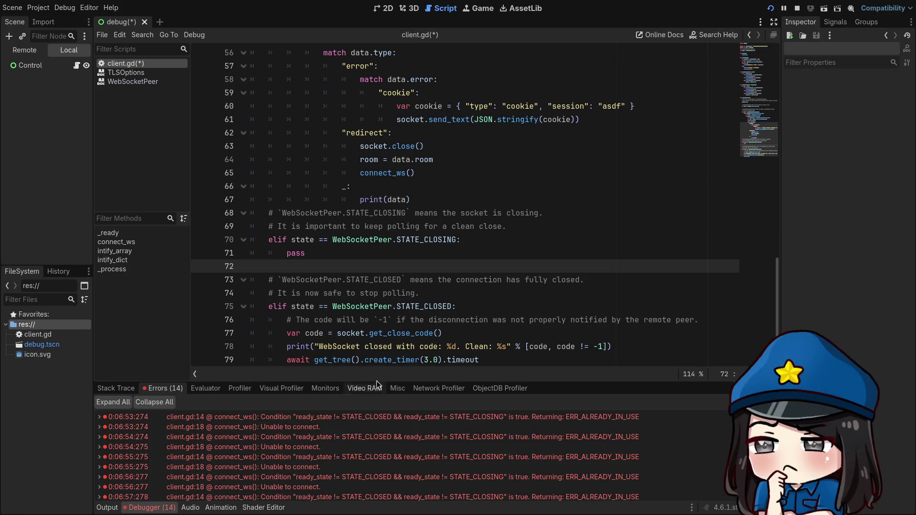
Scroll through client.gd, highlighting every use of state and dismissing the send_text tooltip
scroll(393, 312, up, 12)
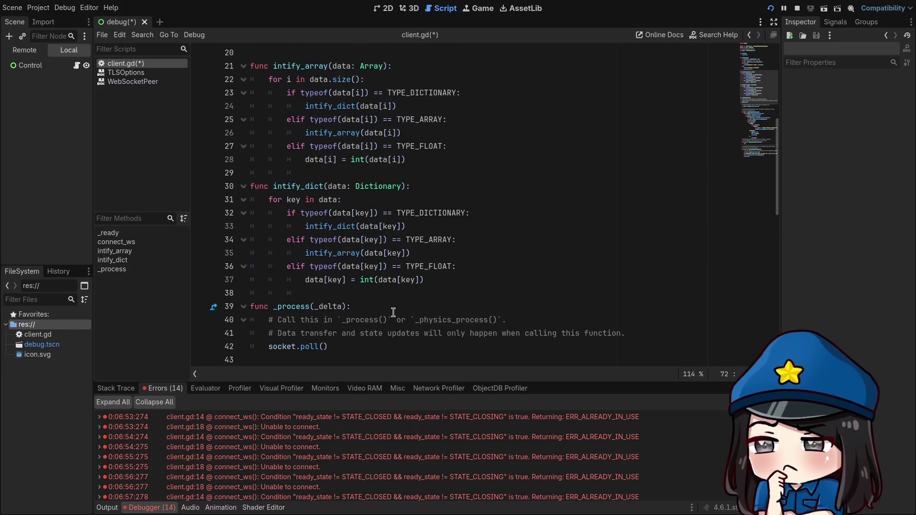
scroll(393, 312, up, 5)
scroll(394, 315, up, 1)
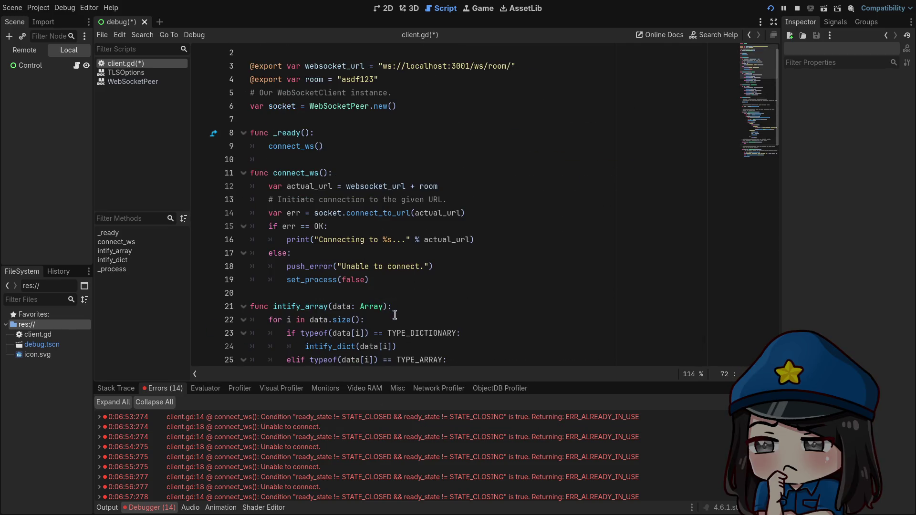
scroll(395, 314, up, 1)
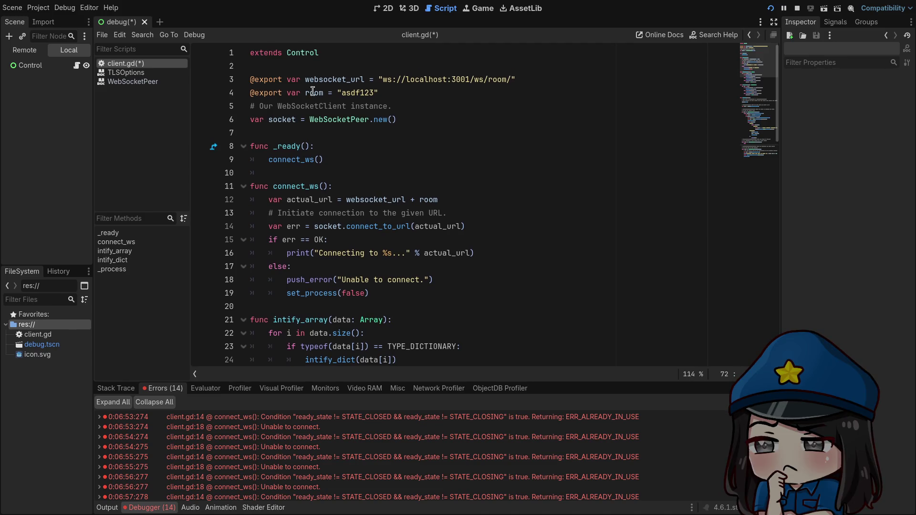
scroll(352, 140, down, 11)
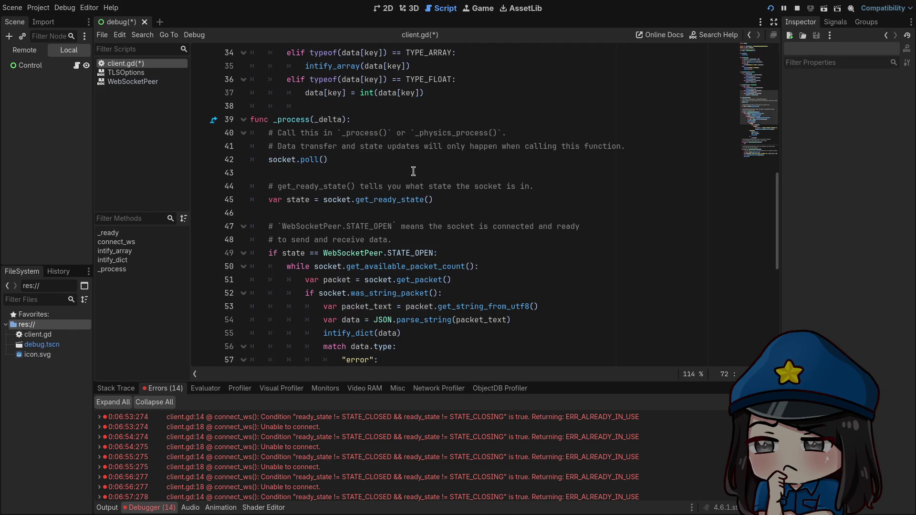
double_click(296, 201)
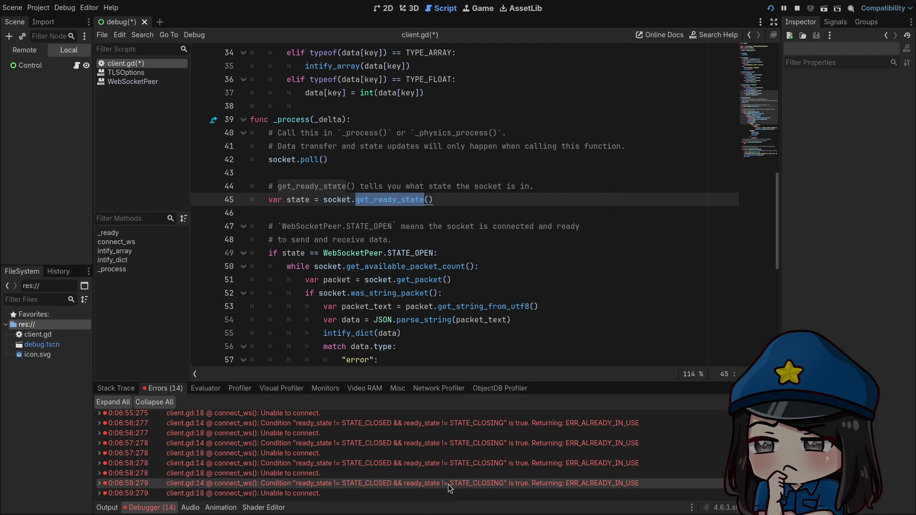
scroll(466, 257, down, 5)
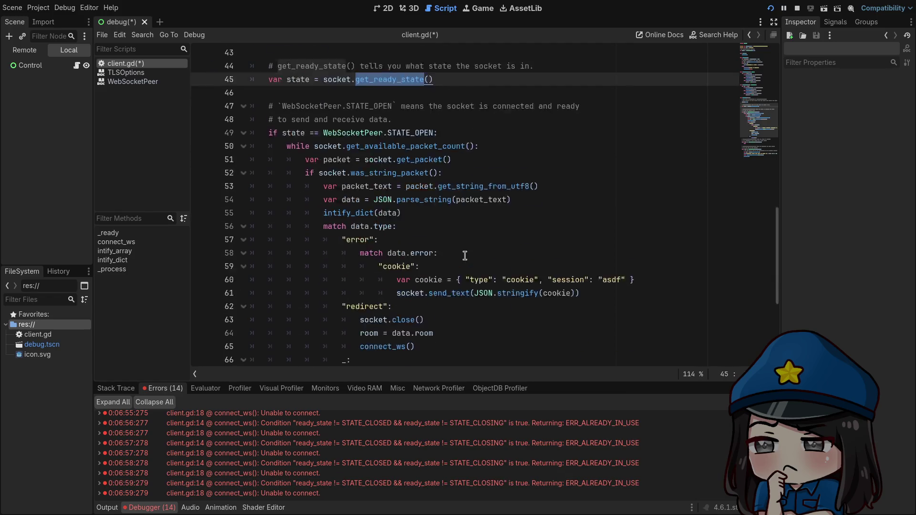
scroll(466, 257, up, 5)
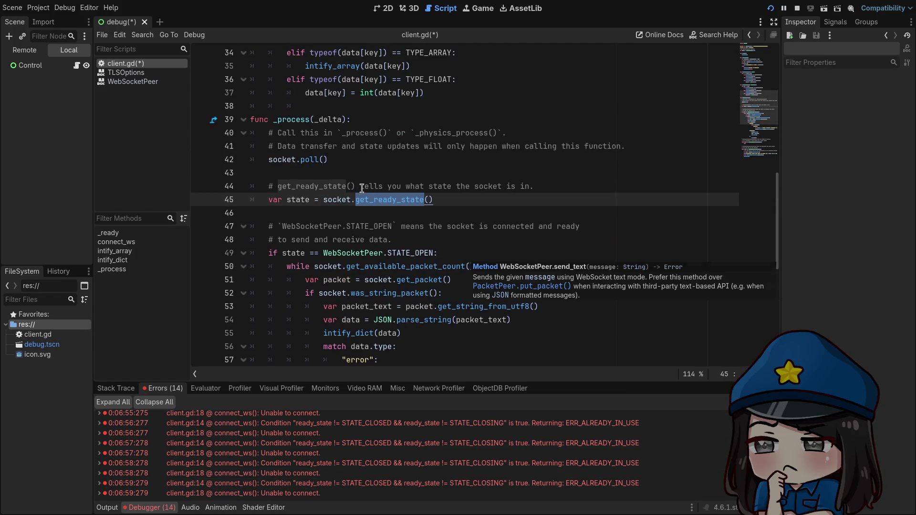
click(466, 213)
Scroll down to the close-code handling and place the caret after the print on line 78
scroll(469, 222, down, 6)
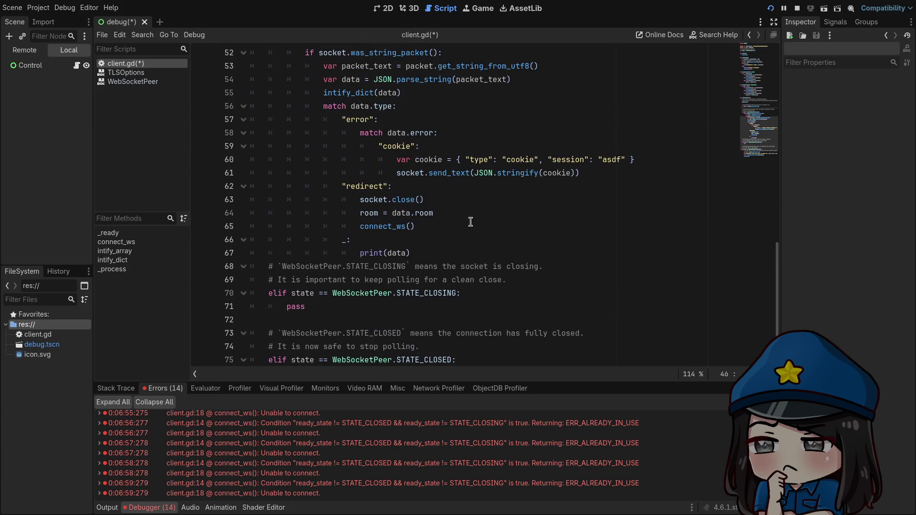
scroll(470, 222, down, 1)
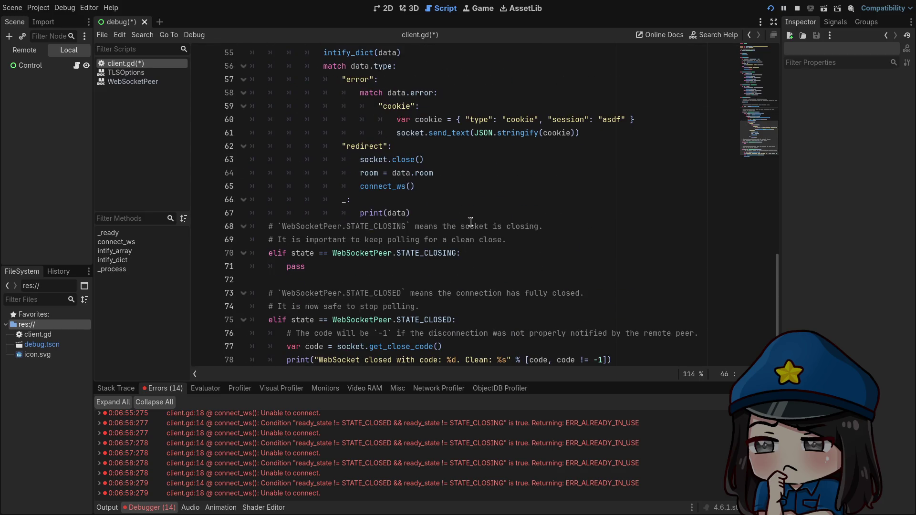
scroll(471, 222, down, 1)
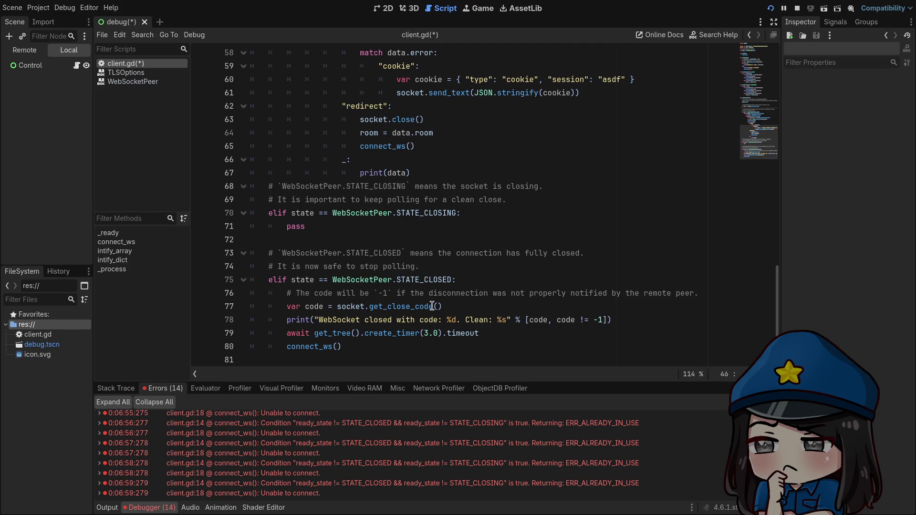
drag(717, 293, 708, 280)
click(708, 286)
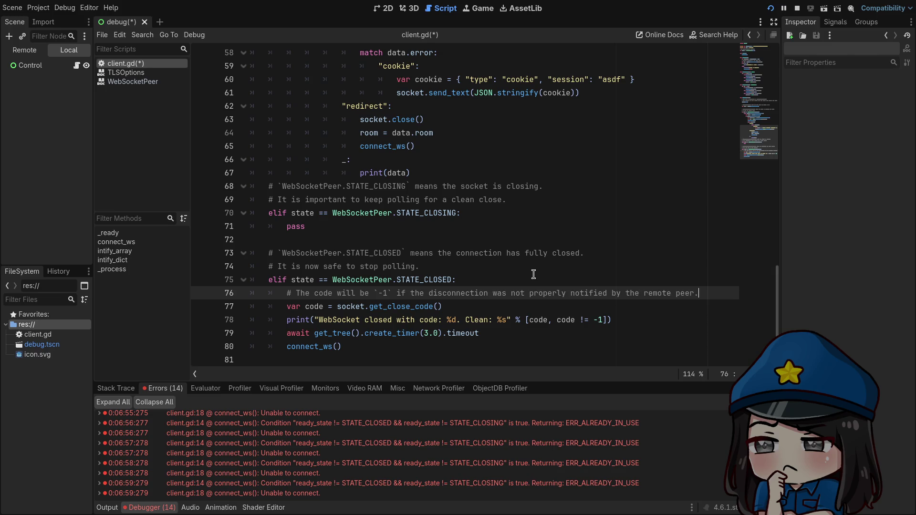
click(661, 324)
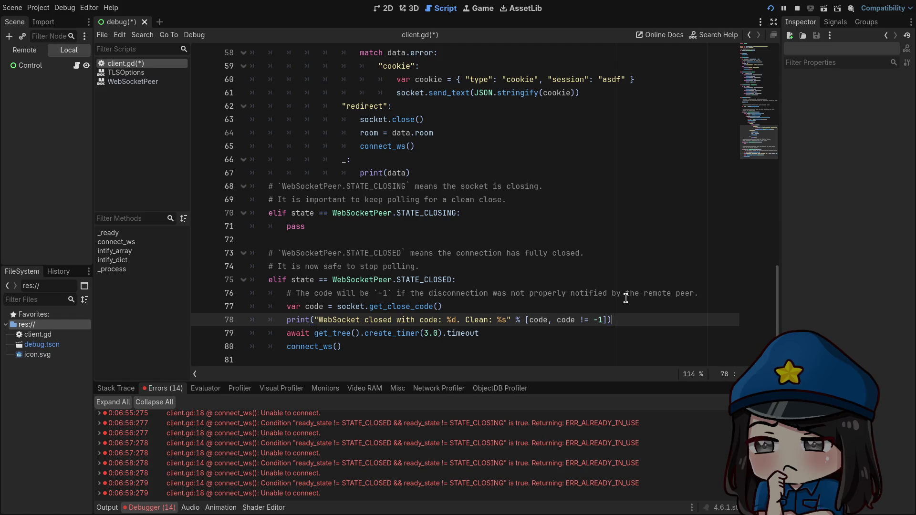
Add reconnecting = true after the close-code print and reconnecting = false after connect_ws()
key(Return)
text(reconnecting)
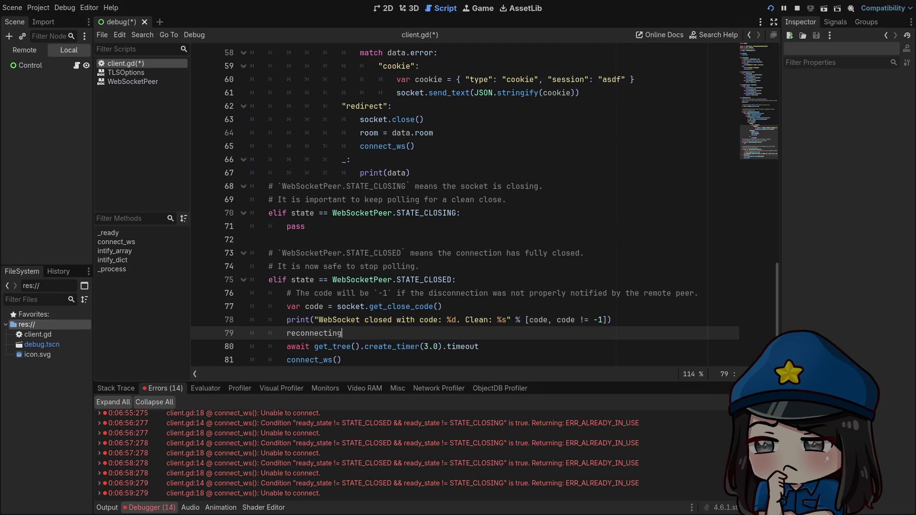
text( = true)
key(Down)
key(End)
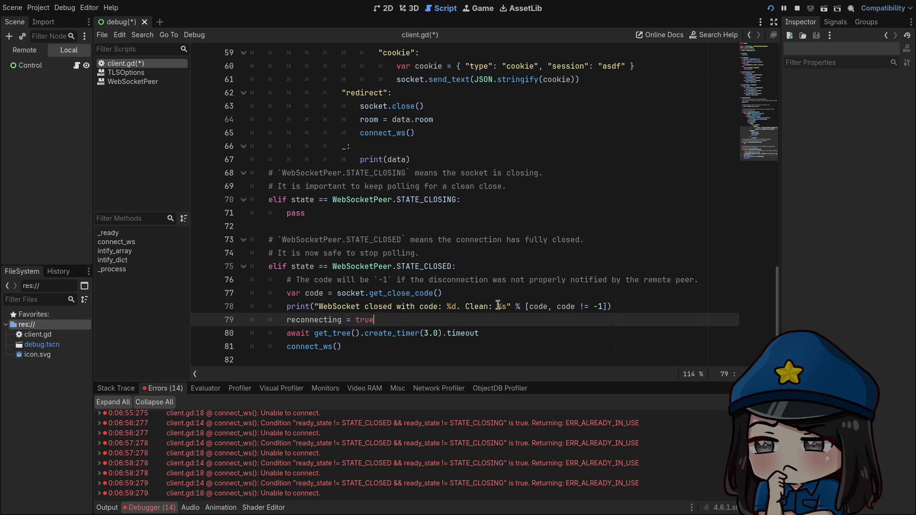
key(Down)
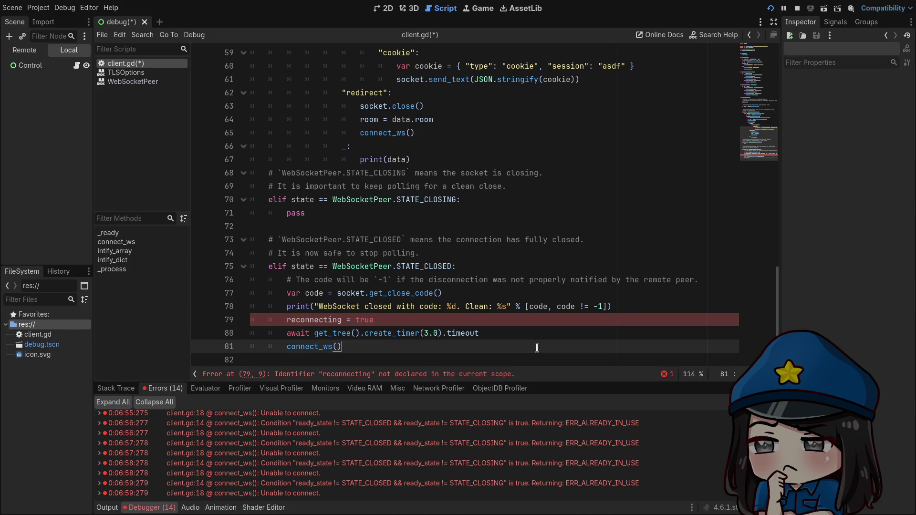
key(Return)
text(reconnecting = false)
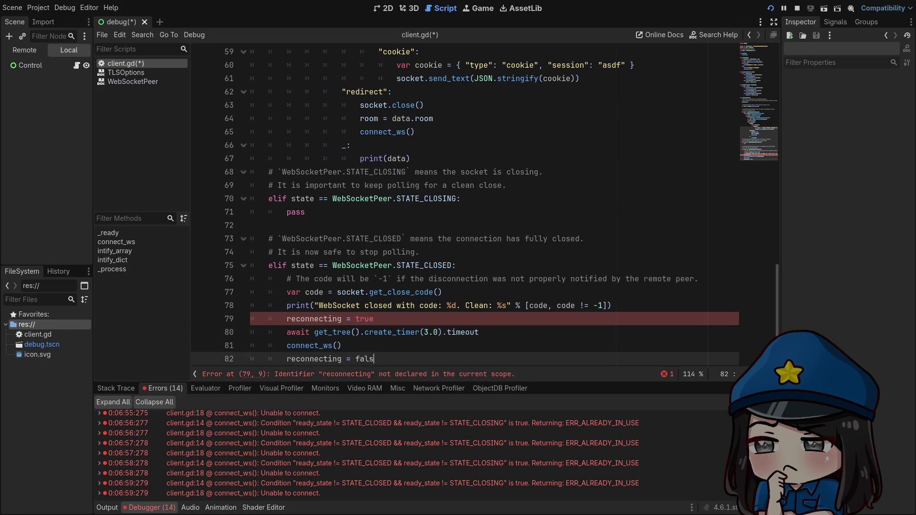
Wrap the four reconnect lines in an if guard on the reconnecting flag
click(477, 320)
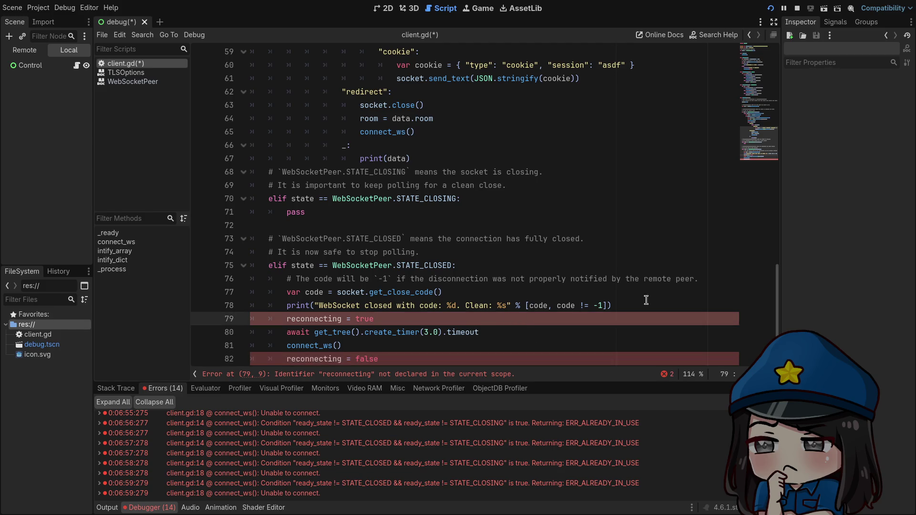
click(676, 305)
key(Return)
text(reconnecting:)
scroll(554, 302, down, 1)
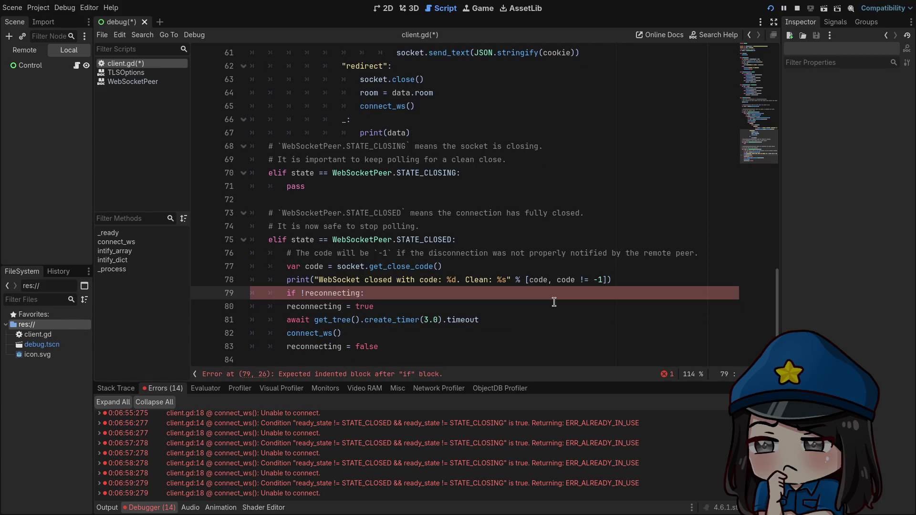
drag(467, 346, 184, 310)
key(Tab)
click(453, 264)
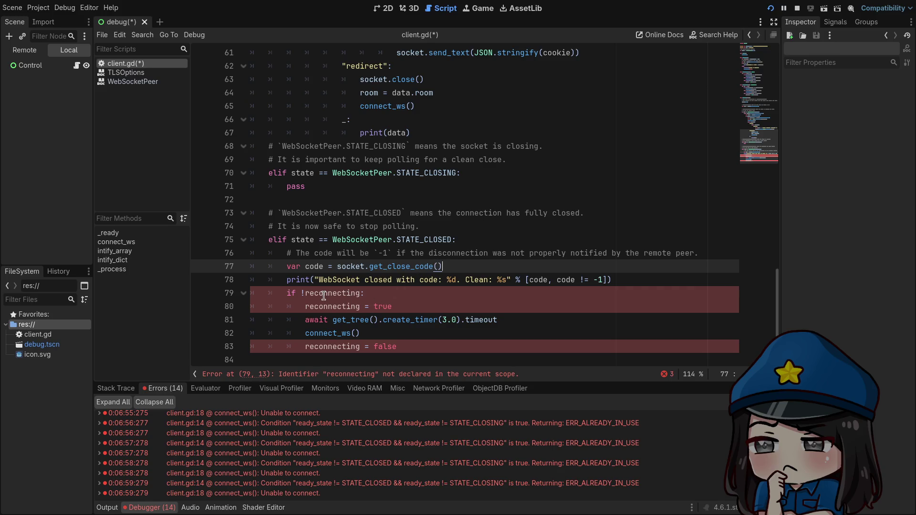
Declare var reconnecting = false near the top of client.gd and save
scroll(358, 291, up, 15)
scroll(391, 285, up, 5)
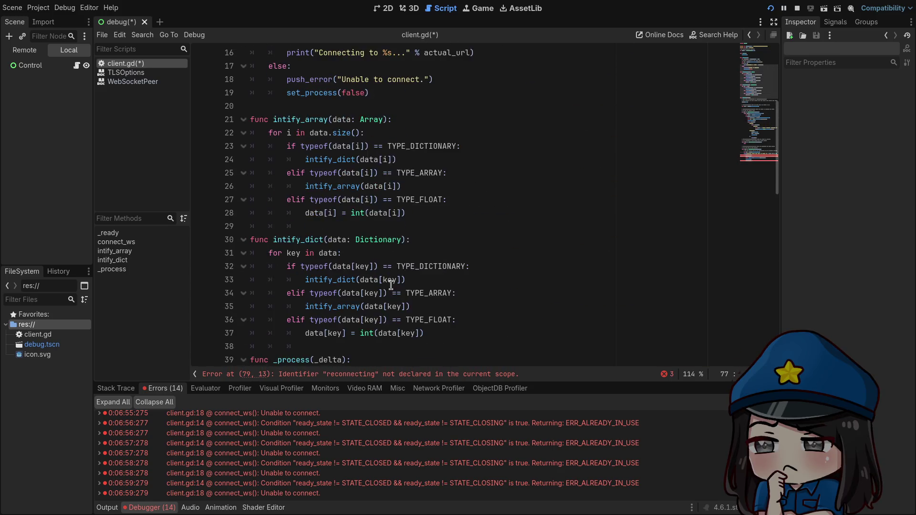
click(368, 134)
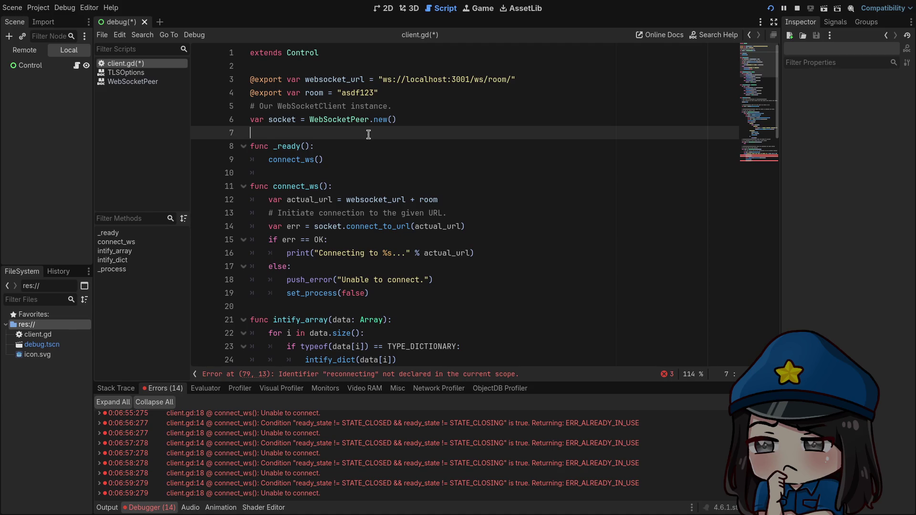
key(Return)
text(var reconnecting = f)
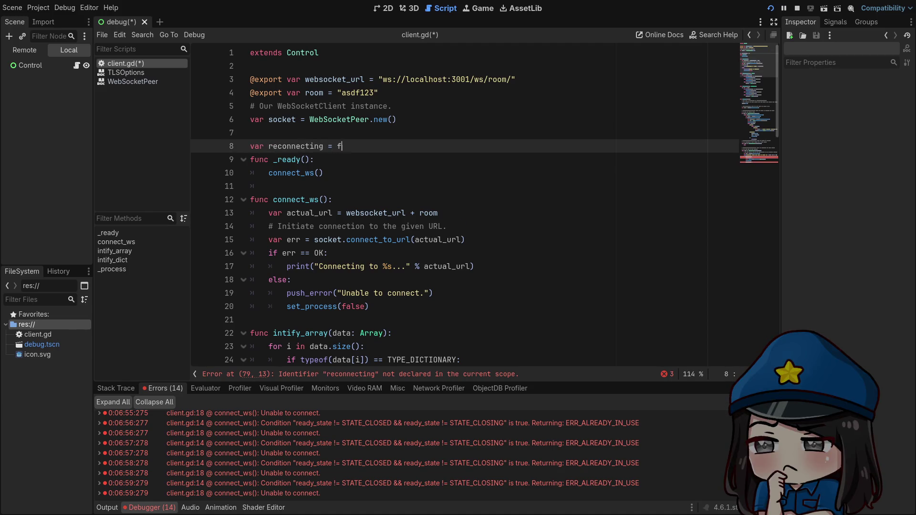
text(alse)
key(Return)
scroll(495, 208, down, 10)
scroll(499, 206, down, 3)
scroll(500, 204, down, 7)
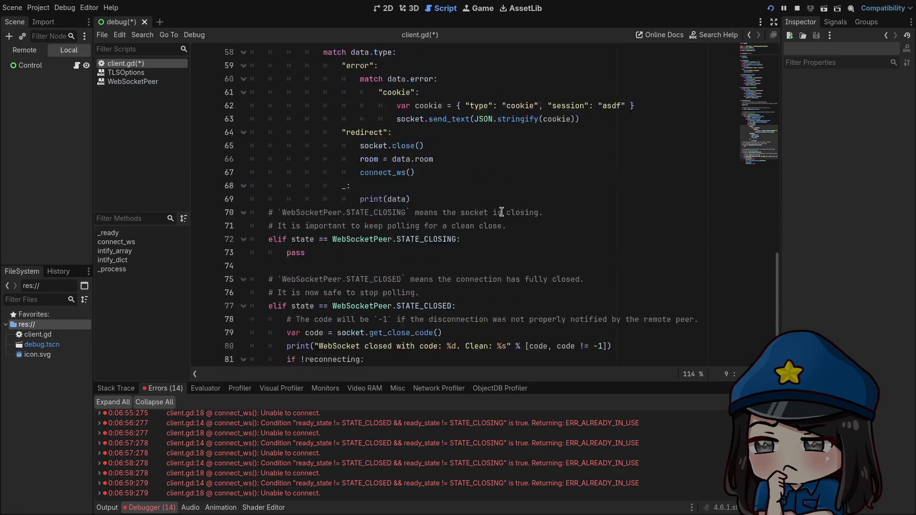
key(ctrl+s)
Restart the game to test the connection and review the reconnect guard block
click(796, 8)
click(769, 8)
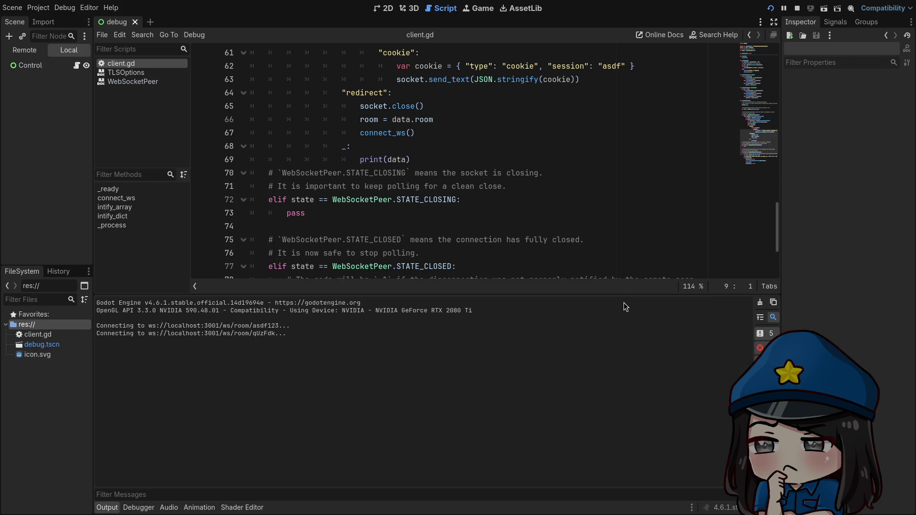
scroll(481, 180, down, 3)
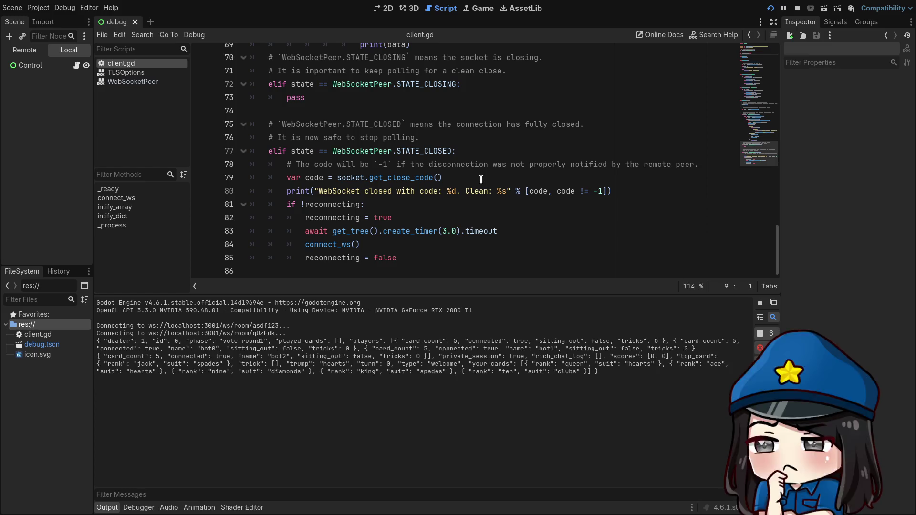
click(410, 265)
mouse_move(414, 258)
mouse_down()
mouse_move(286, 200)
mouse_move(254, 200)
mouse_up()
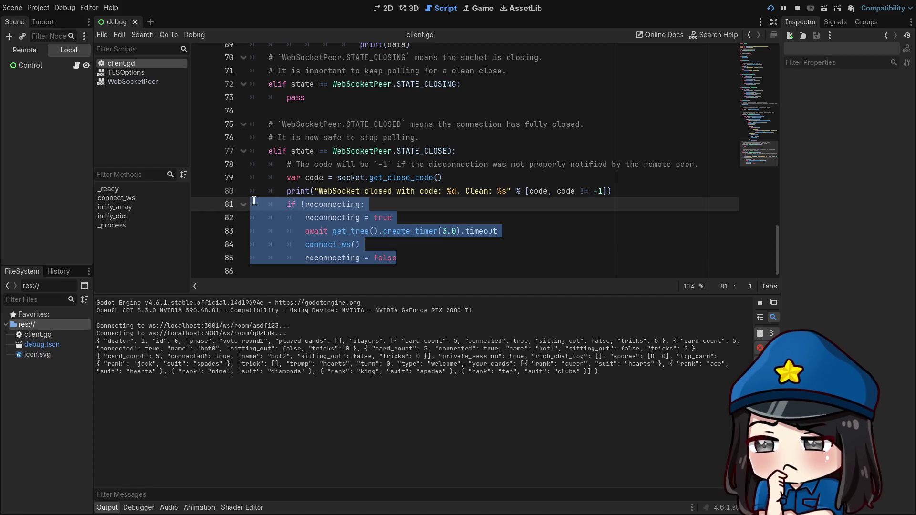
click(375, 127)
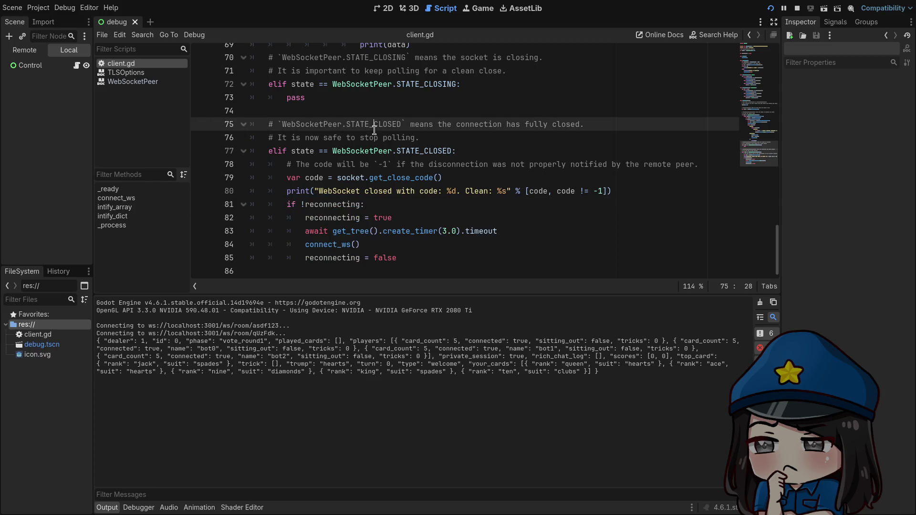
Move the close-code print below reconnecting = true, indent it into the guard, and save
click(539, 189)
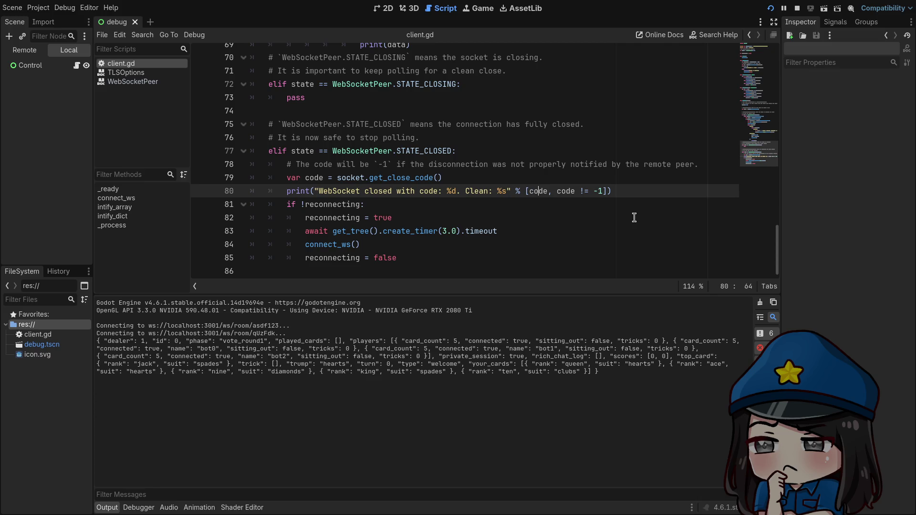
click(657, 190)
key(alt+Down)
key(alt+Down)
click(286, 217)
key(Tab)
click(480, 177)
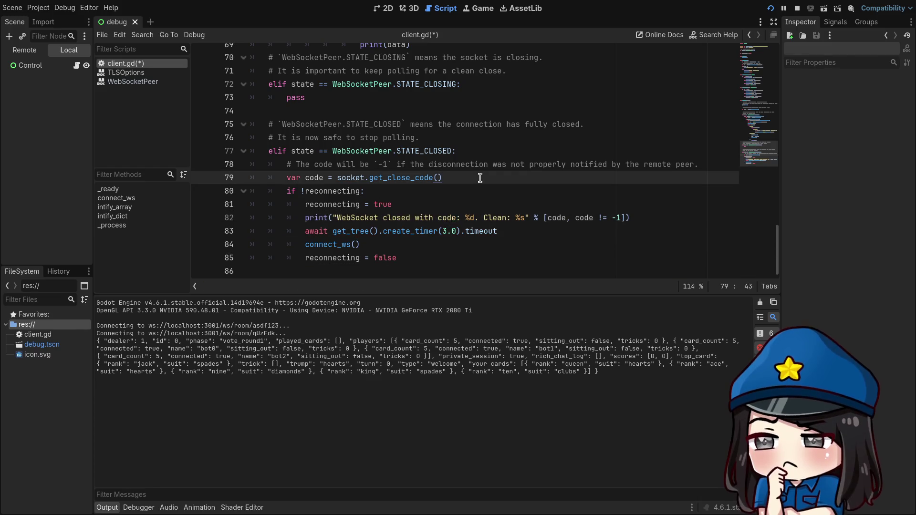
key(ctrl+s)
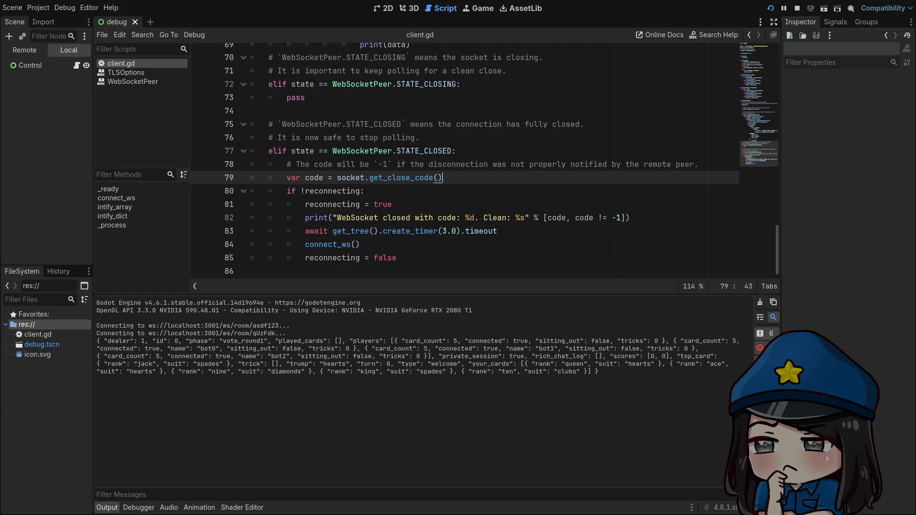
click(454, 164)
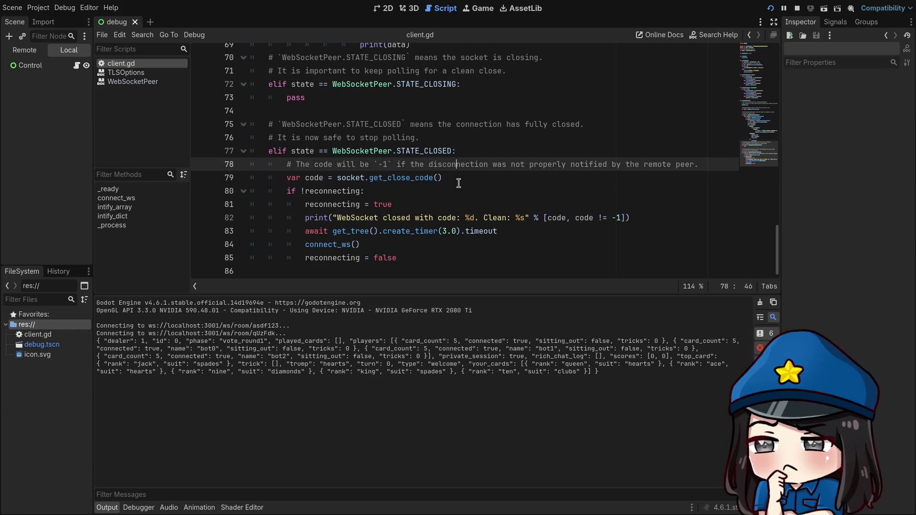
Delete the -1 close-code comment line, then scroll back up toward the top of client.gd
key(ctrl+shift+k)
click(418, 138)
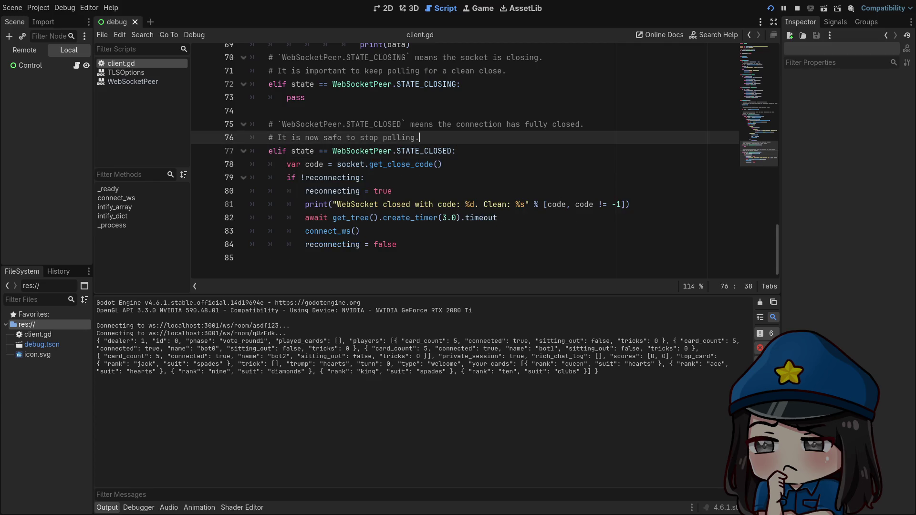
click(456, 124)
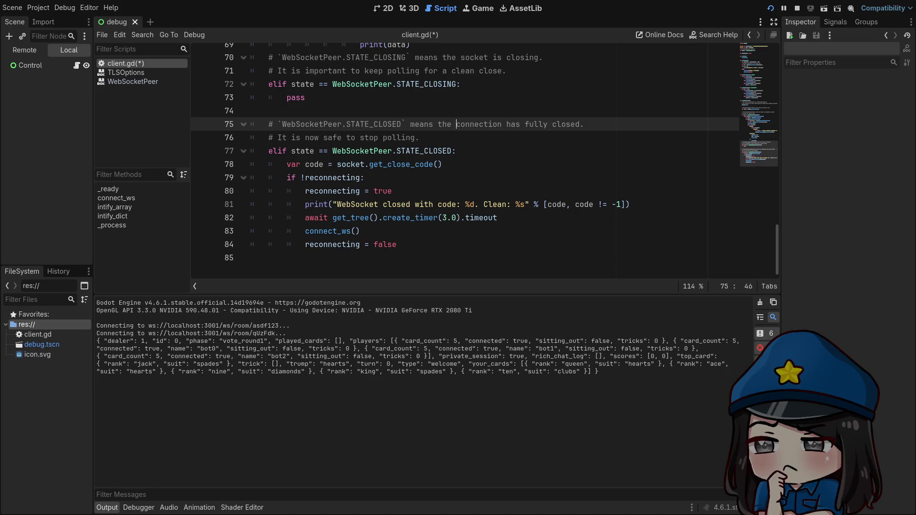
scroll(458, 196, up, 5)
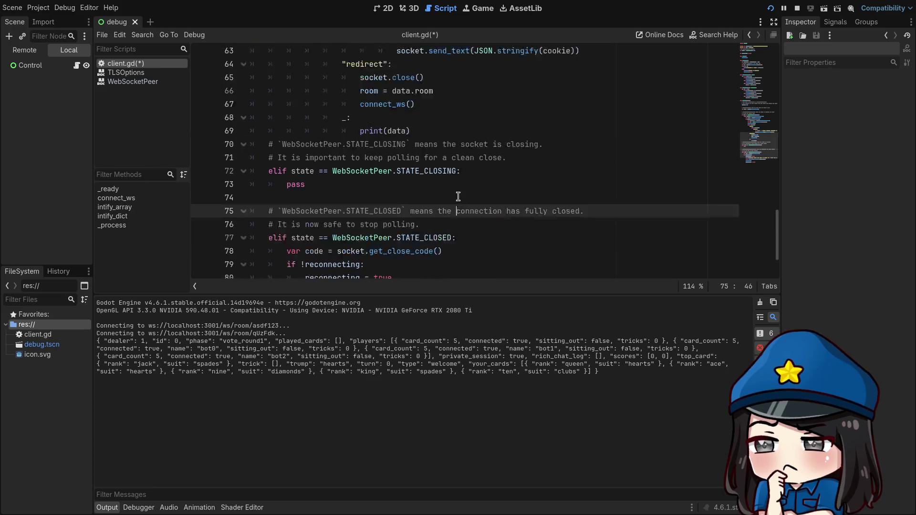
scroll(458, 196, up, 12)
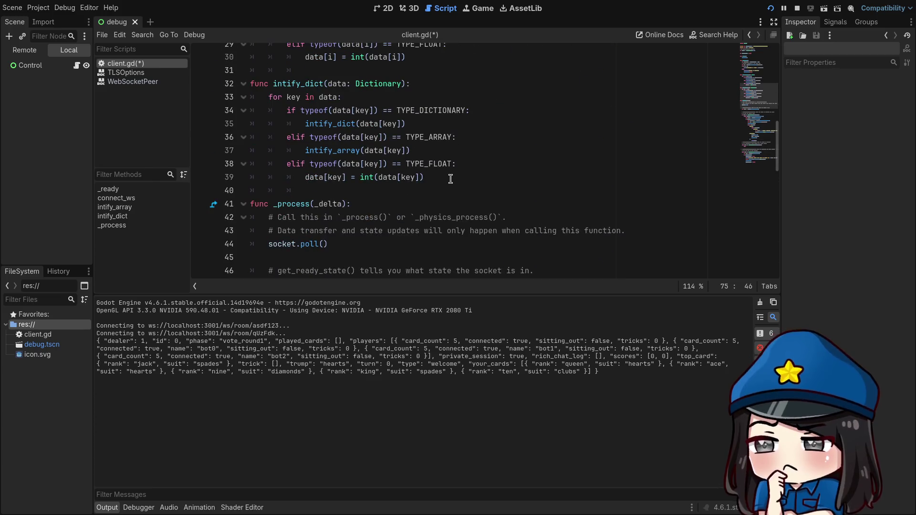
click(571, 219)
scroll(569, 219, down, 2)
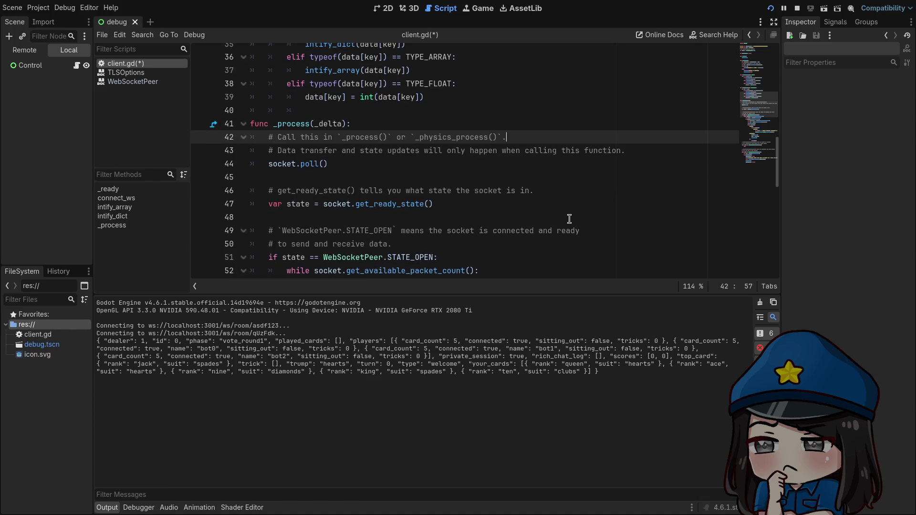
scroll(569, 219, up, 7)
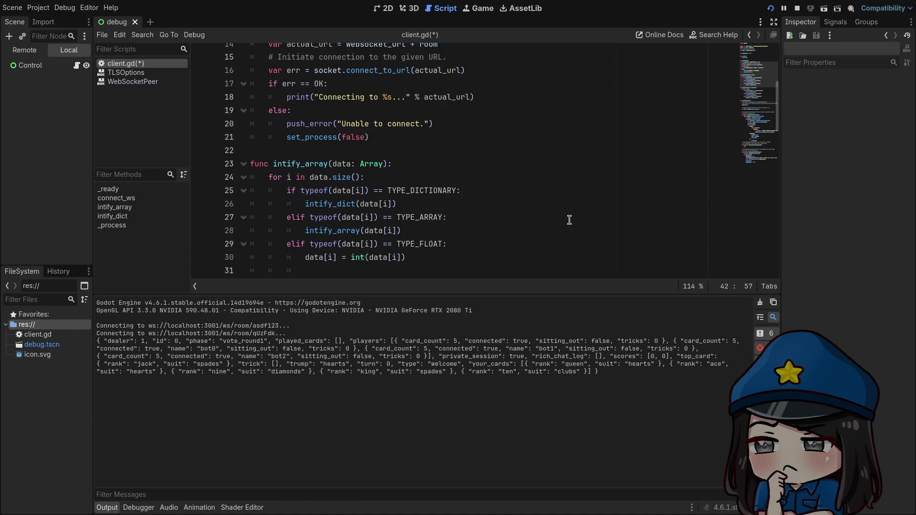
scroll(569, 219, up, 5)
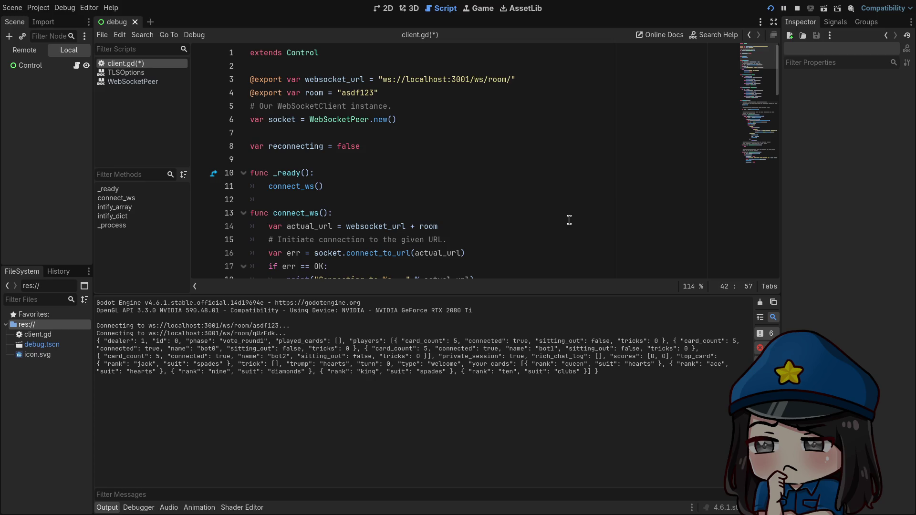
Insert a blank line after the room export line and save
click(426, 94)
key(Return)
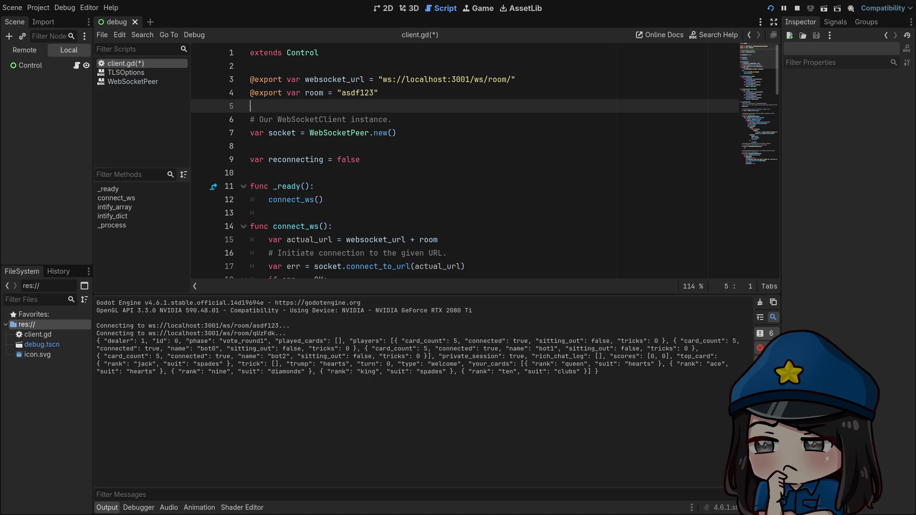
key(ctrl+s)
Declare var queue = [] below the reconnecting flag, then go to bot.ts in Vim
click(390, 161)
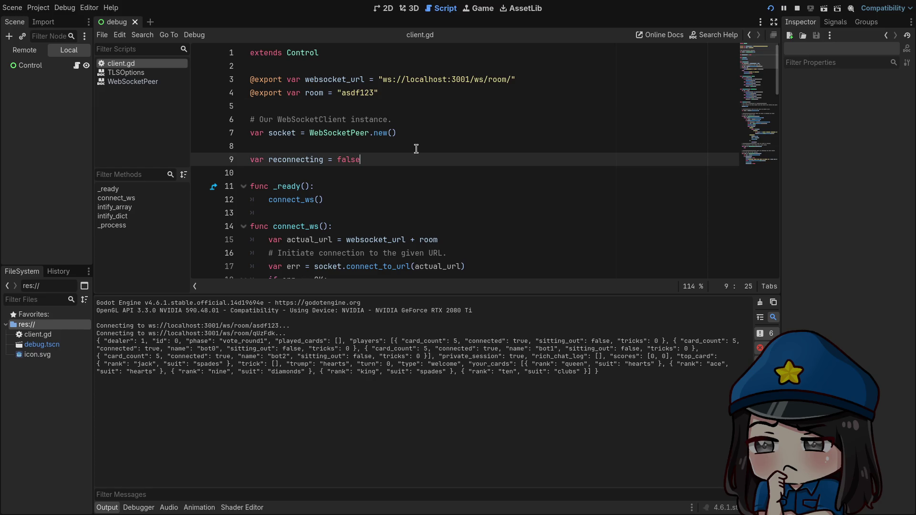
key(Return)
text(var queue = [])
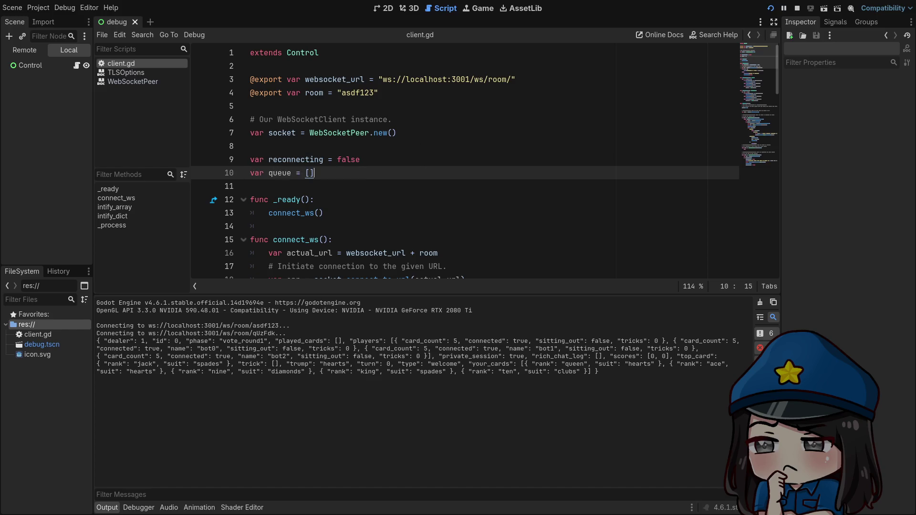
click(413, 158)
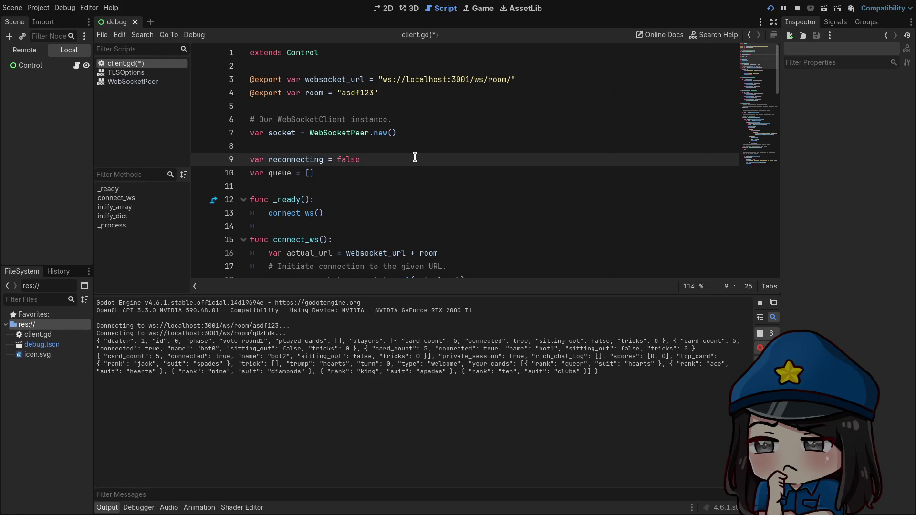
key(Return)
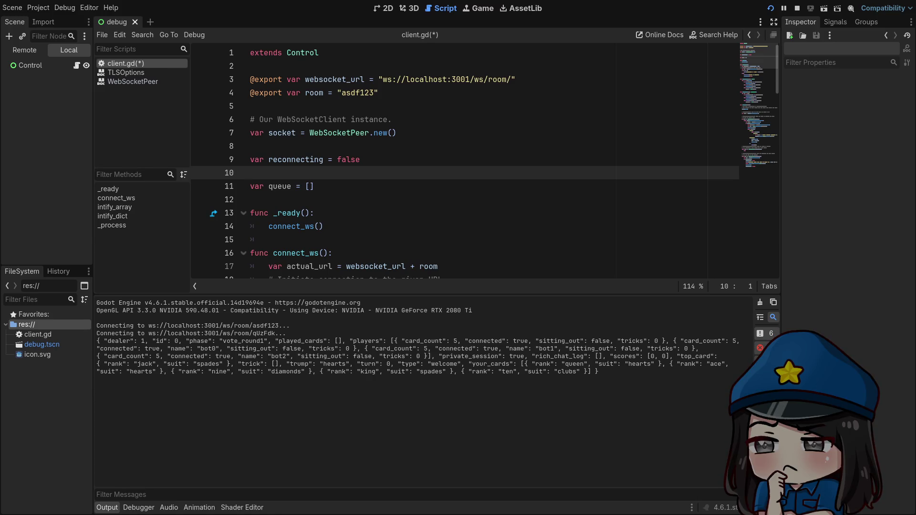
key(super+2)
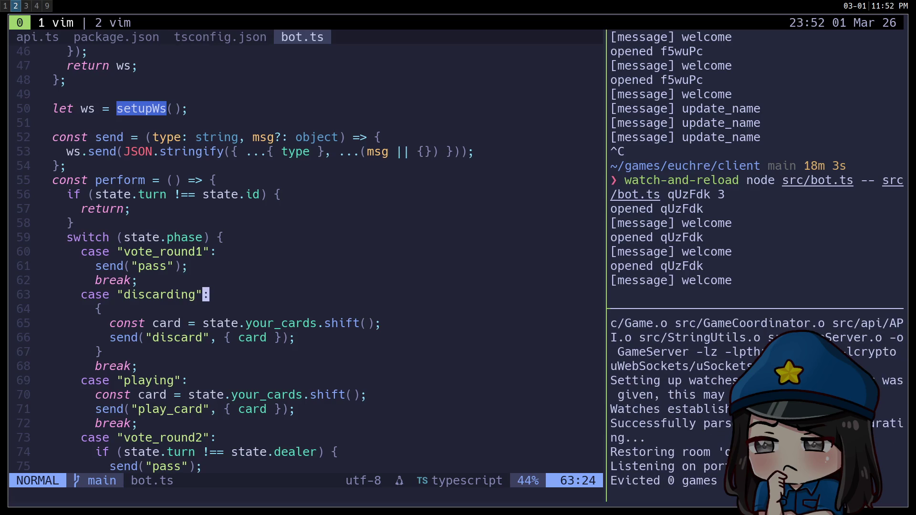
key(k)
key(k)
key(k)
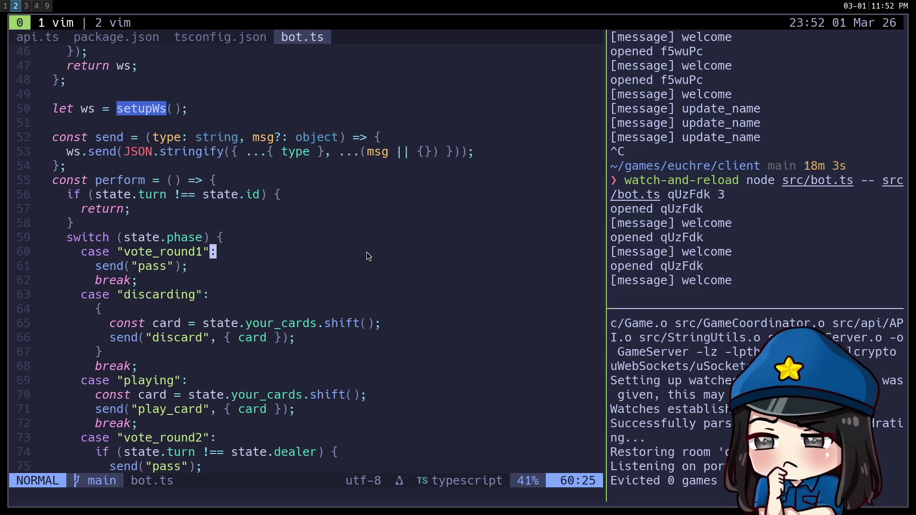
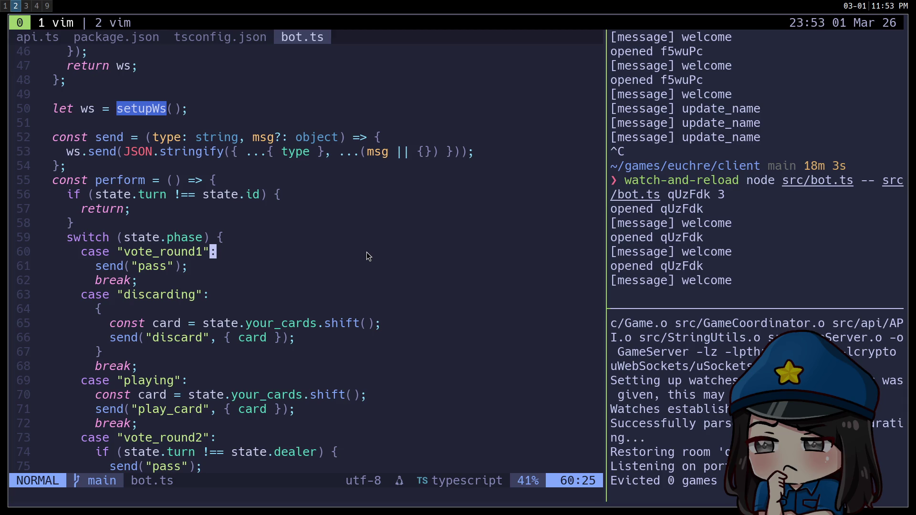
Switch to workspace 1 to bring the browser showing graveyard-shift's hand.gd to the front
key(super+1)
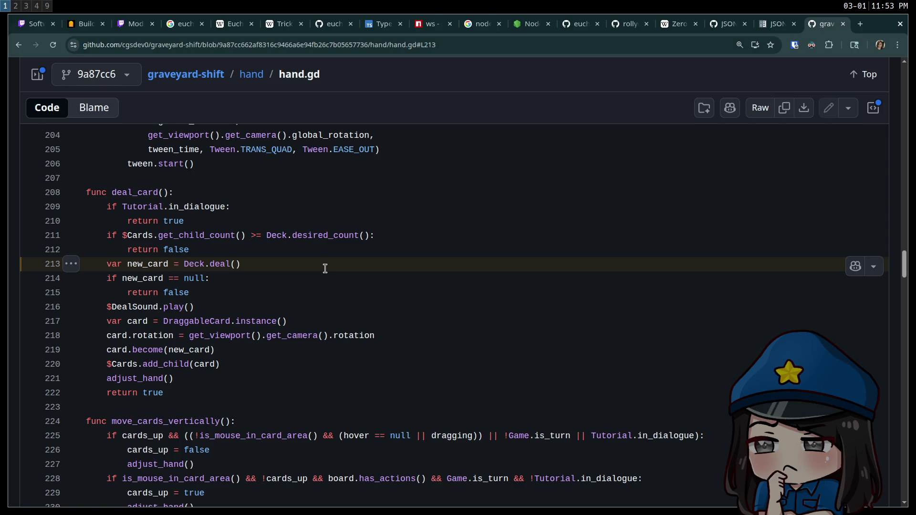
key(ctrl+t)
text(bad)
key(Return)
scroll(313, 260, down, 1)
scroll(313, 260, down, 4)
scroll(213, 219, down, 3)
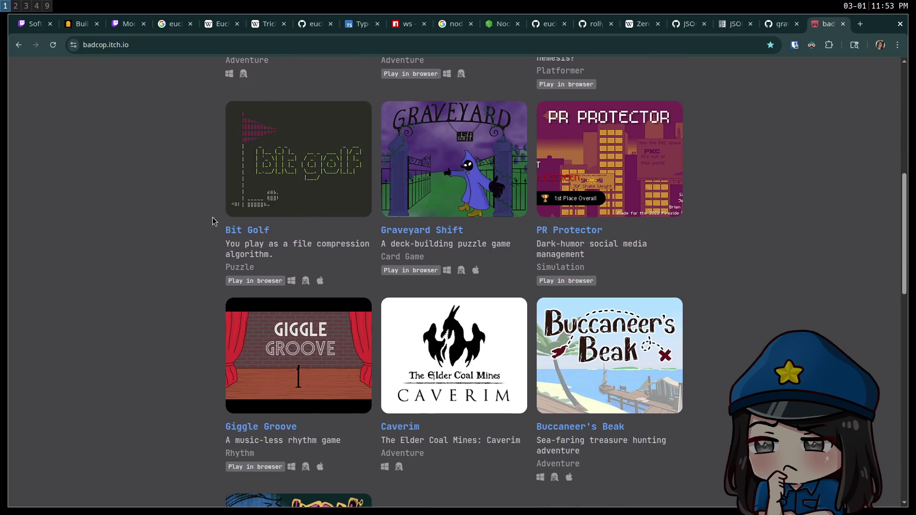
scroll(188, 223, down, 3)
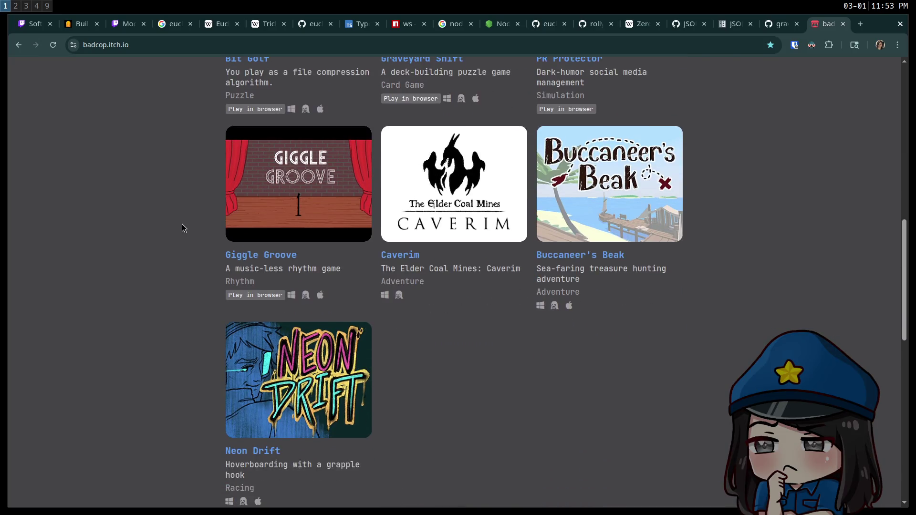
scroll(182, 225, down, 5)
scroll(182, 224, down, 5)
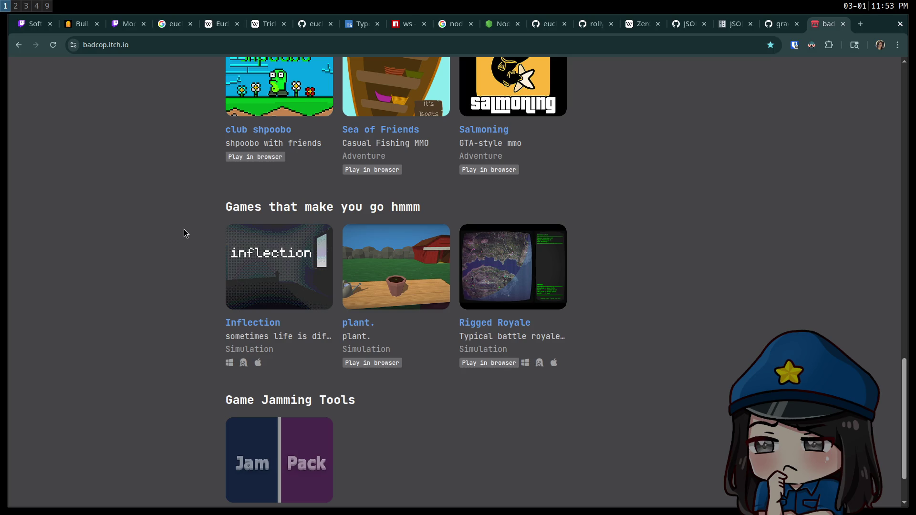
scroll(184, 233, up, 5)
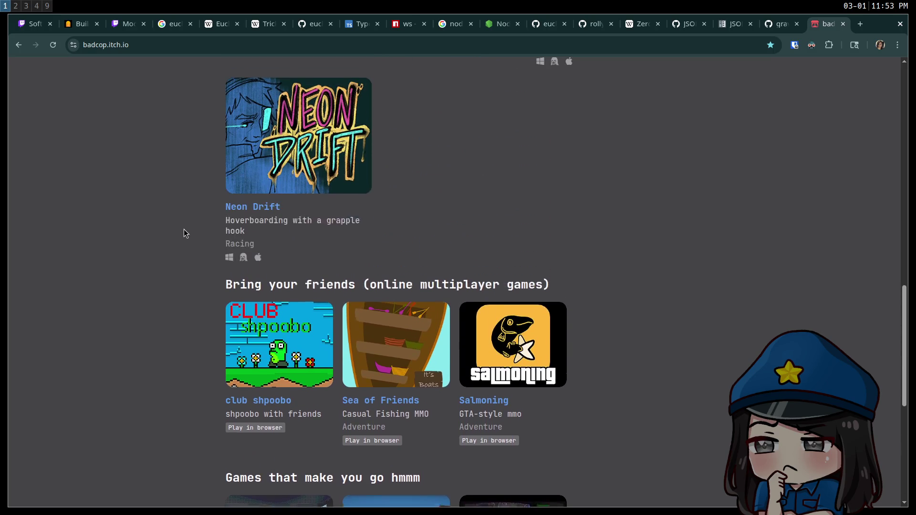
scroll(184, 230, up, 9)
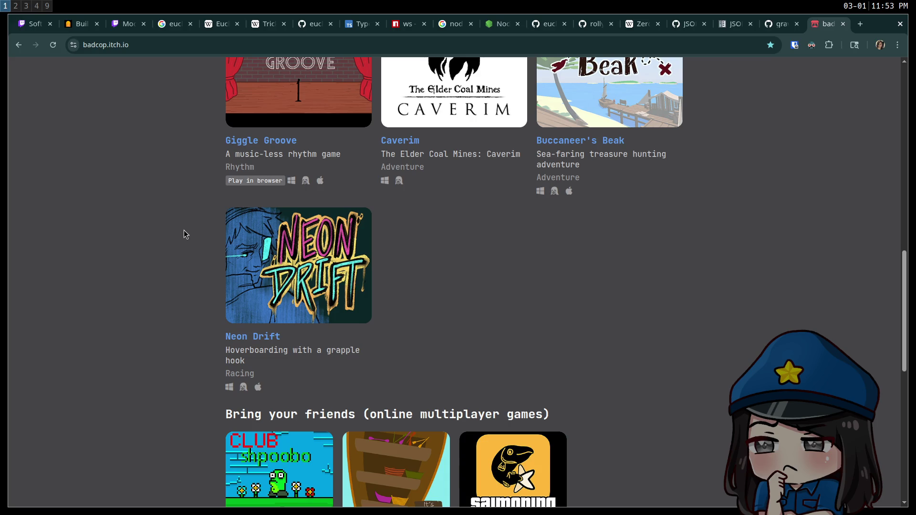
scroll(184, 229, up, 3)
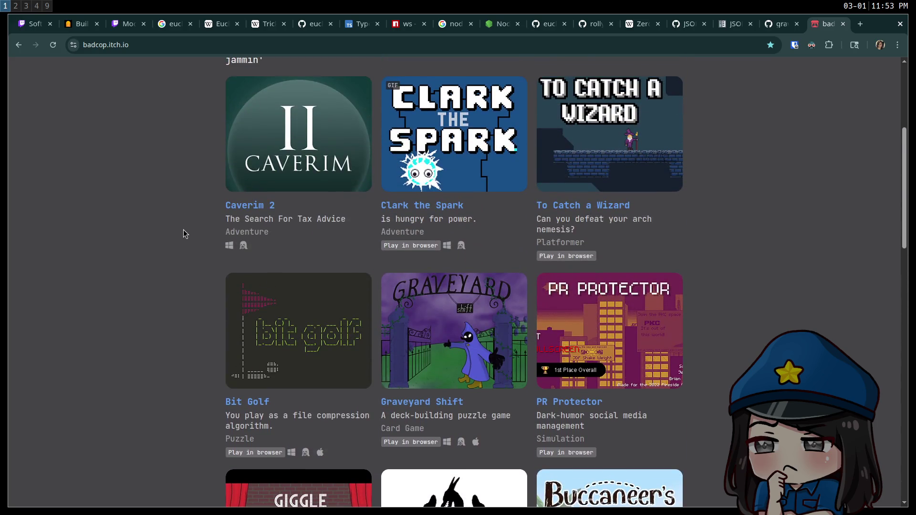
scroll(183, 230, up, 1)
scroll(183, 230, down, 2)
scroll(184, 233, down, 1)
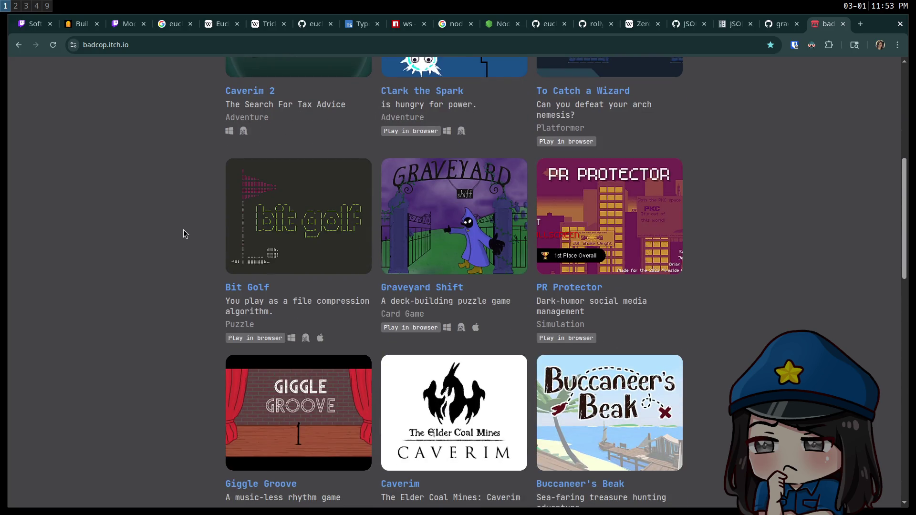
scroll(184, 234, down, 1)
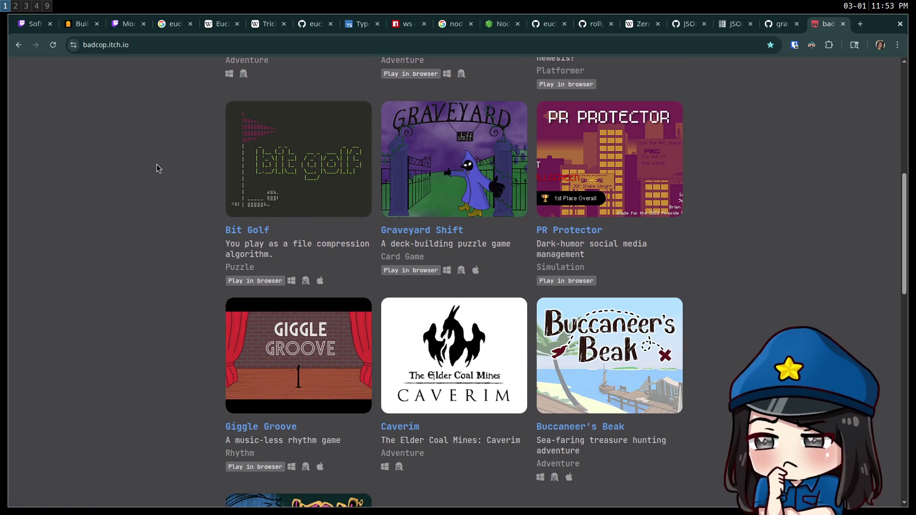
key(ctrl+w)
scroll(317, 263, up, 20)
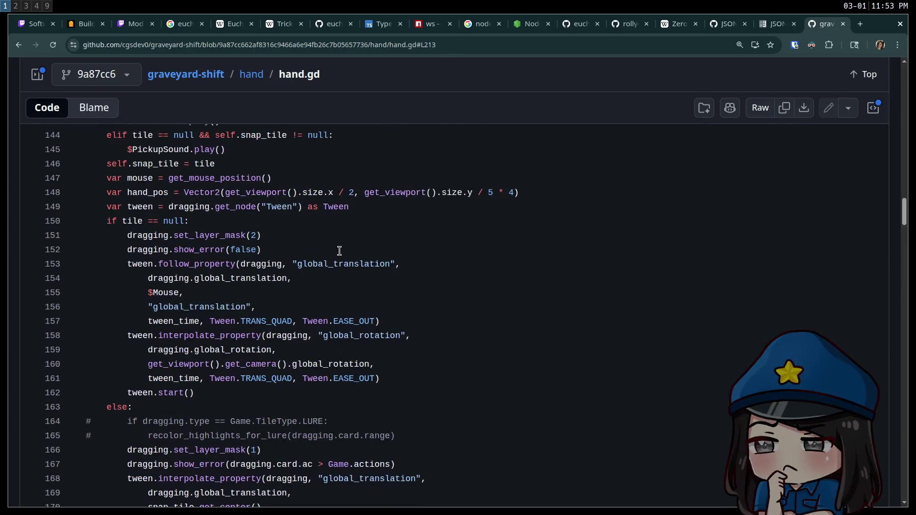
Search the graveyard-shift repository code for 'weight', which finds no matches
scroll(418, 253, up, 15)
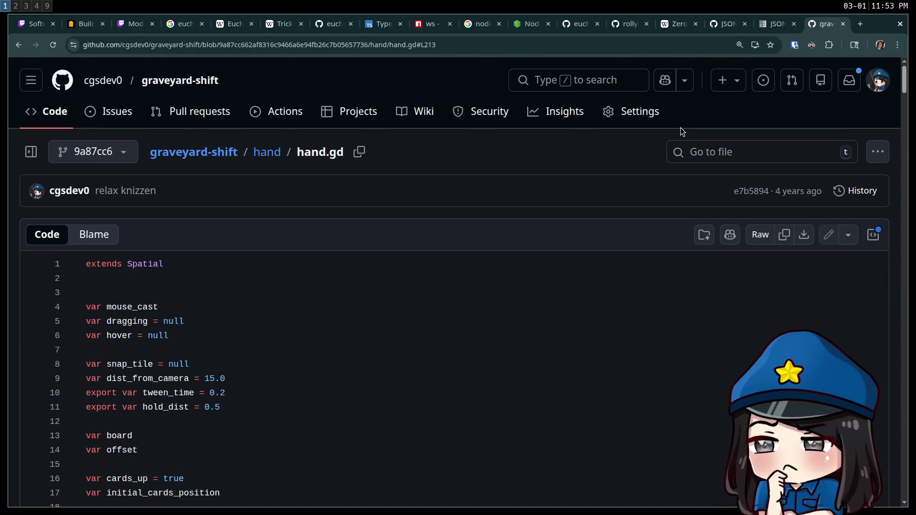
click(604, 78)
text(weight)
key(Return)
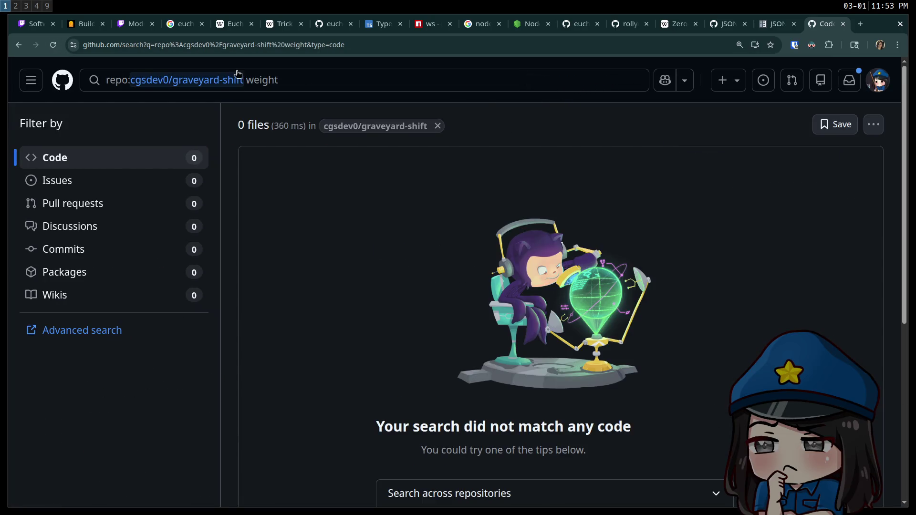
Go back to hand.gd and navigate up to the graveyard-shift repository root listing
click(20, 46)
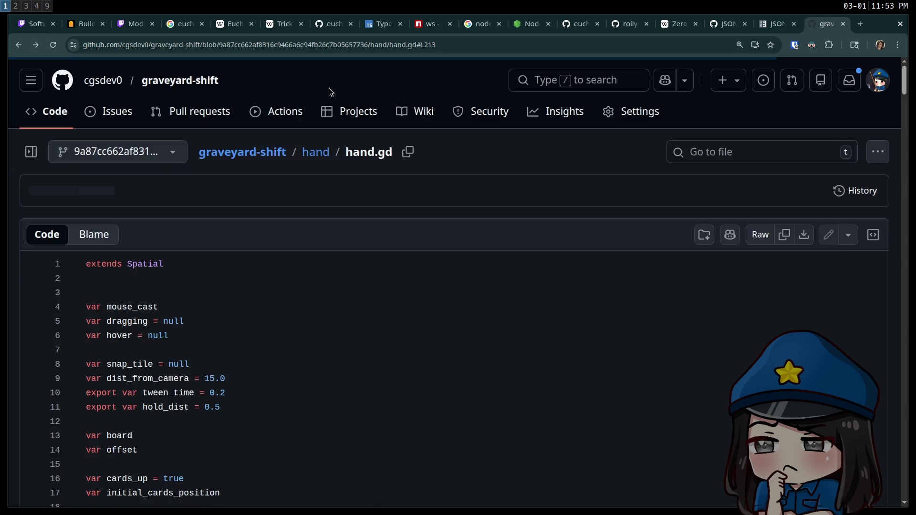
scroll(783, 146, up, 20)
scroll(668, 120, up, 20)
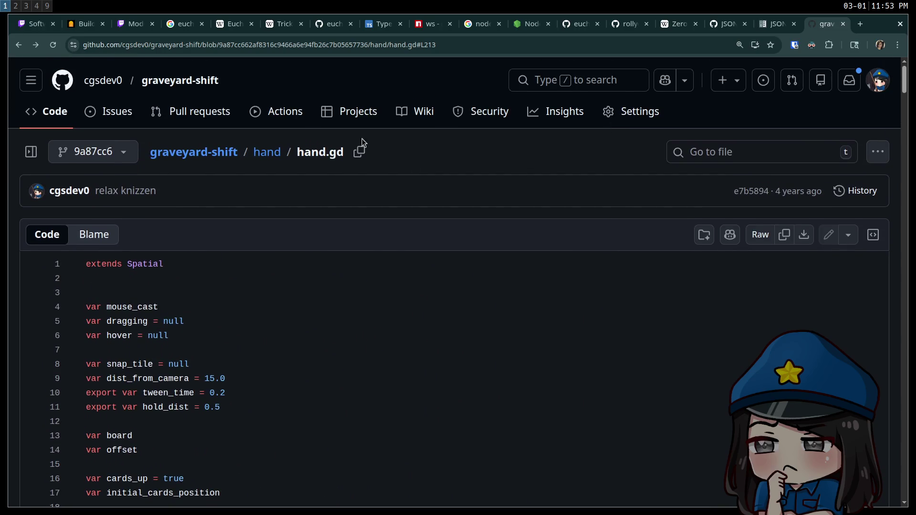
click(267, 152)
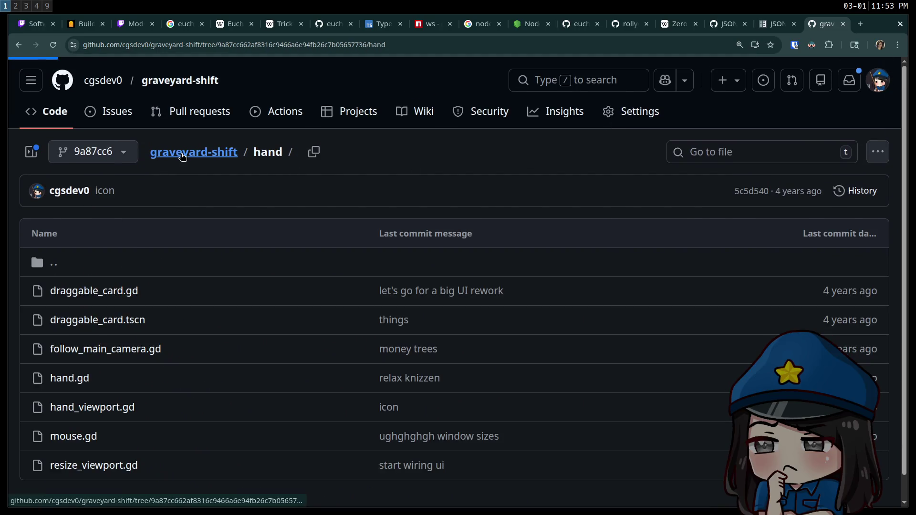
scroll(138, 293, down, 2)
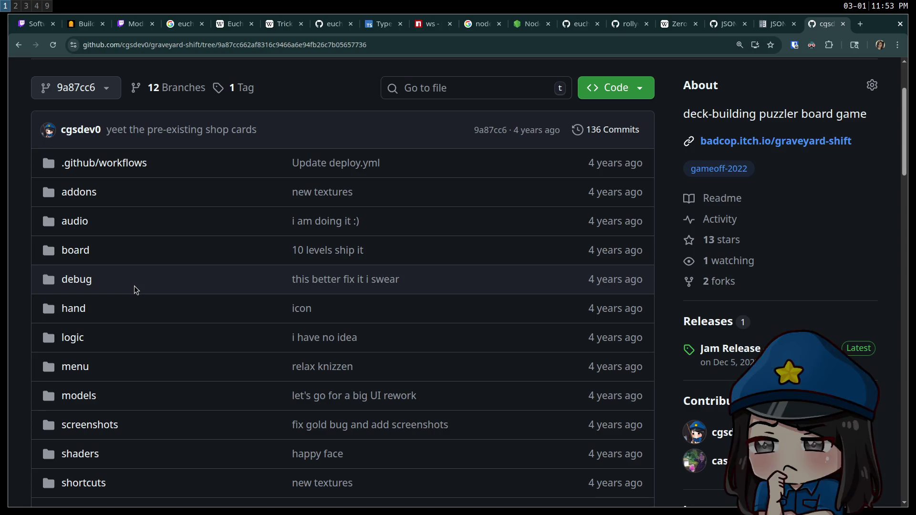
Open shop.gd via Go to file and scroll through its contents
text(tshop)
key(Return)
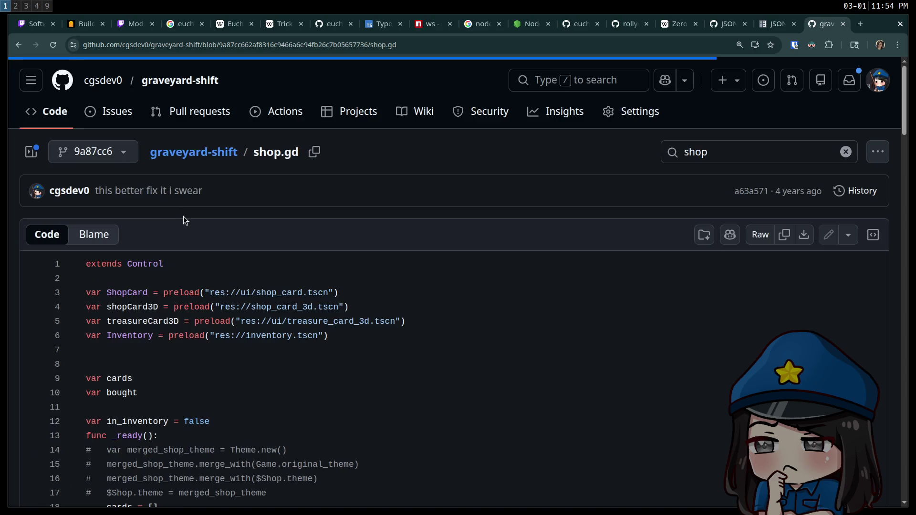
scroll(180, 229, down, 8)
scroll(198, 236, down, 5)
scroll(197, 235, down, 20)
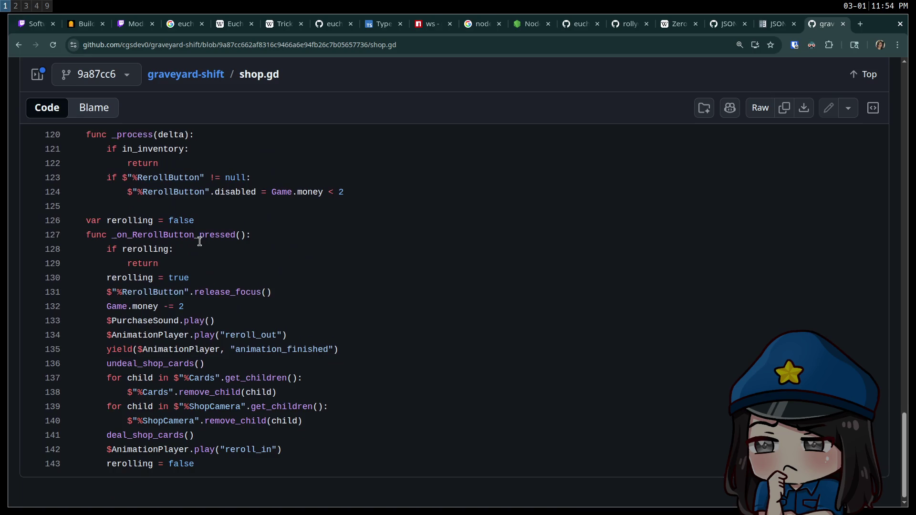
scroll(458, 303, up, 20)
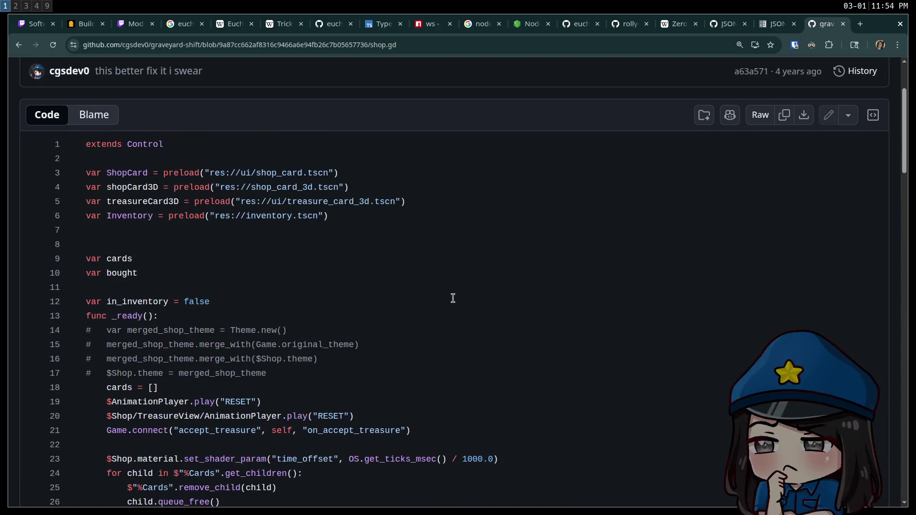
scroll(443, 293, down, 3)
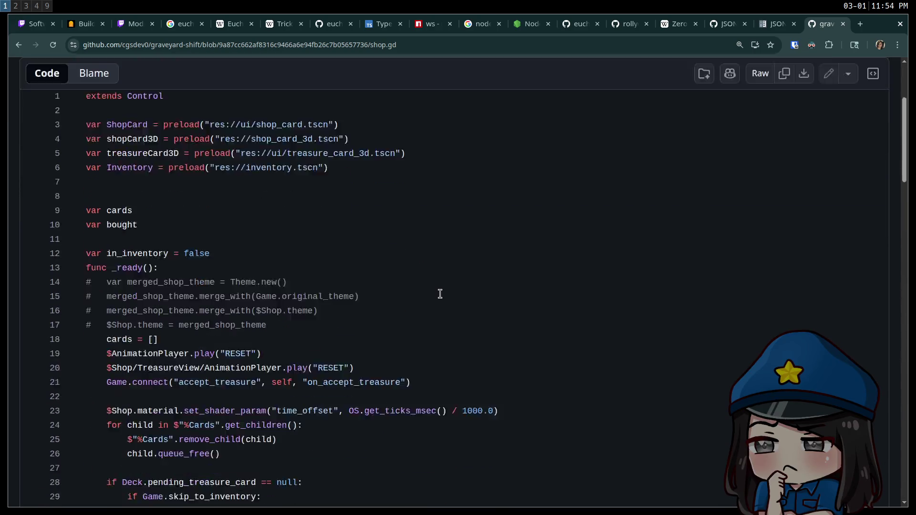
scroll(438, 292, up, 3)
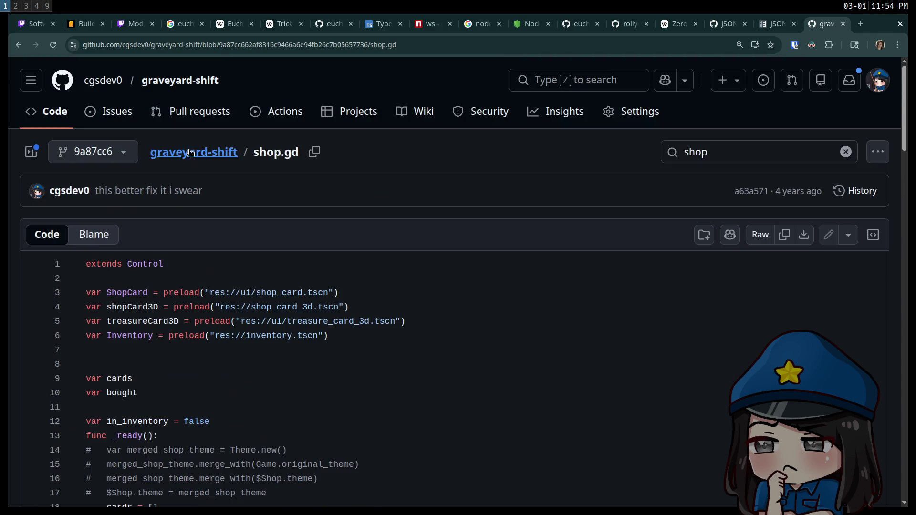
Return to the repo root and open logic/shop_deck.gd by searching 'shop_de'
click(267, 149)
scroll(264, 225, down, 5)
scroll(264, 225, up, 5)
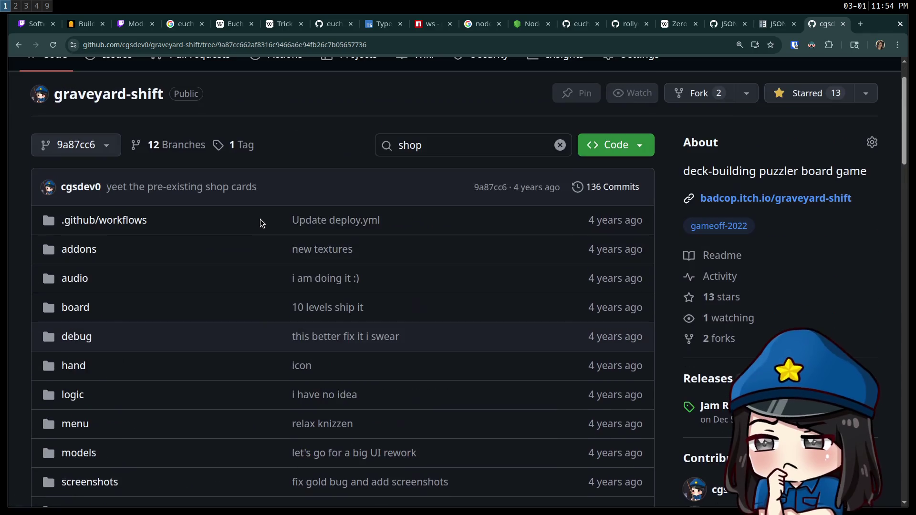
text(t)
text(shop)
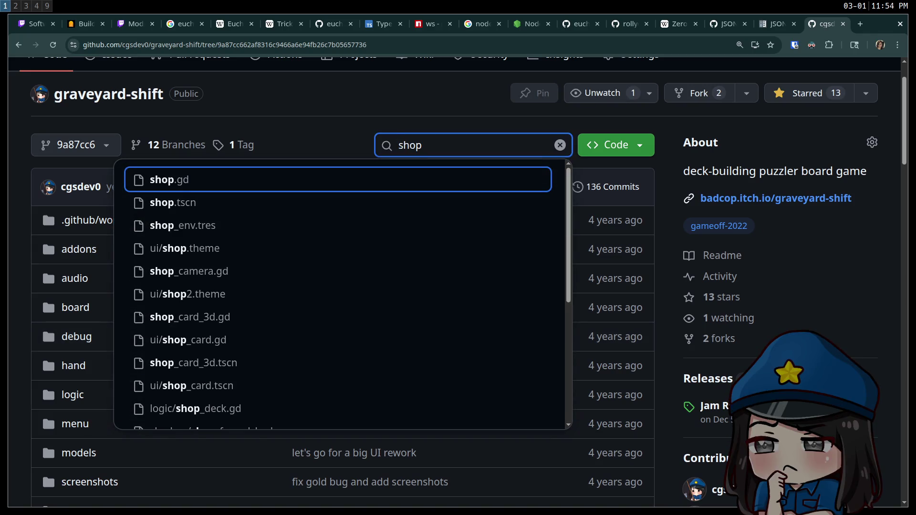
scroll(248, 272, down, 5)
key(ctrl+a)
text(de)
key(BackSpace)
key(BackSpace)
text(shop_de)
key(Return)
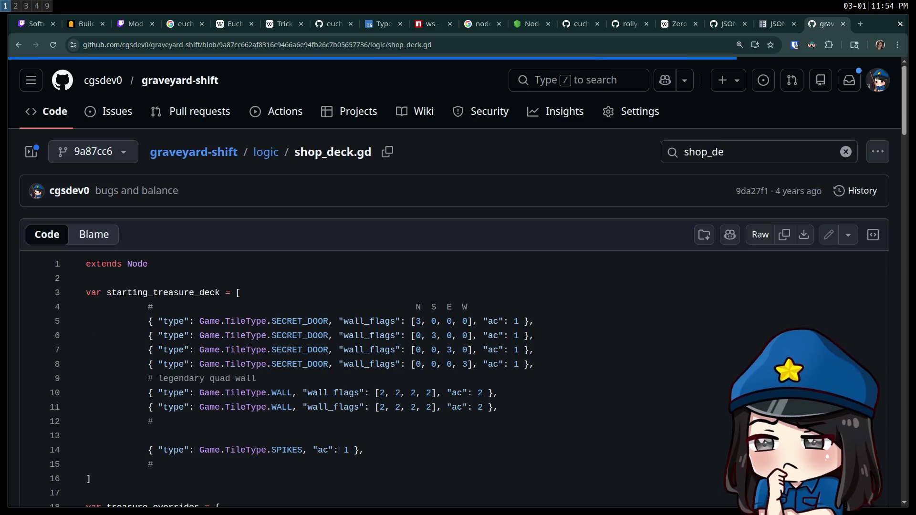
scroll(270, 277, down, 2)
scroll(263, 276, down, 20)
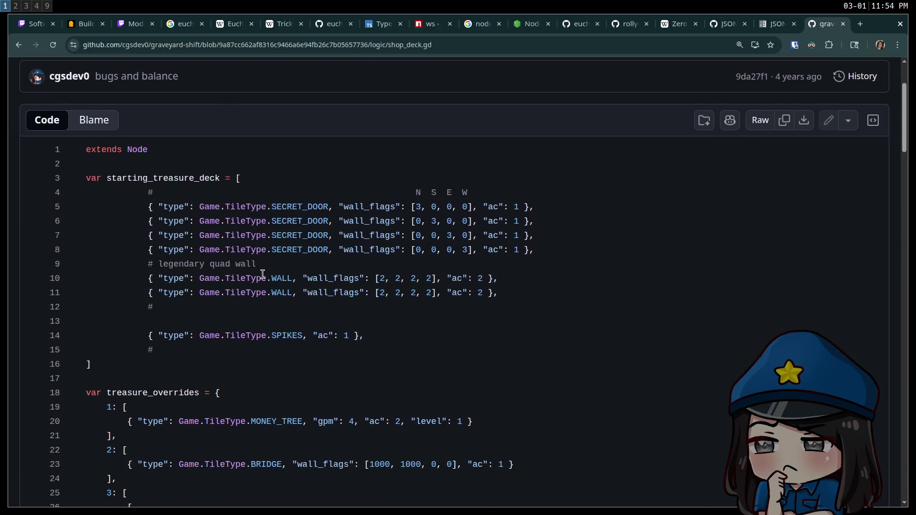
scroll(259, 278, down, 12)
scroll(260, 279, up, 20)
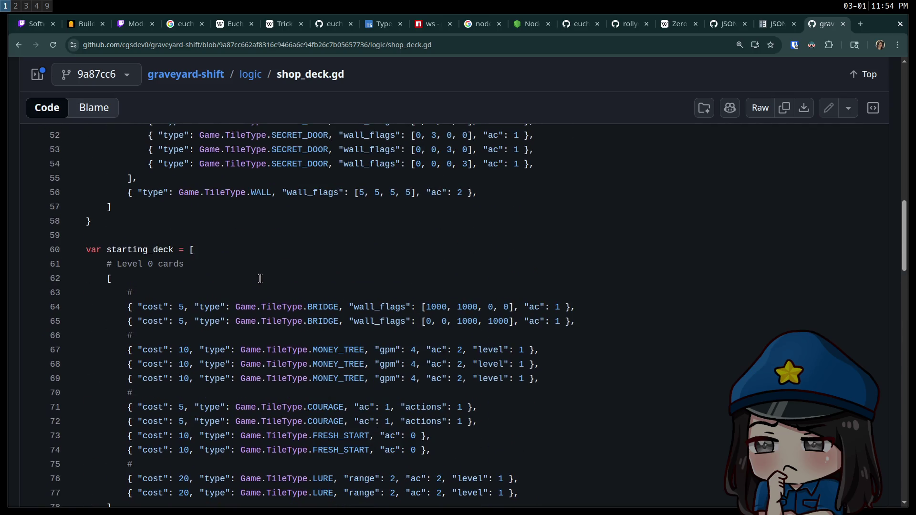
scroll(260, 278, down, 2)
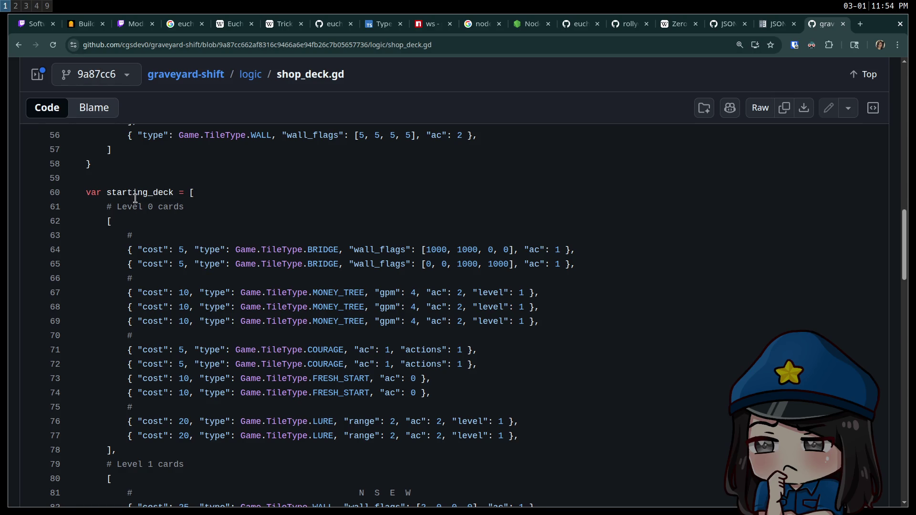
scroll(135, 199, up, 12)
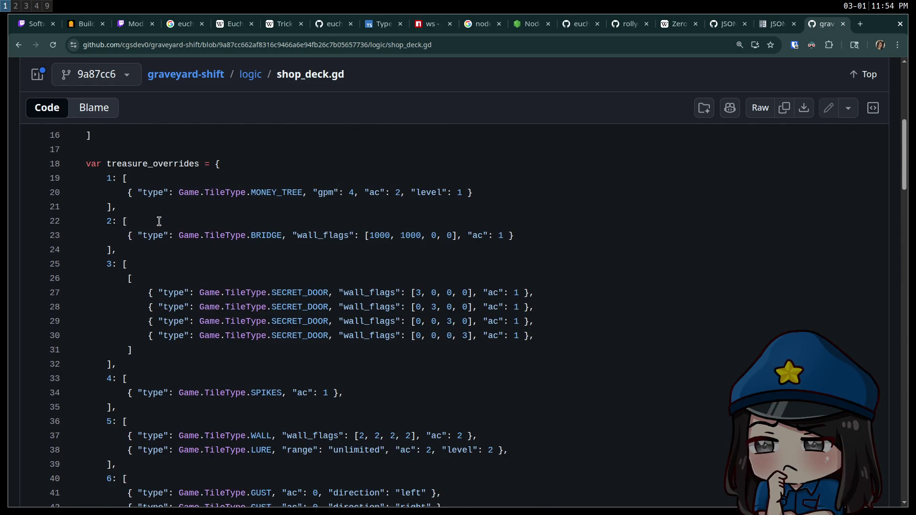
scroll(159, 221, up, 5)
scroll(159, 221, down, 1)
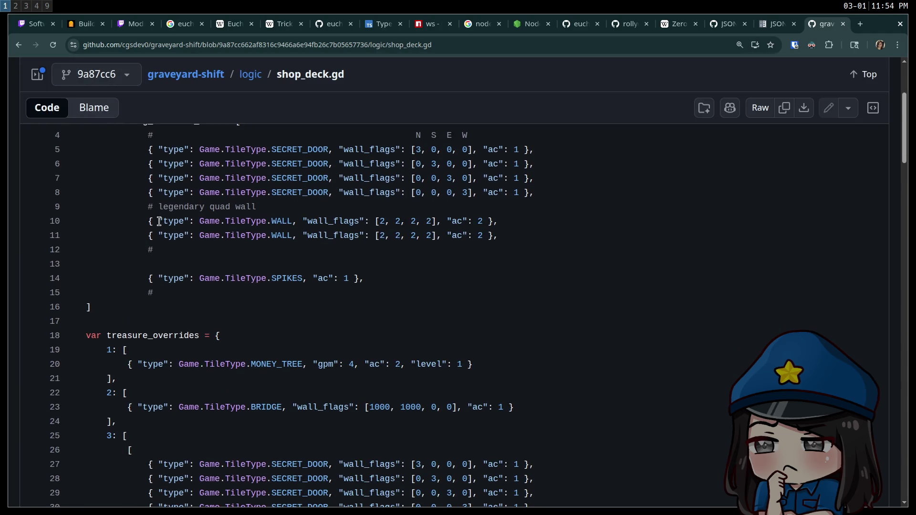
scroll(162, 224, down, 15)
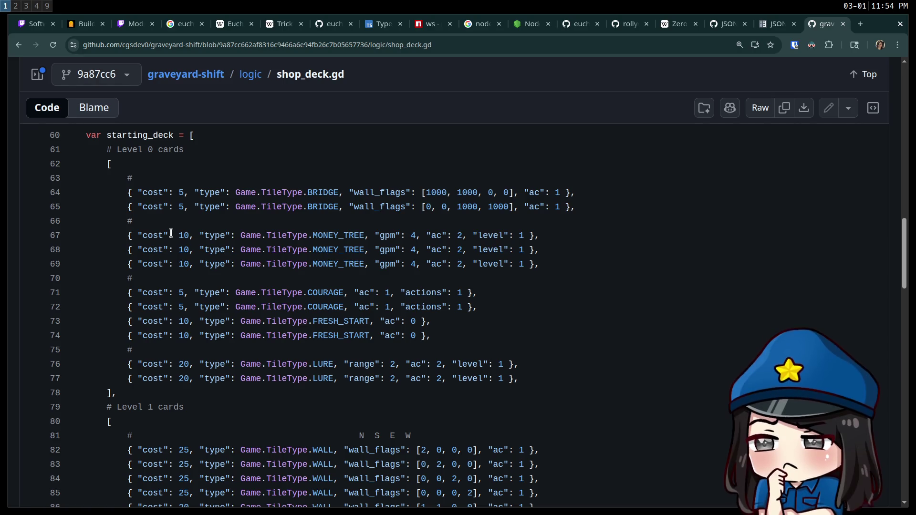
scroll(171, 234, down, 1)
scroll(174, 238, up, 1)
drag(549, 267, 127, 237)
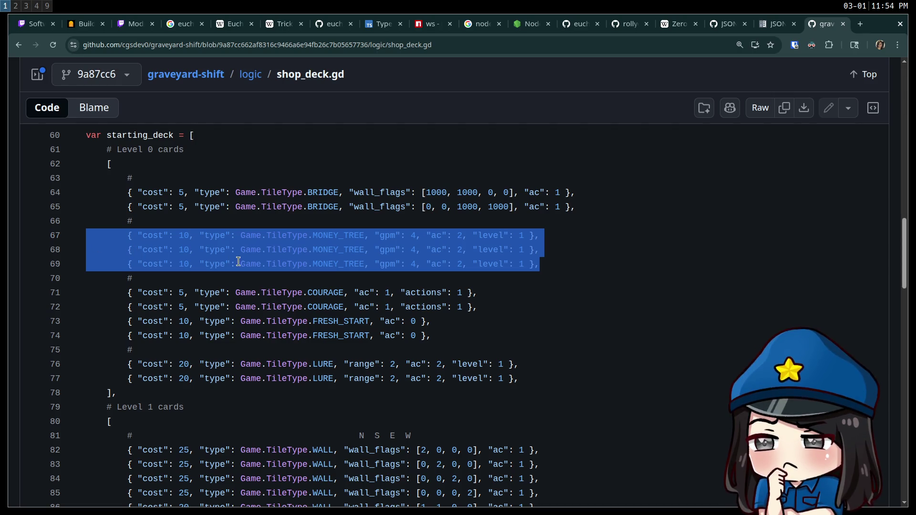
scroll(267, 277, down, 8)
scroll(284, 281, down, 5)
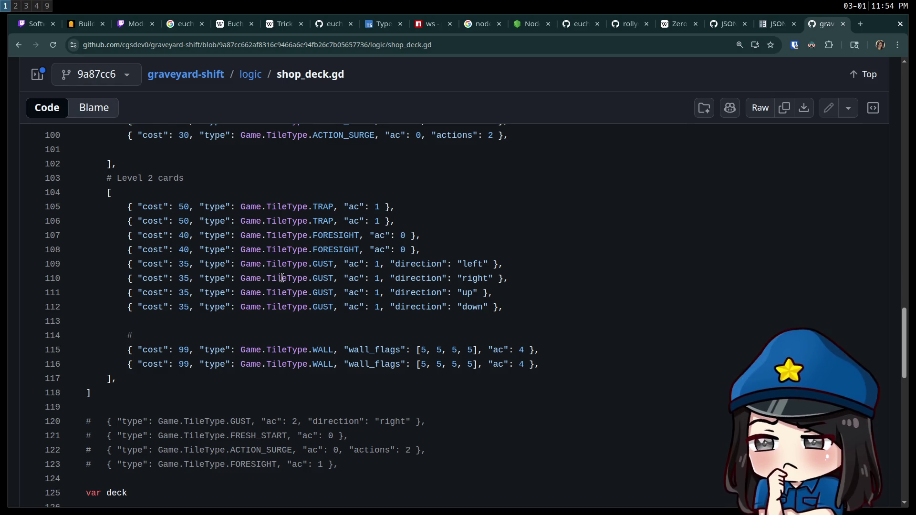
scroll(277, 276, down, 3)
scroll(267, 276, up, 4)
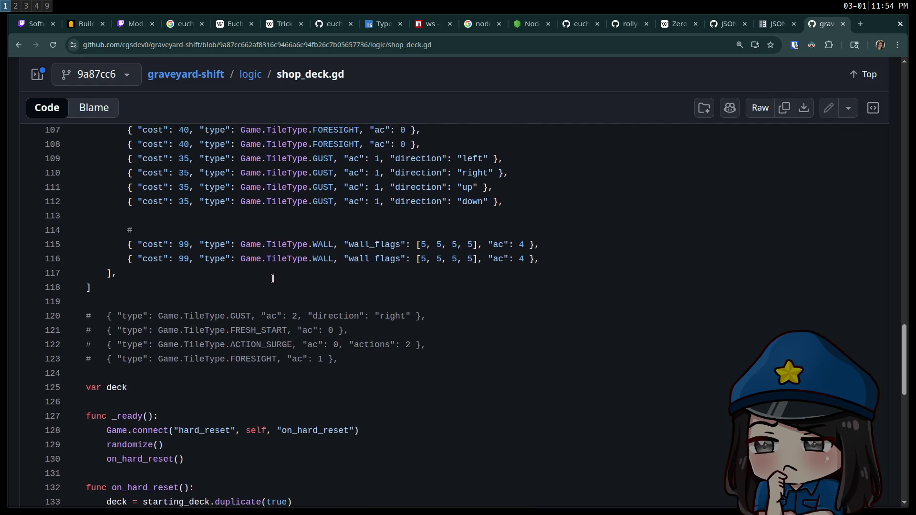
triple_click(143, 242)
Read through shop_deck.gd's rarities code, highlighting the out-of-stock rarity comments
click(143, 242)
scroll(200, 246, down, 7)
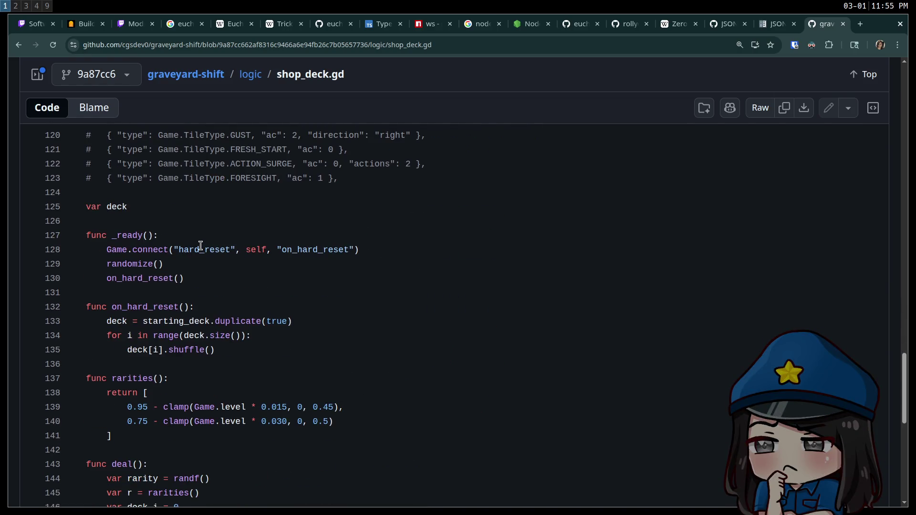
scroll(200, 246, down, 1)
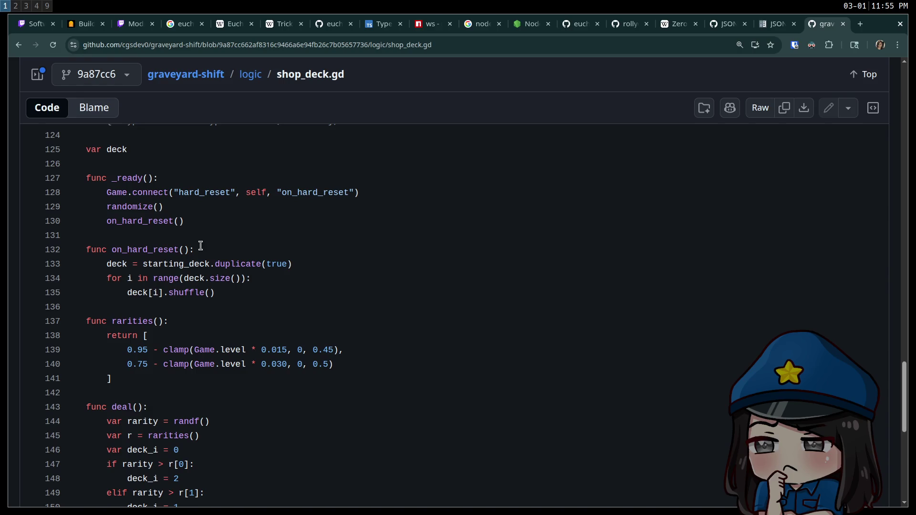
double_click(137, 322)
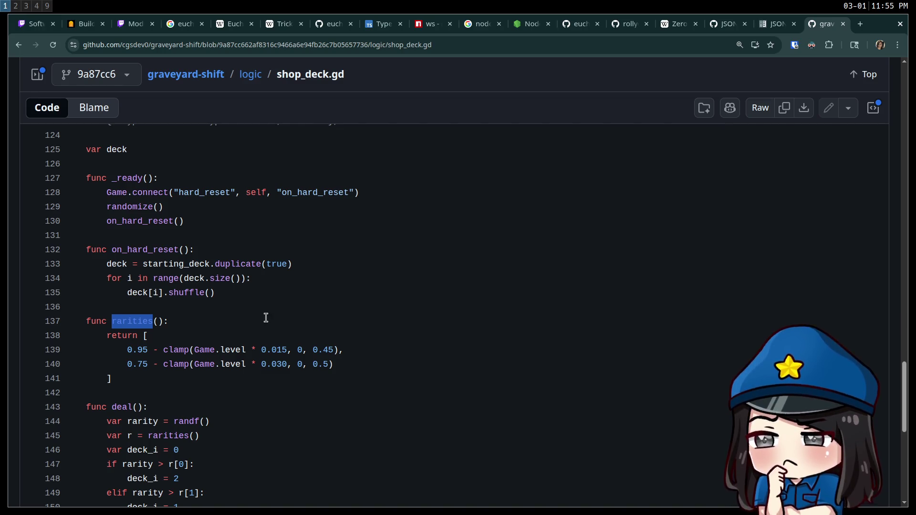
scroll(266, 318, down, 3)
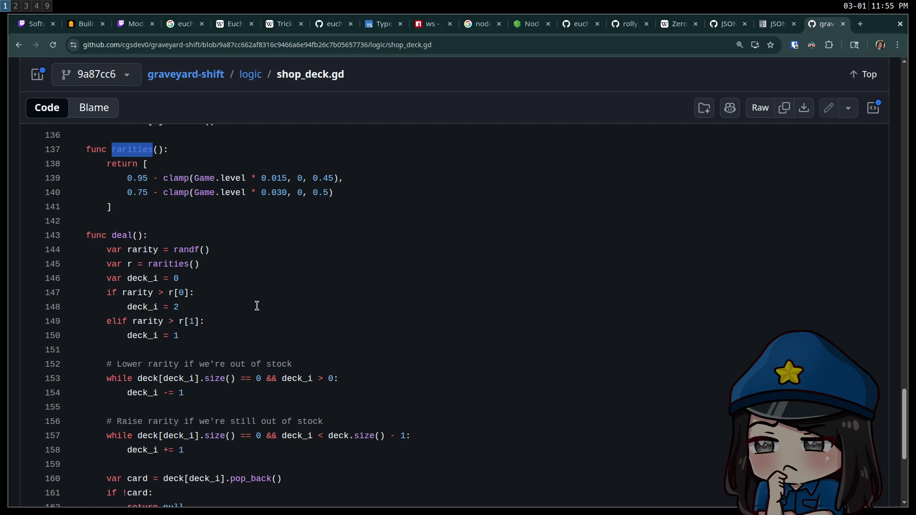
scroll(257, 306, down, 1)
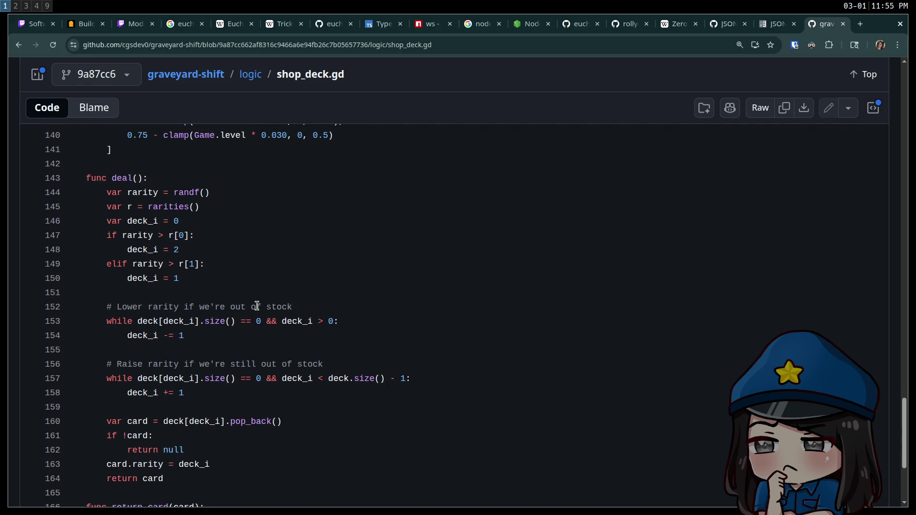
scroll(257, 306, down, 1)
drag(357, 306, 170, 264)
click(317, 292)
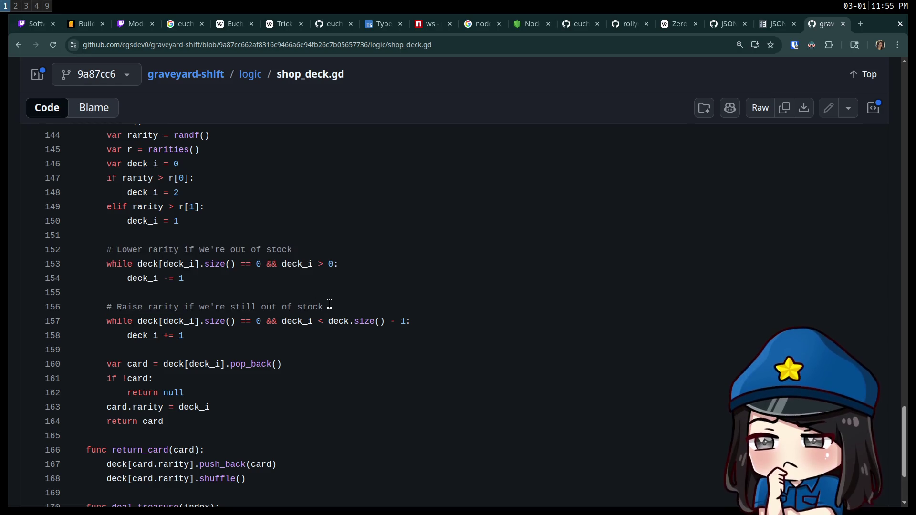
Review the deal functions, close the shop_deck.gd tab, and switch to workspace 2
scroll(330, 304, down, 2)
scroll(304, 297, up, 4)
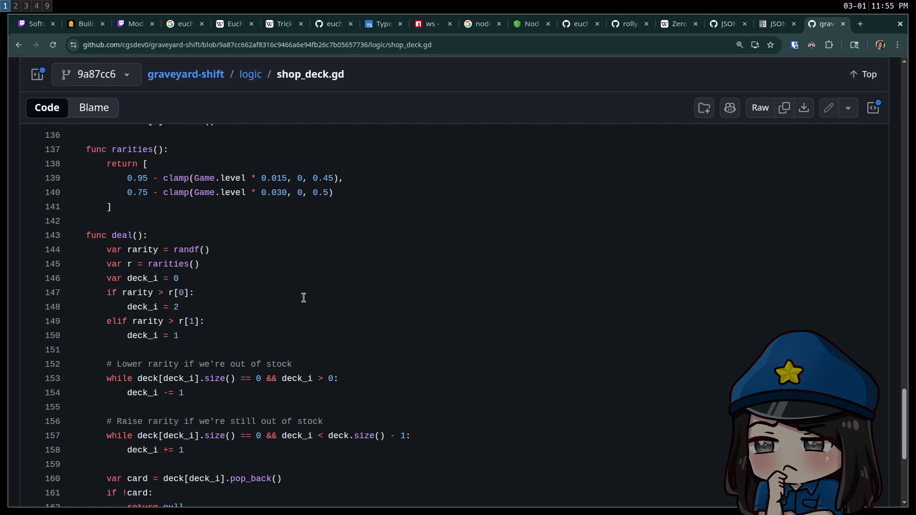
scroll(302, 298, up, 20)
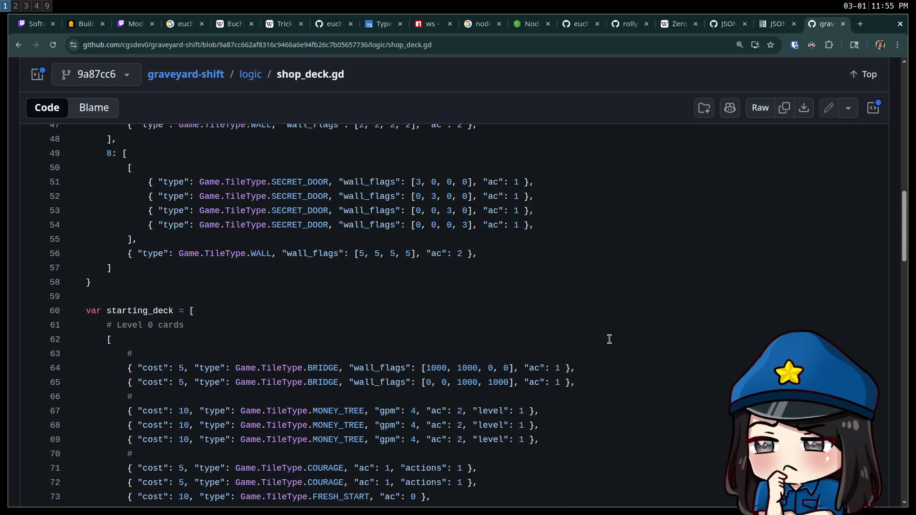
scroll(446, 319, up, 6)
scroll(442, 321, down, 16)
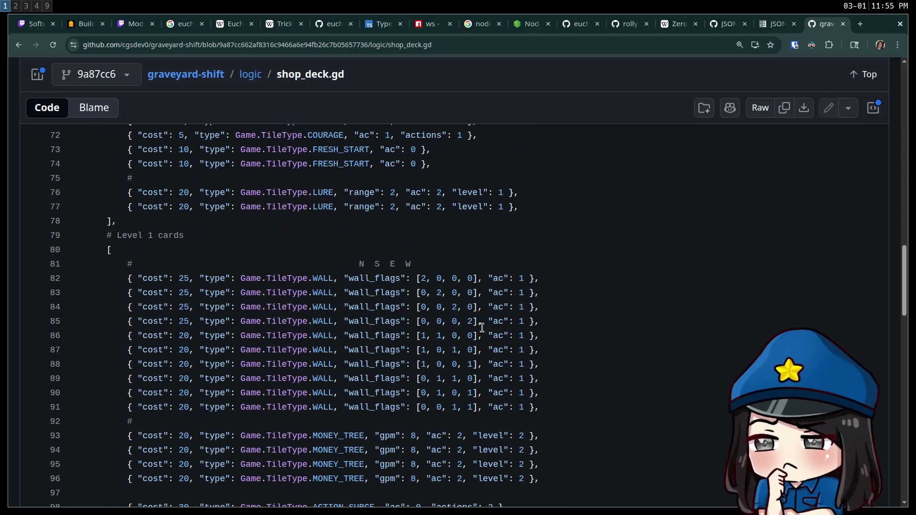
key(ctrl+w)
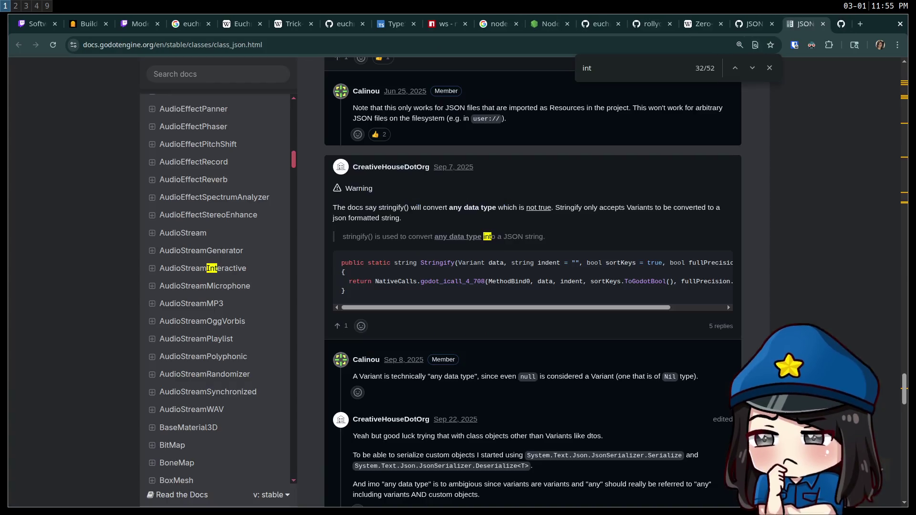
key(super+2)
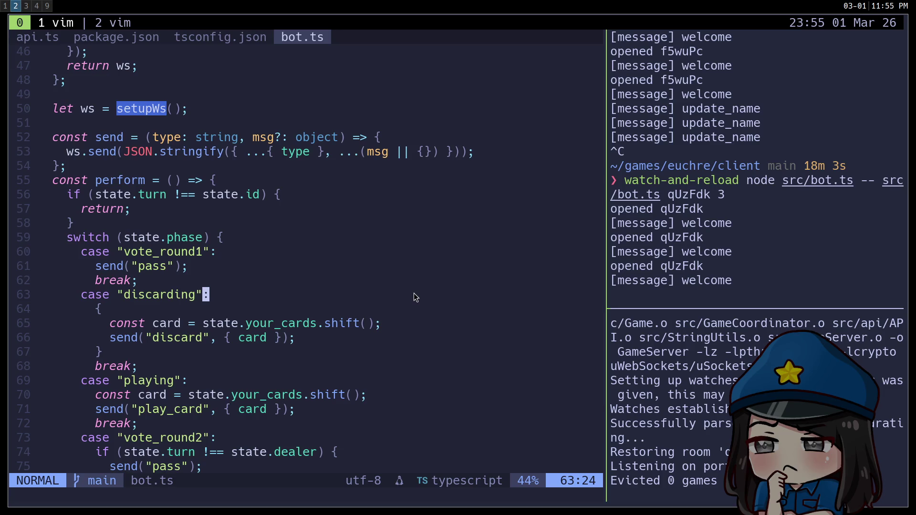
Yank bot.ts's initial_state block, lines 14–27, in Vim, then switch to Godot's client.gd
key(ctrl+o)
key(ctrl+o)
key(ctrl+o)
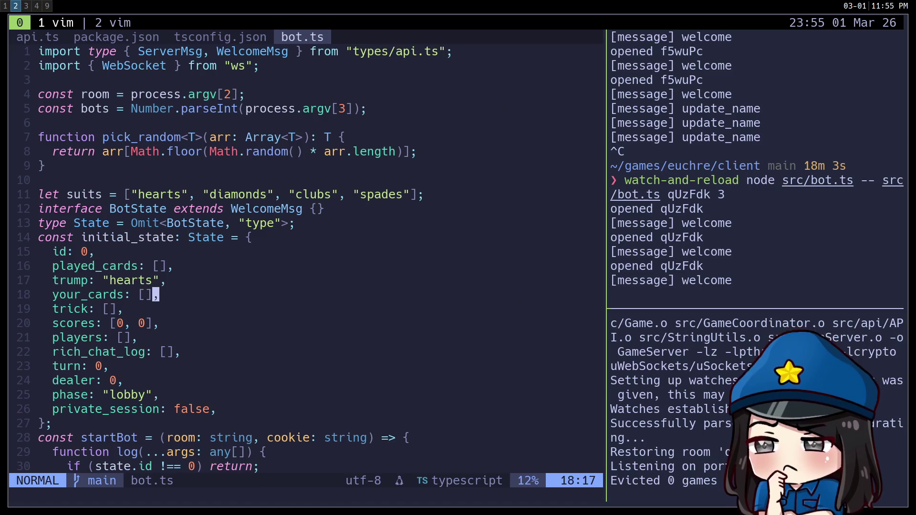
key(bracketleft)
key(braceleft)
key(shift+v)
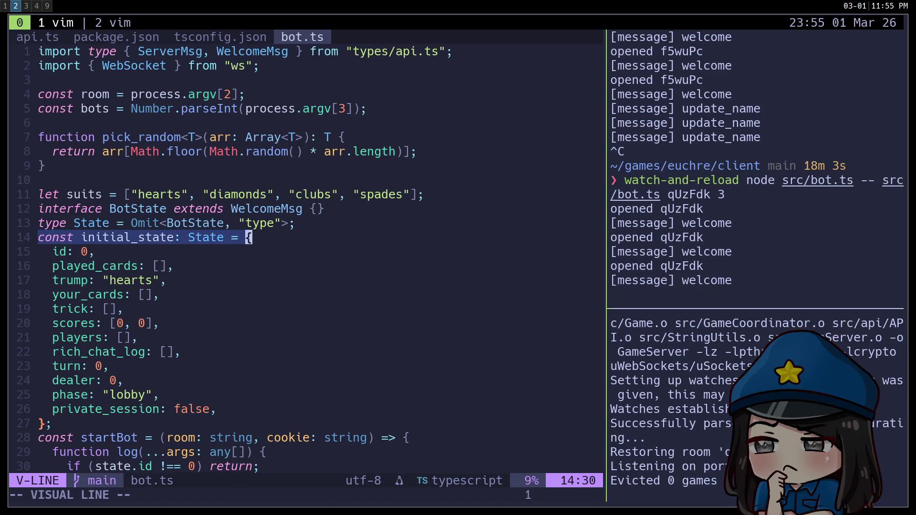
key(percent)
key(y)
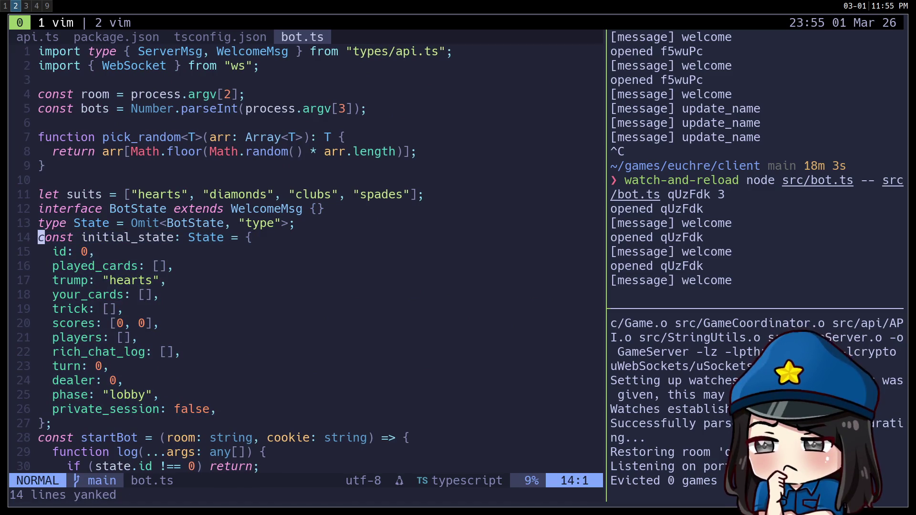
key(shift+v)
key(dollar)
key(percent)
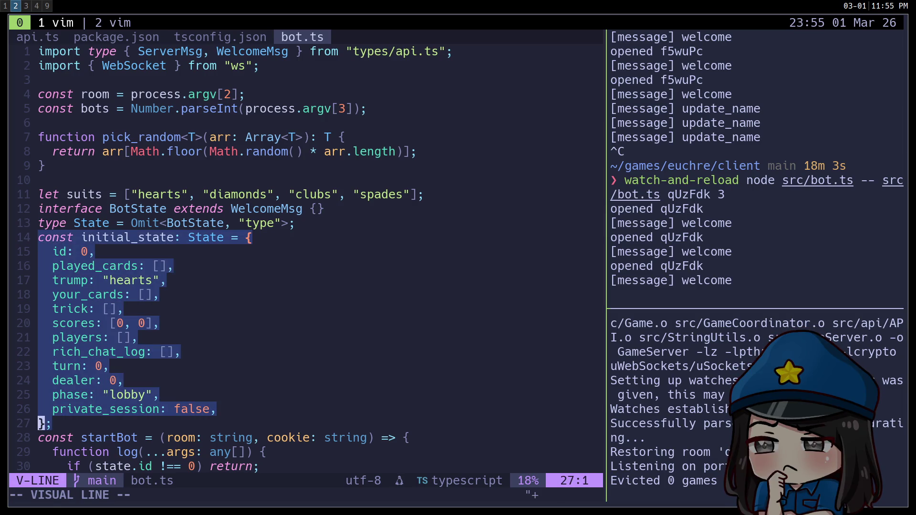
key(y)
key(super+1)
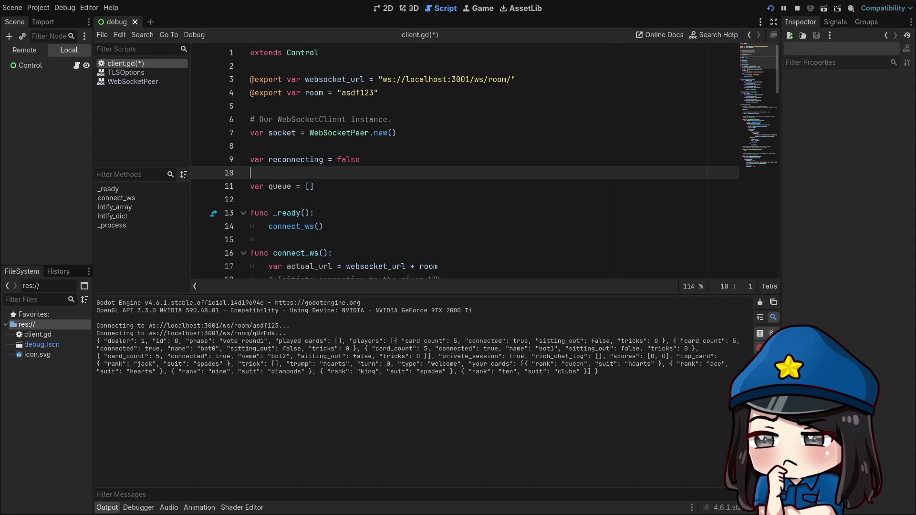
Paste initial_state into client.gd at line 10, replacing the TypeScript const with a var declaration
text(const initial_state: State = {   id: 0,   played_cards: [],   trump: "hearts",   your_cards: [],   trick: [],   scores: [0, 0],   players: [],   rich_chat_log: [],   turn: 0,   dealer: 0,   phase: "lobby",   private_session: false, };)
scroll(350, 132, up, 2)
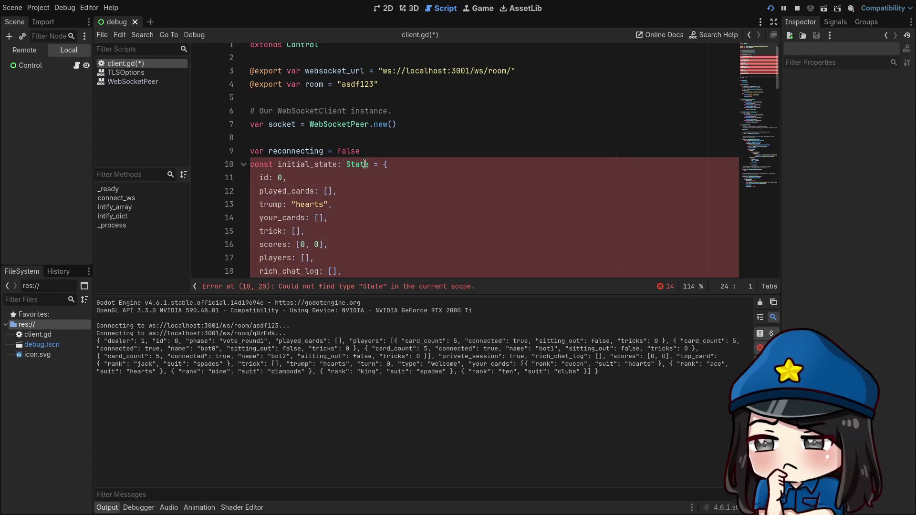
drag(382, 164, 250, 164)
text(var state{)
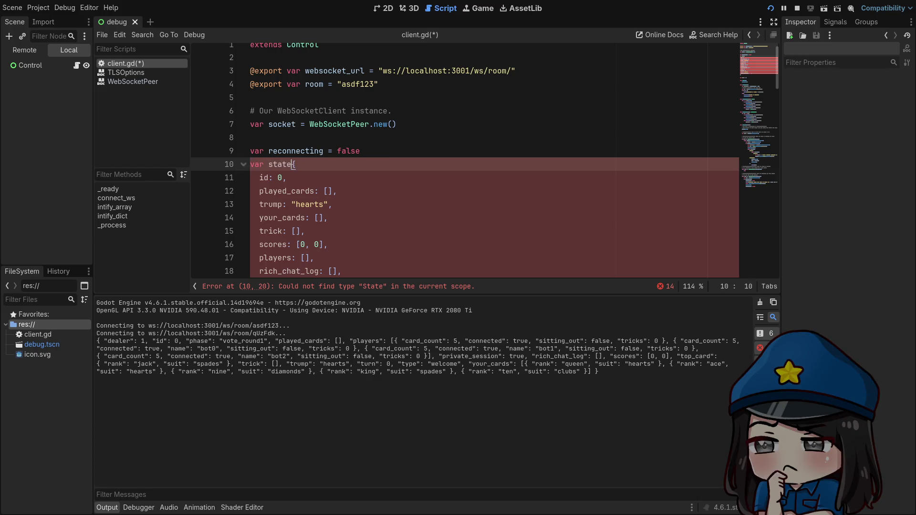
text(=)
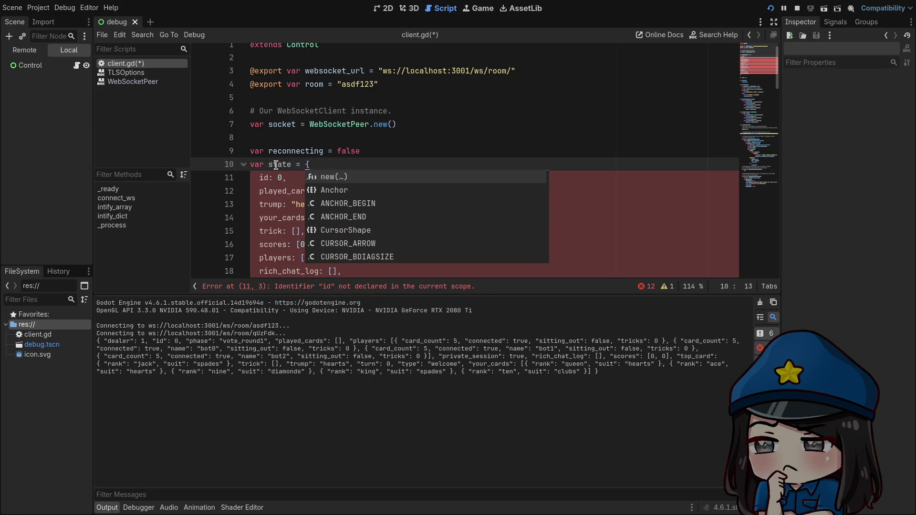
click(265, 164)
scroll(374, 168, down, 2)
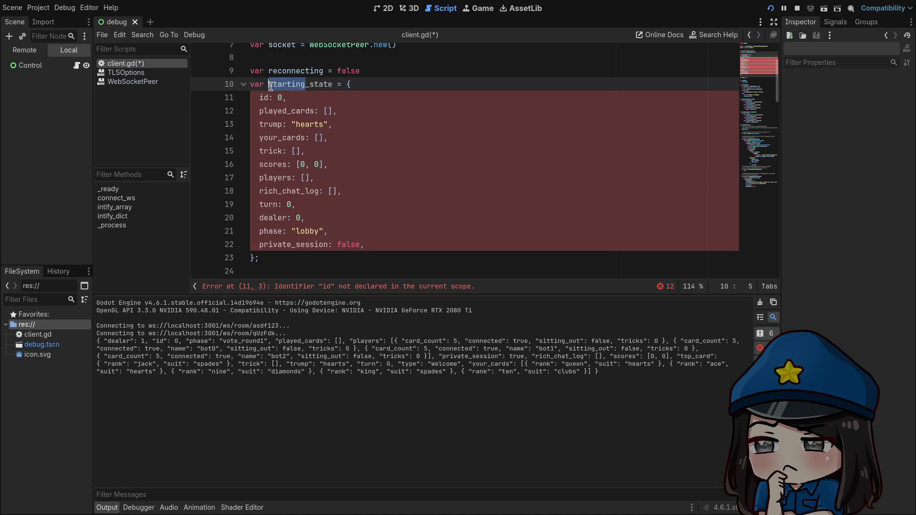
text(initial)
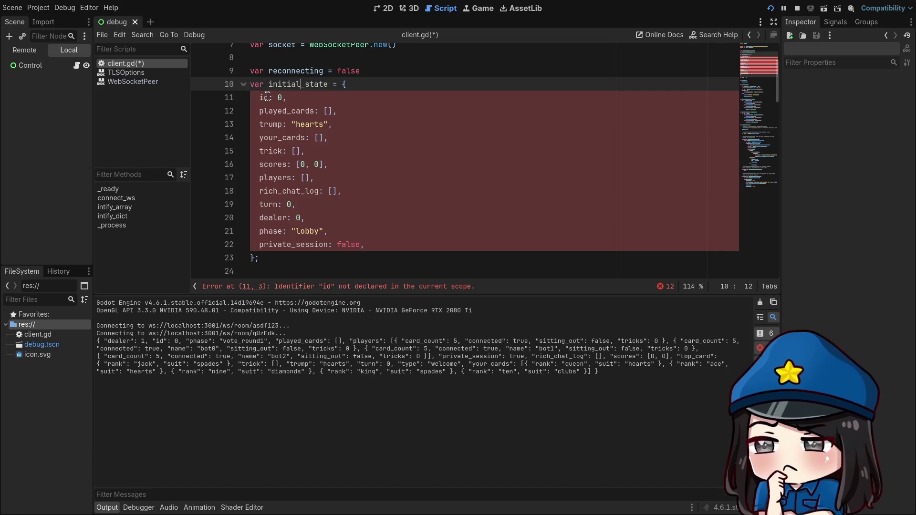
Quote the id, played_cards, trump, your_cards and scores keys as strings
double_click(267, 97)
text(")
key(Down)
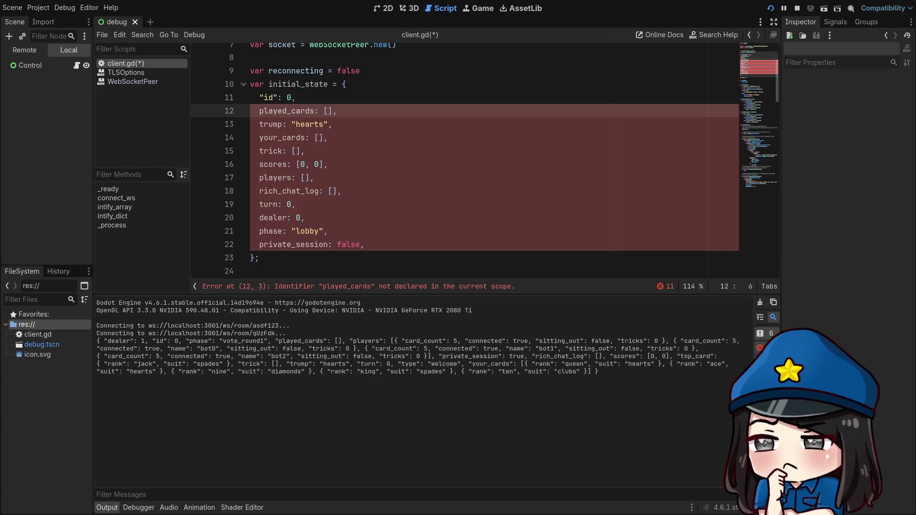
double_click(286, 111)
text(")
double_click(269, 124)
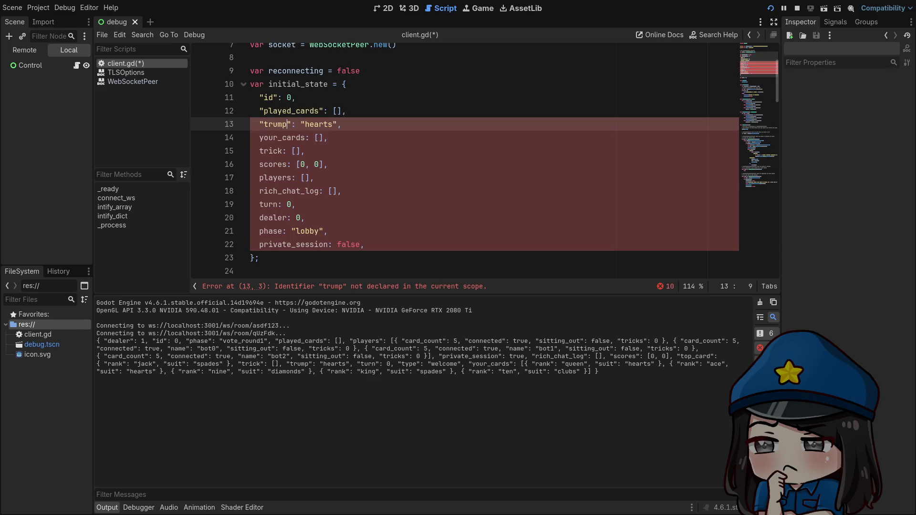
double_click(281, 137)
text(")
click(267, 150)
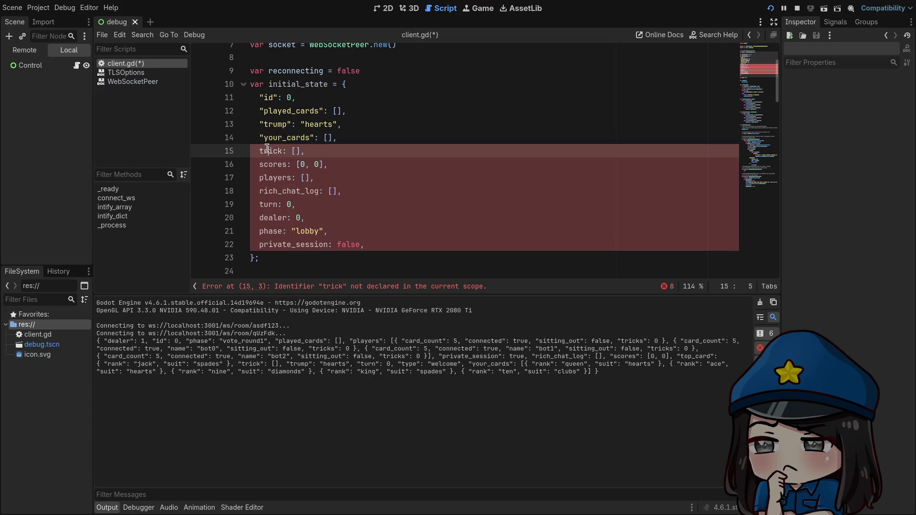
double_click(272, 164)
text(")
Quote the players, rich_chat_log, turn, dealer, phase and private_session keys, undoing an accidental dealer deletion
double_click(277, 178)
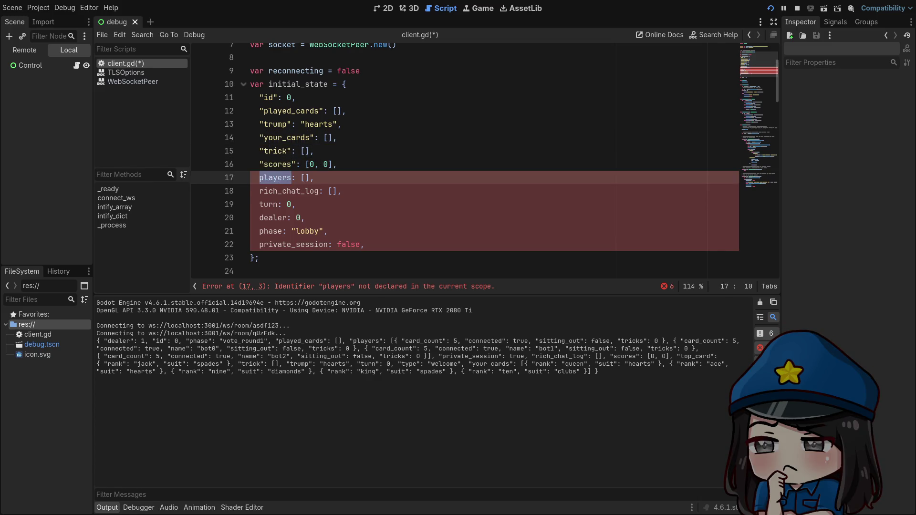
double_click(286, 191)
text(")
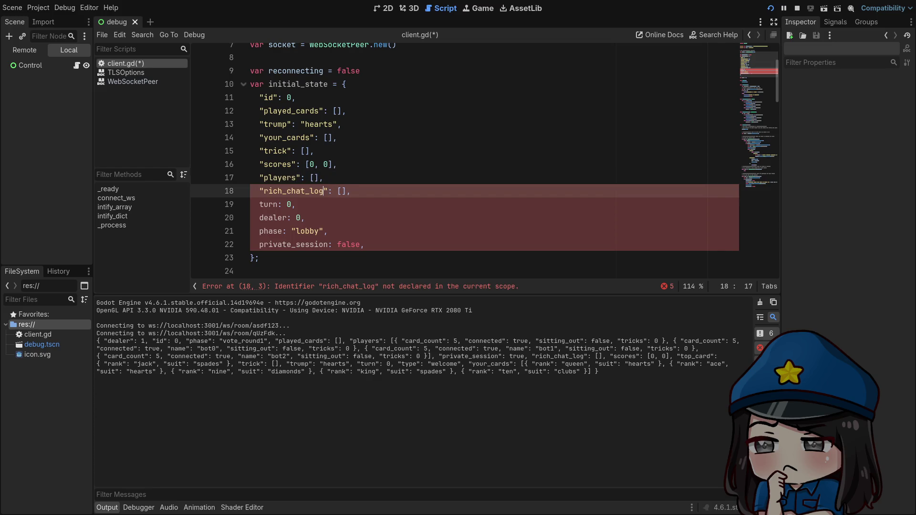
double_click(273, 204)
double_click(270, 218)
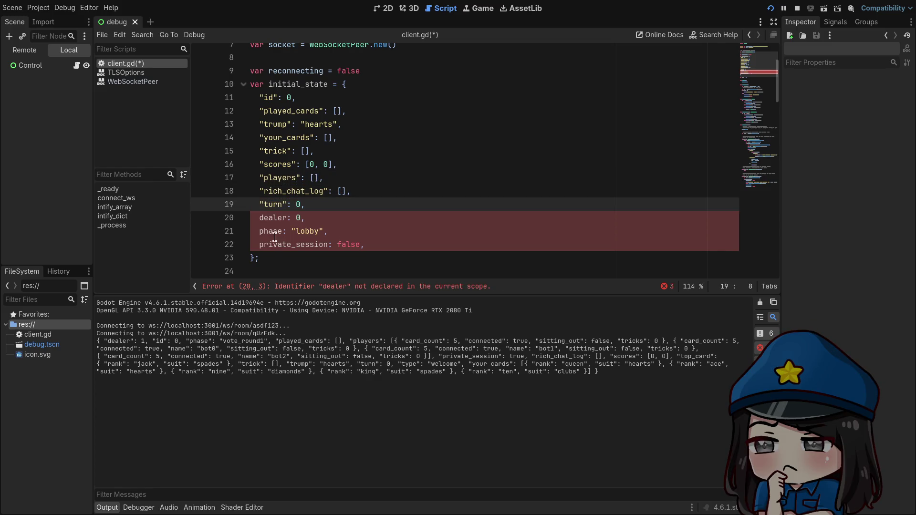
key(ctrl+z)
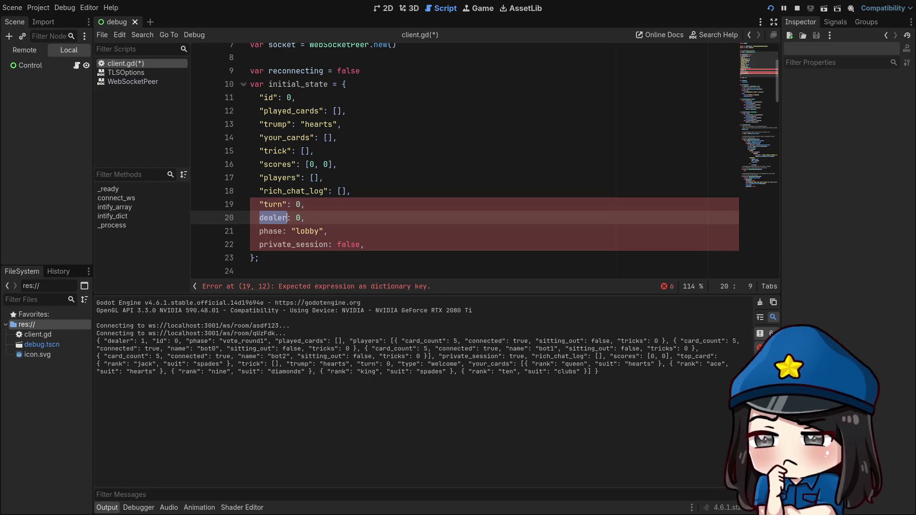
double_click(274, 231)
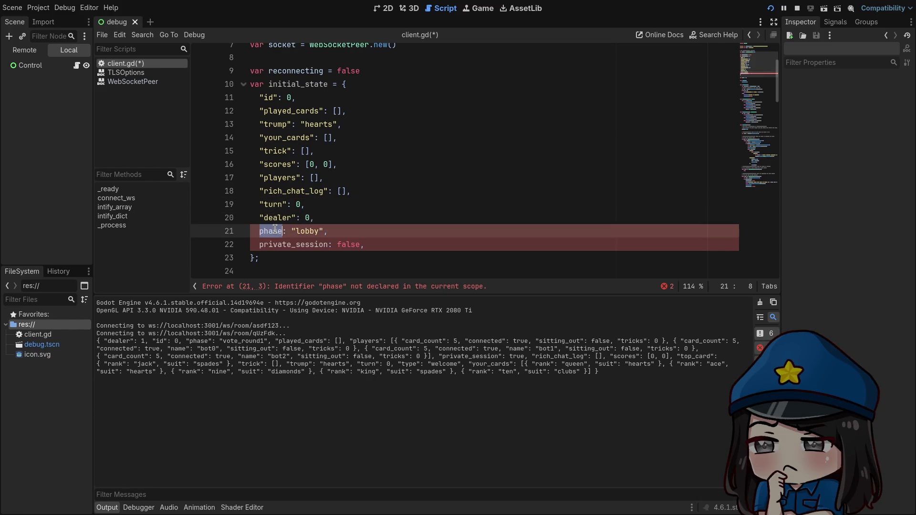
double_click(296, 245)
text(")
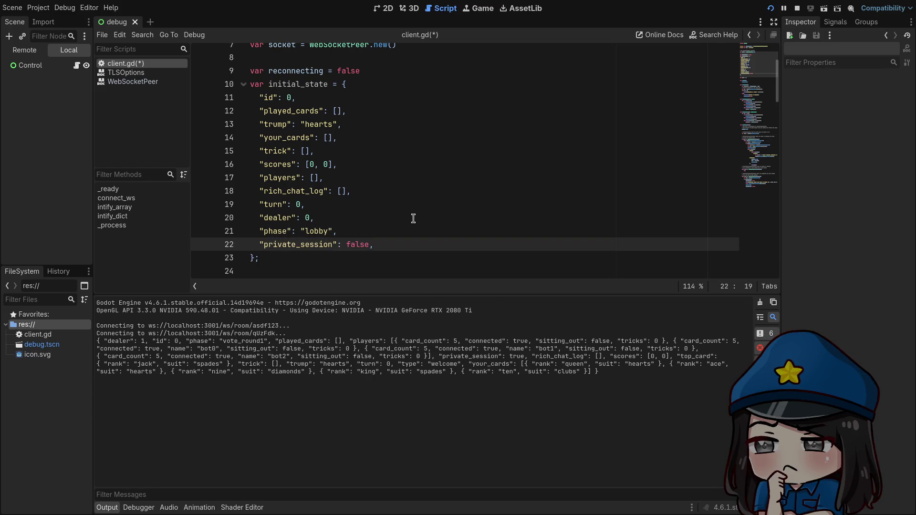
click(413, 218)
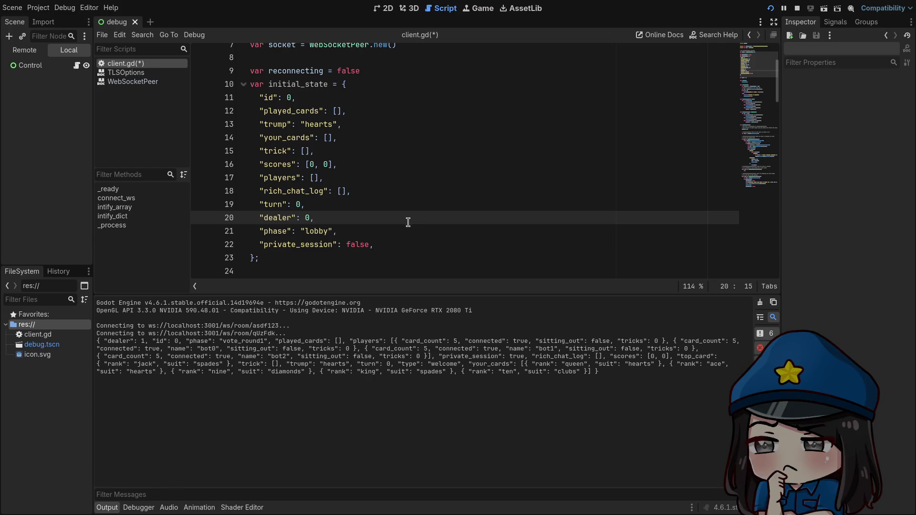
key(alt+Left)
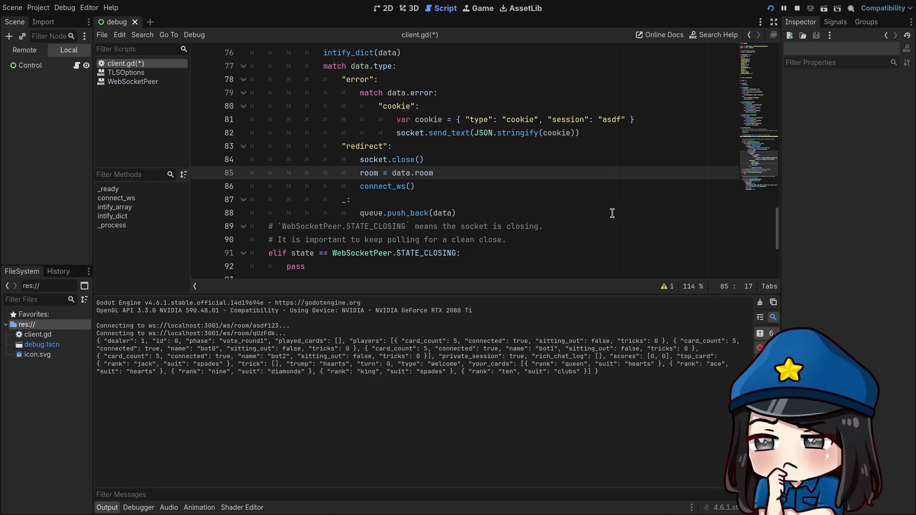
Review the connection-closed handling, including get_close_code and the reconnect create_timer call
scroll(610, 213, down, 4)
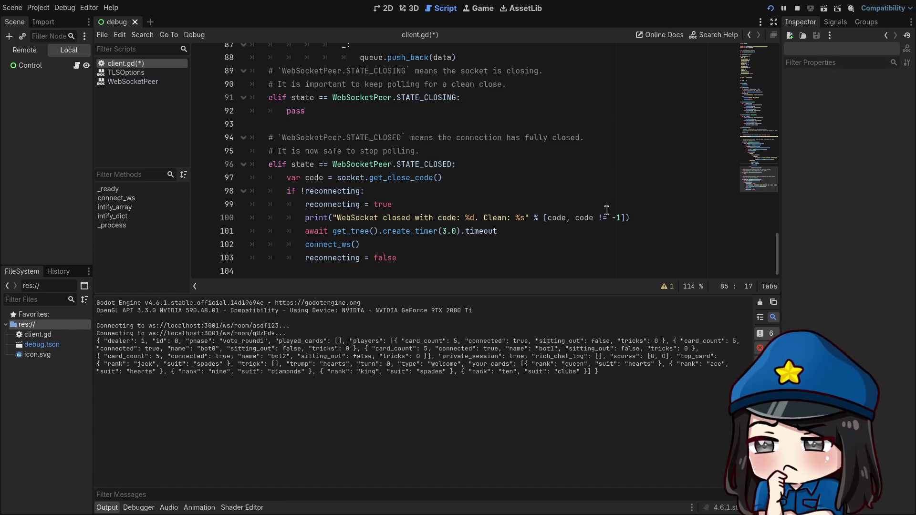
click(536, 201)
click(457, 164)
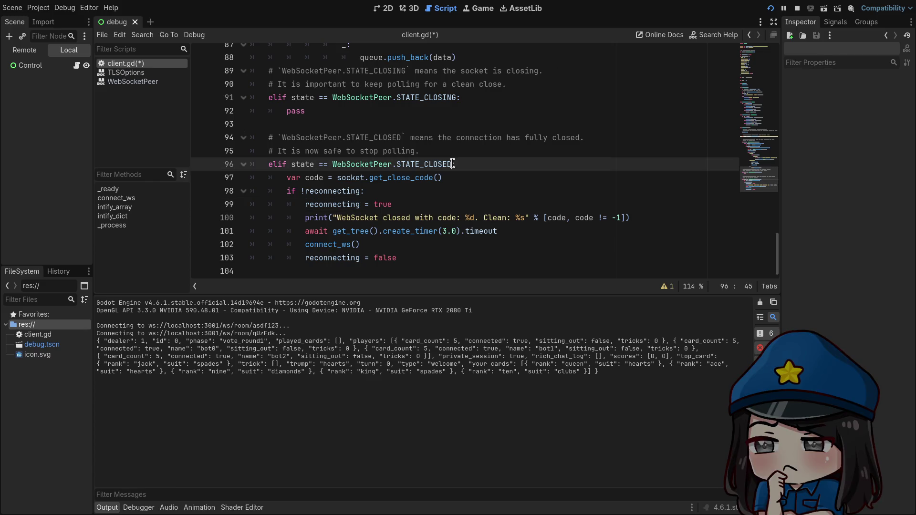
click(463, 184)
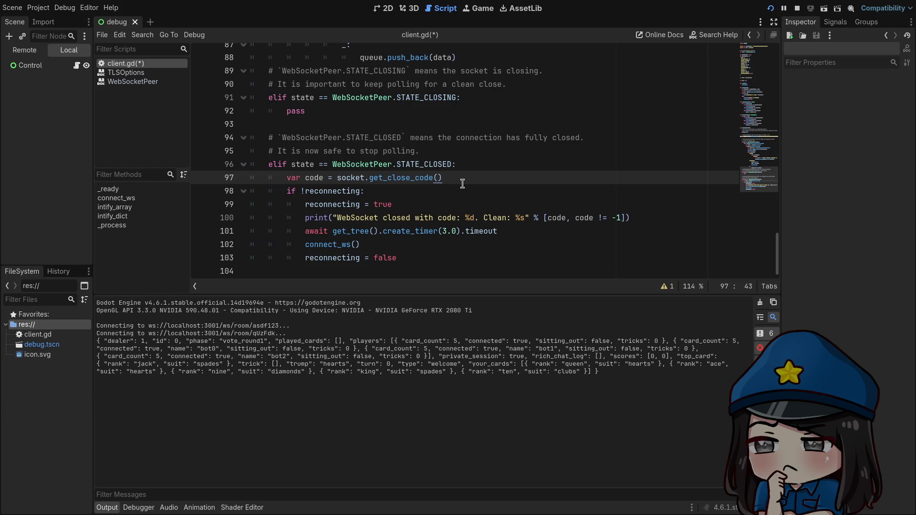
click(337, 244)
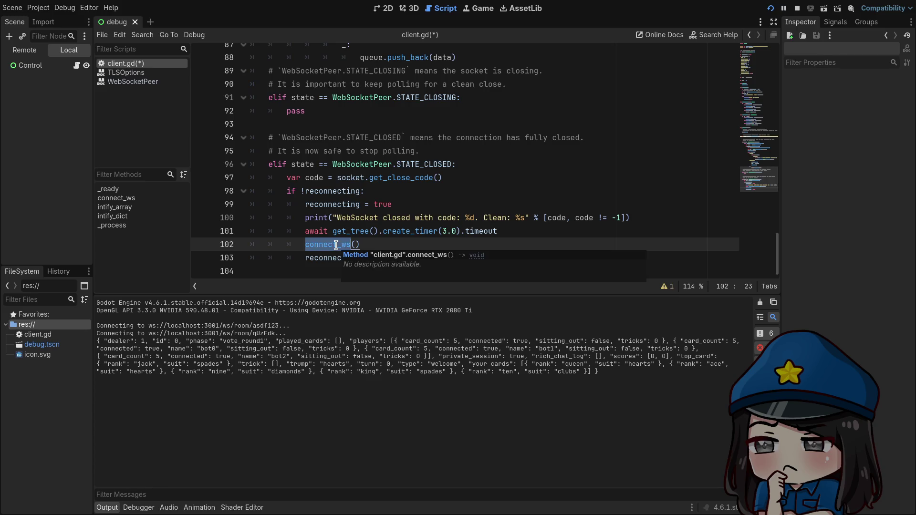
click(379, 231)
double_click(413, 231)
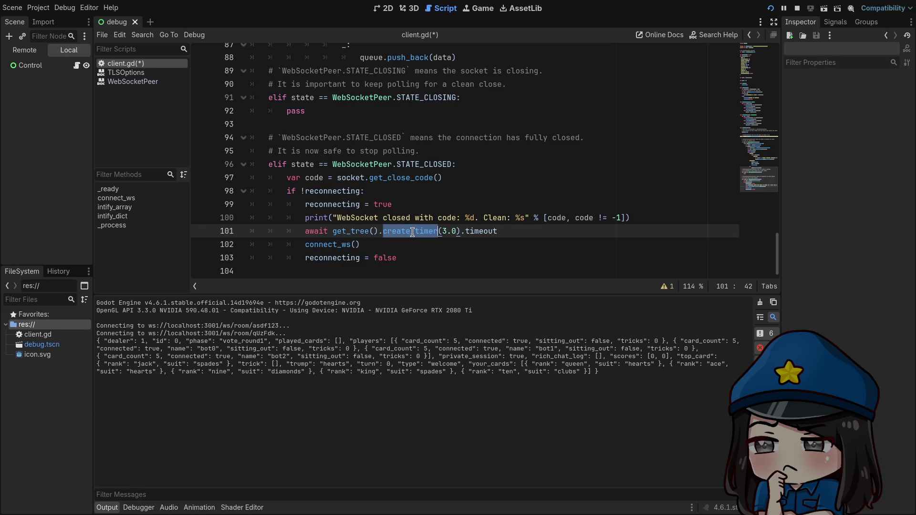
Look over the intify_dict helper, then add a new line after 'func _process(_delta):'
scroll(362, 229, up, 7)
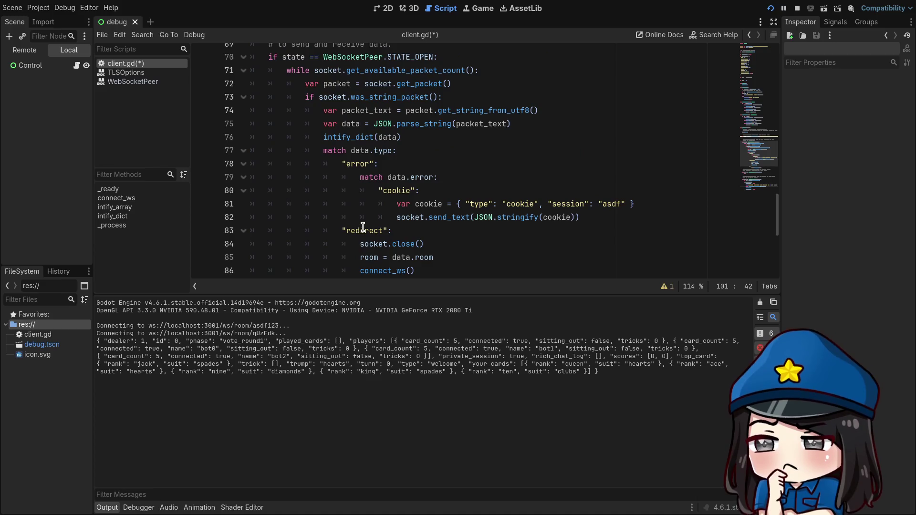
scroll(362, 228, up, 5)
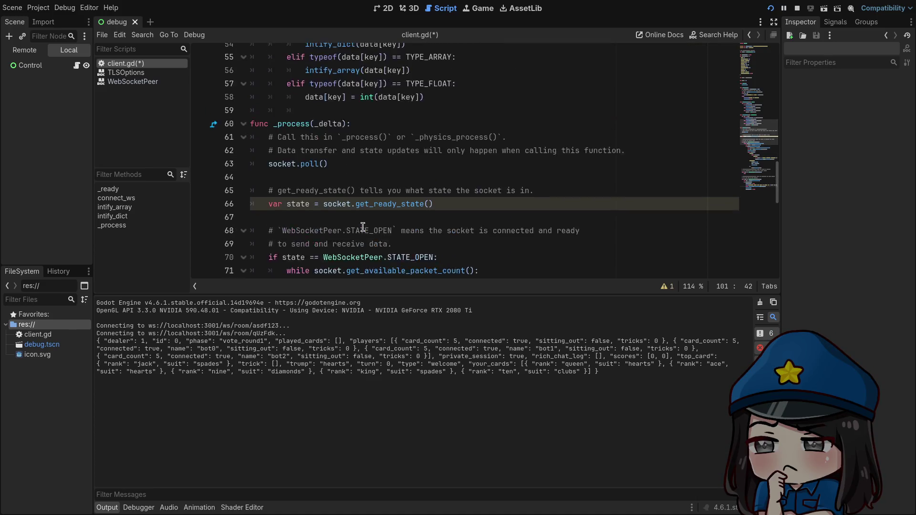
scroll(363, 227, up, 4)
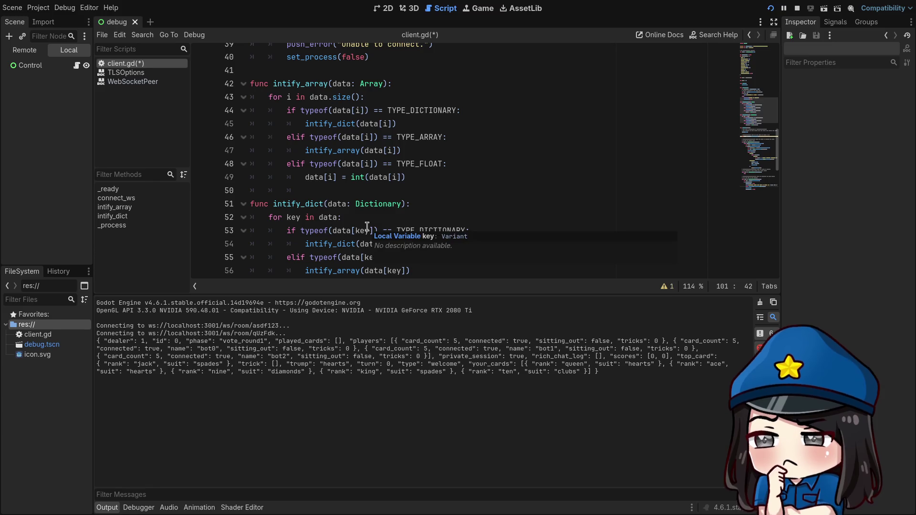
click(582, 204)
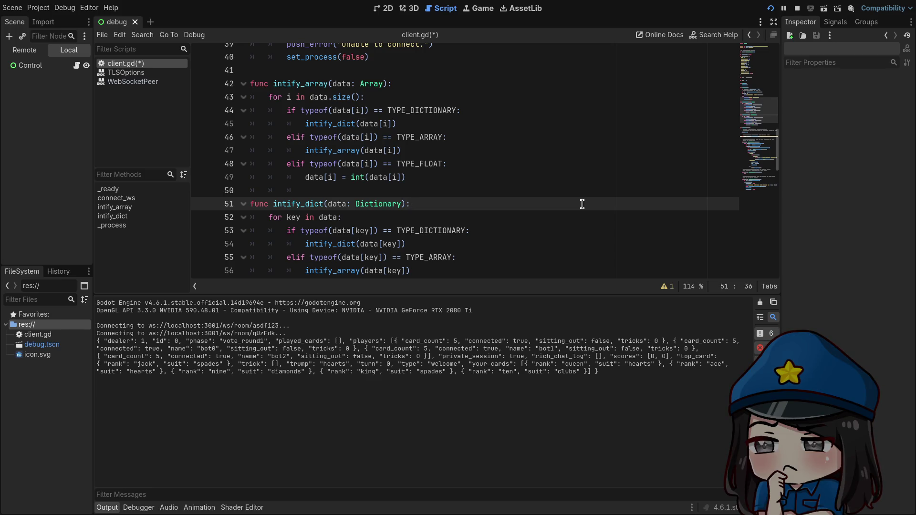
scroll(582, 204, down, 4)
click(457, 160)
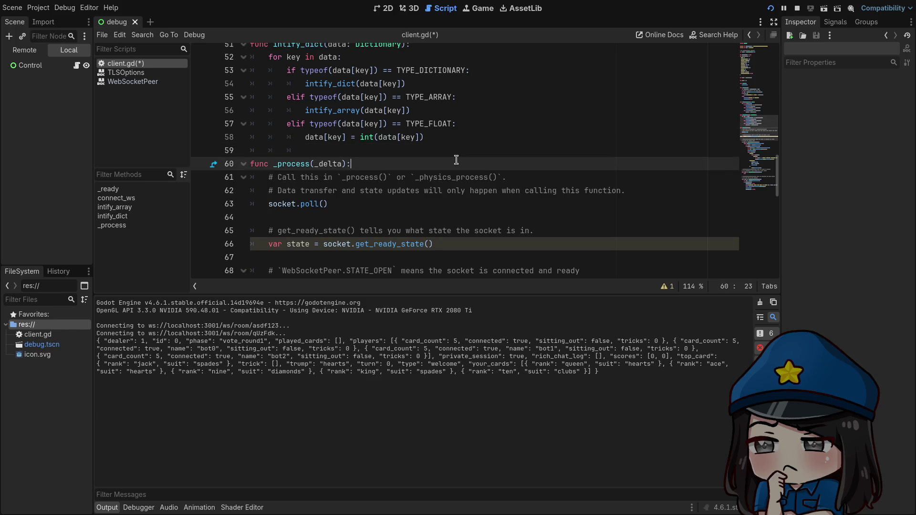
key(Return)
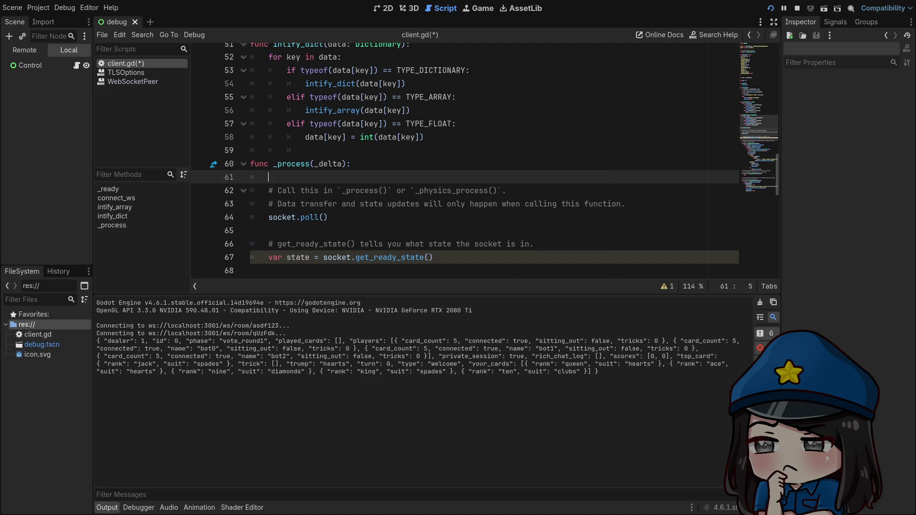
Call apply_queued_action() from _process and define 'func apply_queued_action():' above it
text(apply_queue)
text(d_)
text(action())
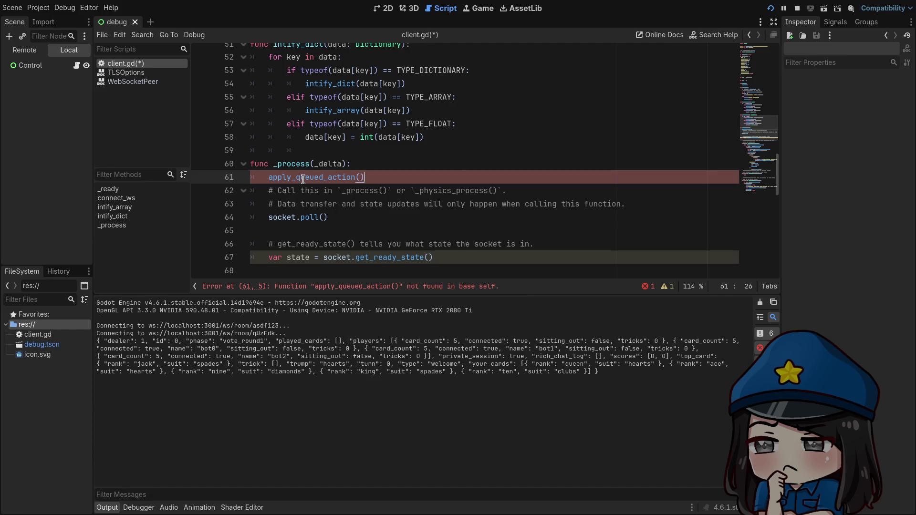
click(306, 155)
key(BackSpace)
key(Return)
text(func apply_queued_action():)
key(Return)
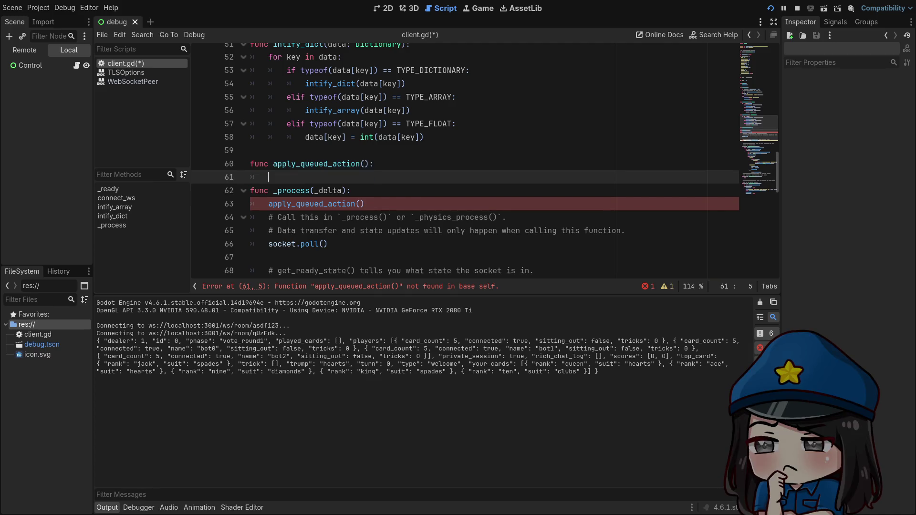
Add an early return when queue.is_empty() at the top of apply_queued_action
text(if queue.si)
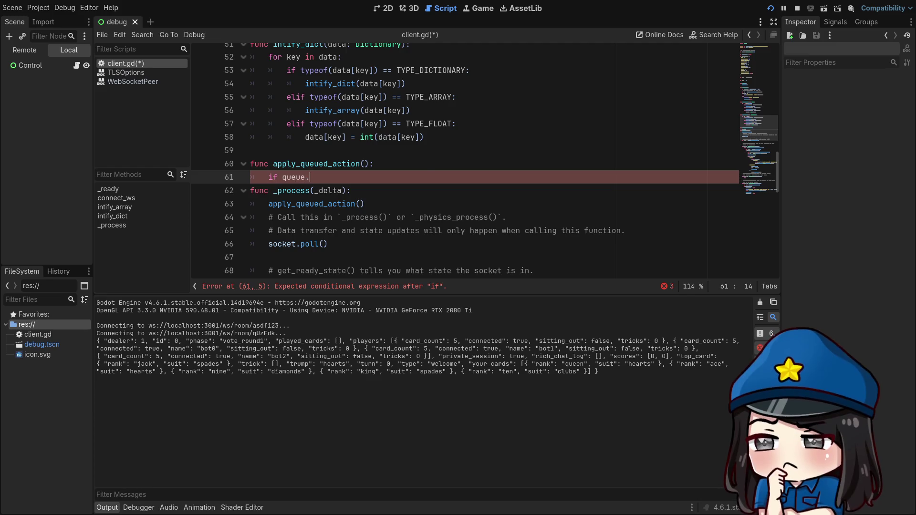
key(Return)
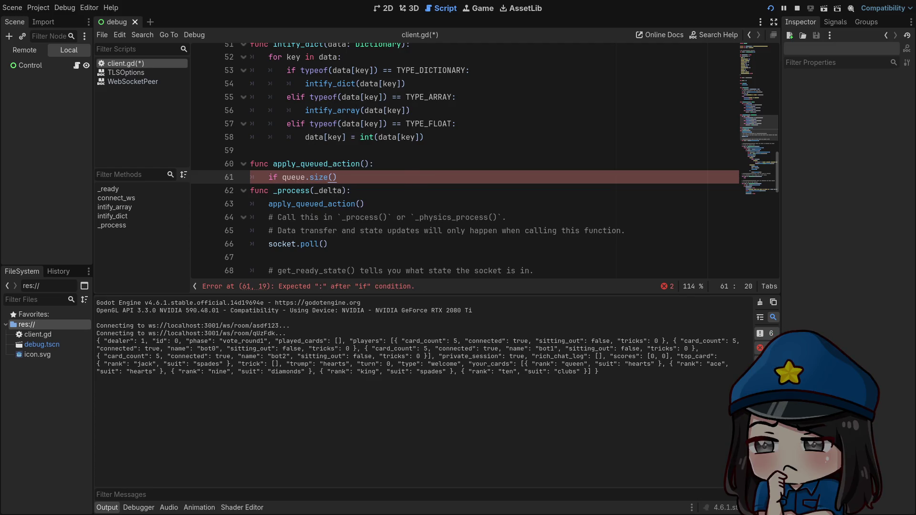
key(BackSpace)
key(BackSpace)
key(BackSpace)
text(emp)
key(Return)
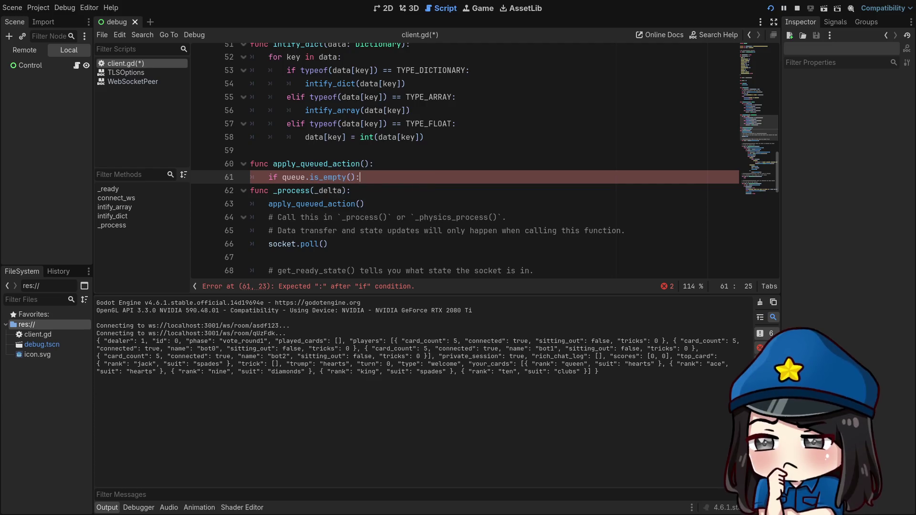
text(:)
key(Return)
text(return)
key(Return)
key(BackSpace)
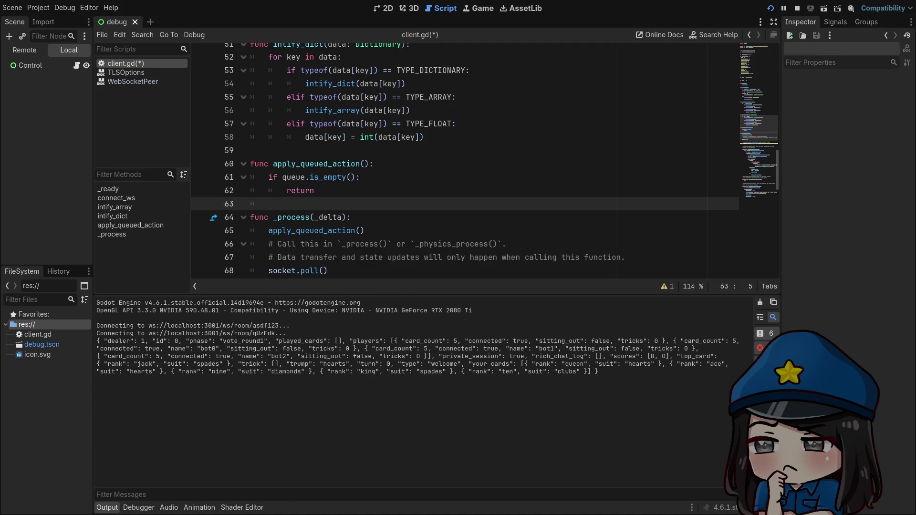
Pop the next action with 'var action = queue.pop_front()', briefly checking the pop_front docs
text(var first =)
key(ctrl+space)
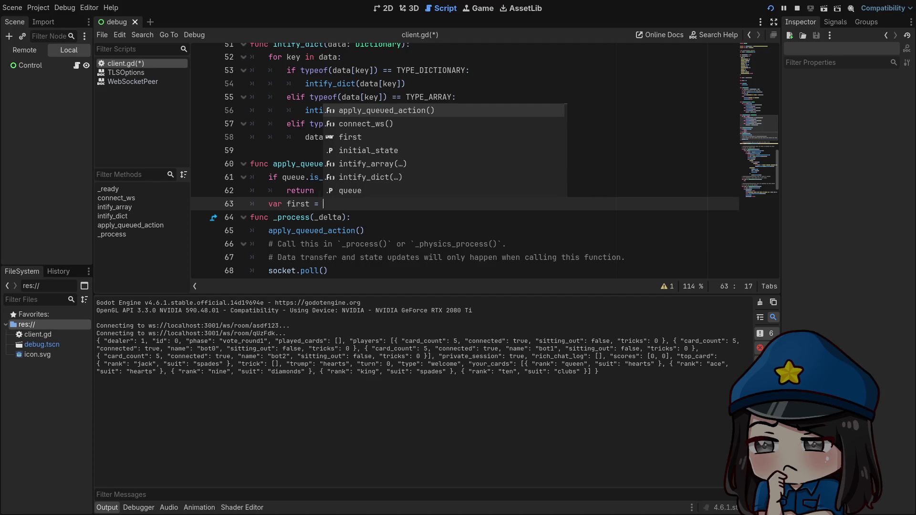
key(BackSpace)
key(BackSpace)
key(BackSpace)
text(action = queue.pop_)
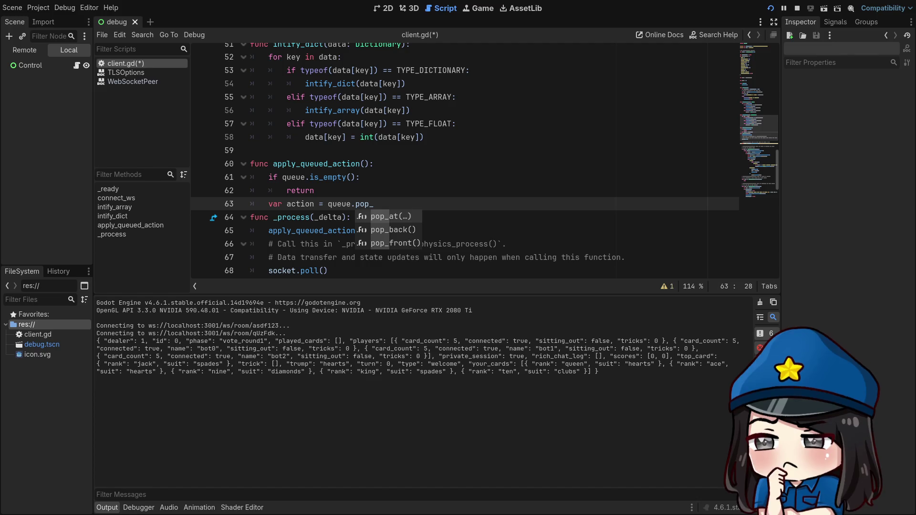
text(f)
key(Return)
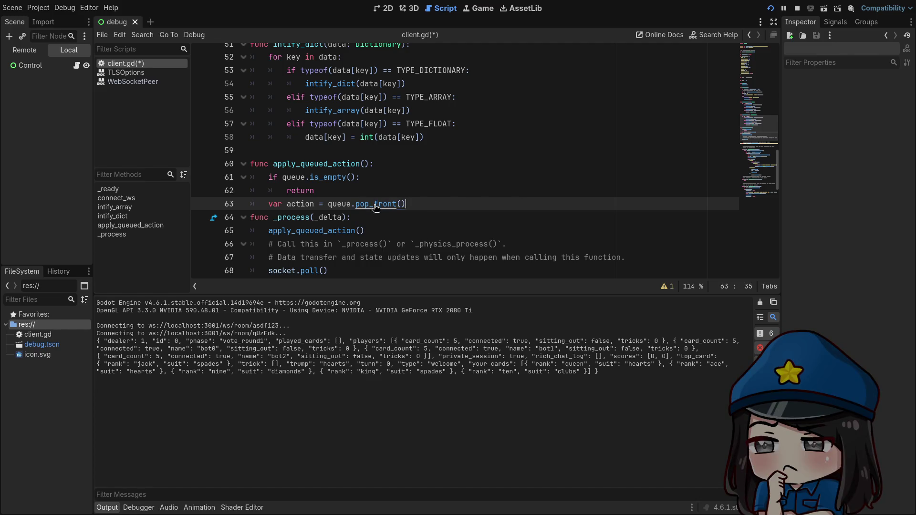
ctrl+click(377, 206)
key(alt+Left)
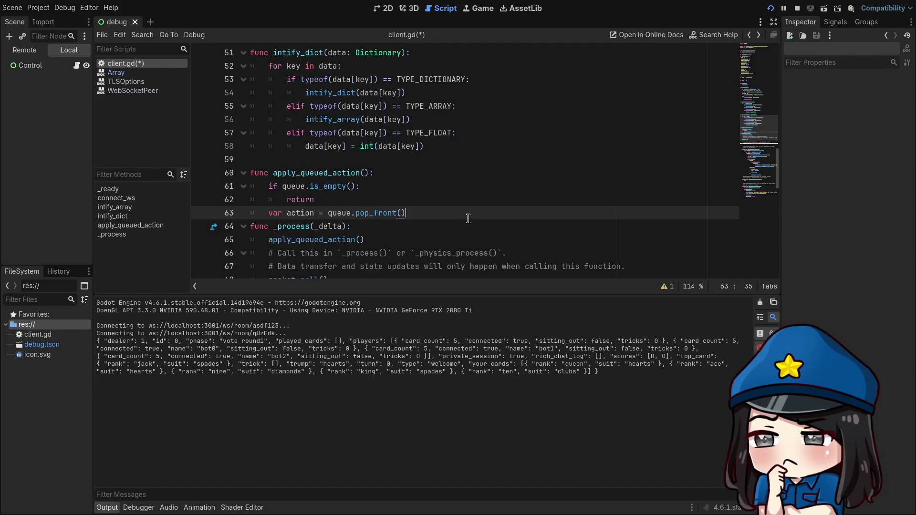
scroll(462, 208, down, 1)
key(Return)
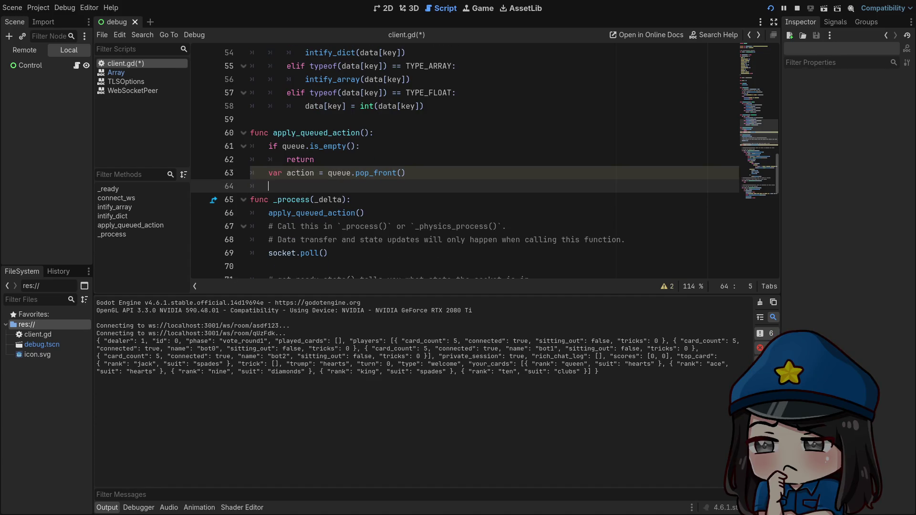
key(Return)
key(Up)
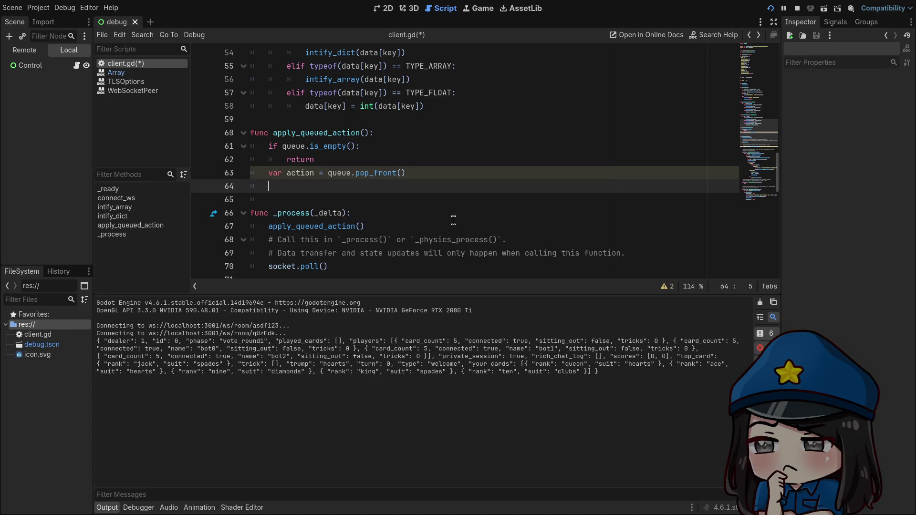
Add 'match action.type:' with an empty "welcome": branch
text(match action.typ)
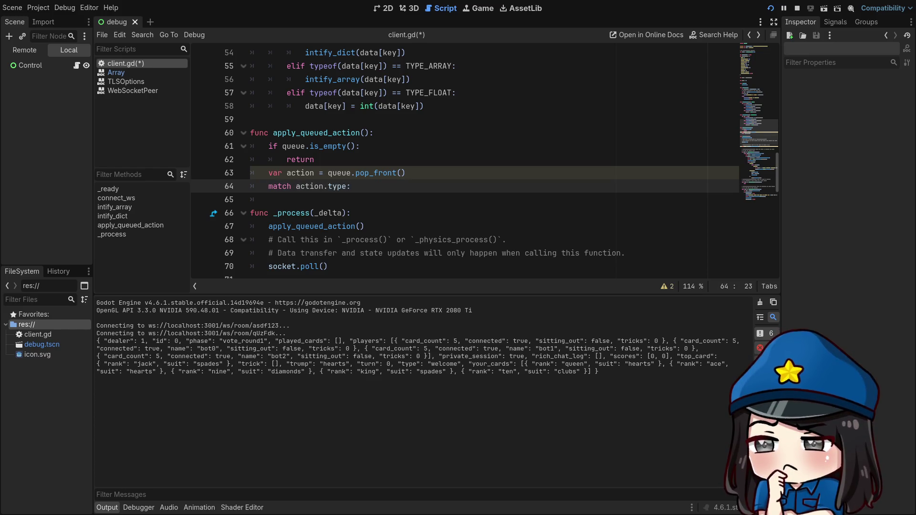
text(e:)
key(Return)
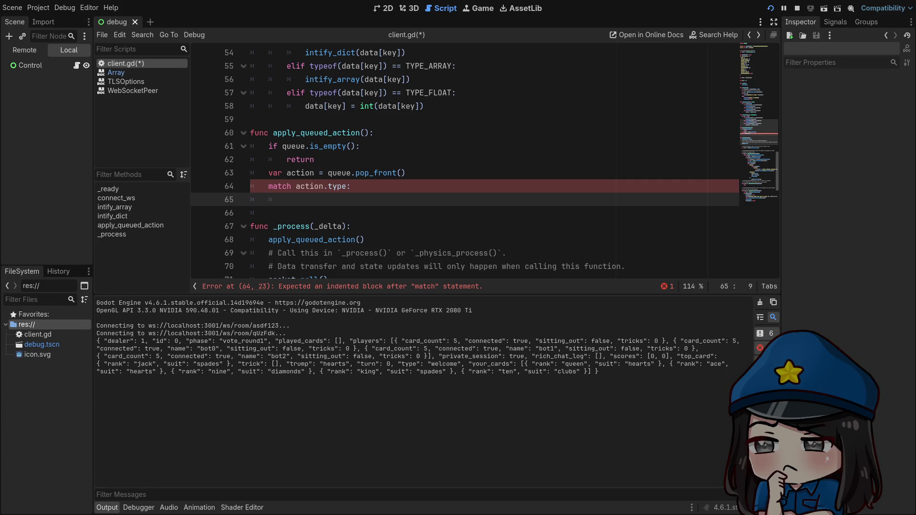
text("welcome":)
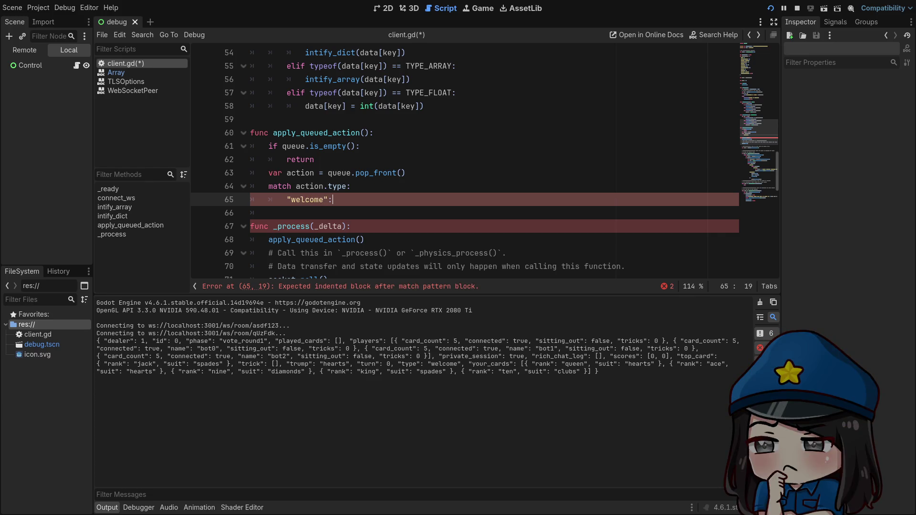
scroll(413, 192, up, 13)
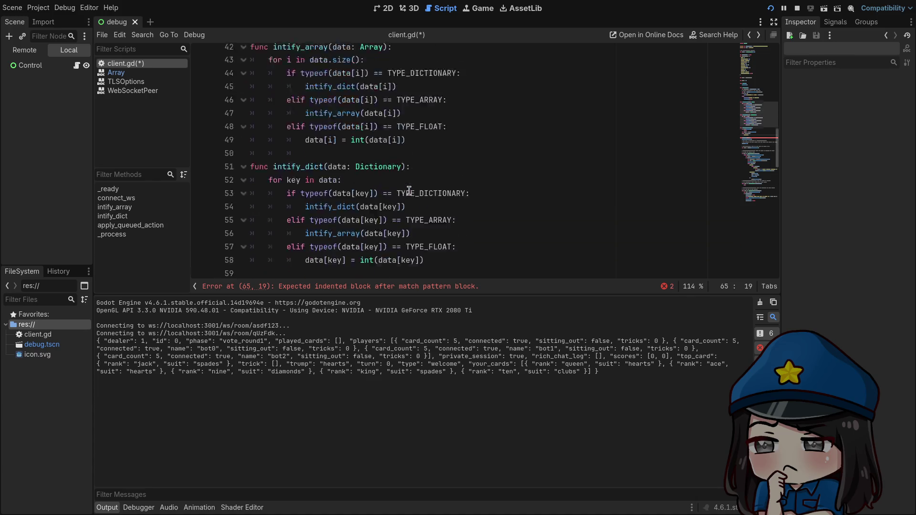
Recheck initial_state, then write merge(state, action) in the "welcome" branch body
scroll(413, 192, up, 2)
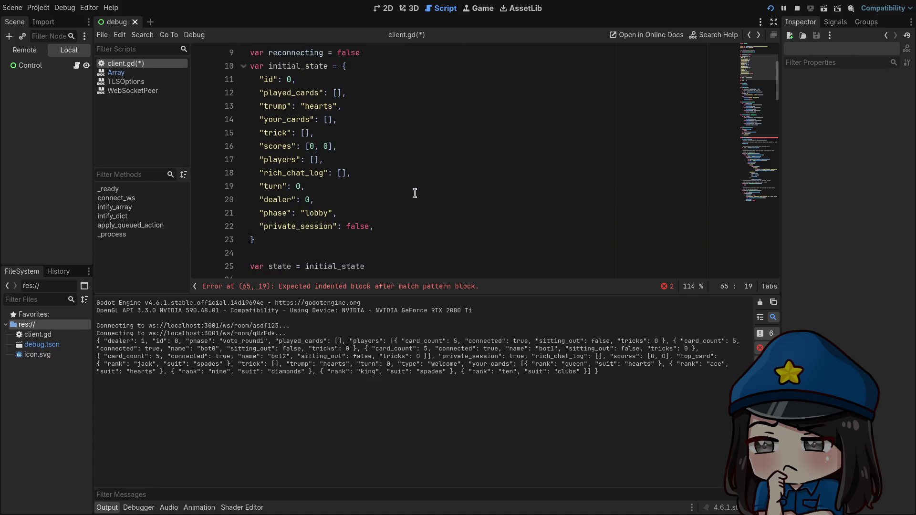
scroll(414, 193, down, 14)
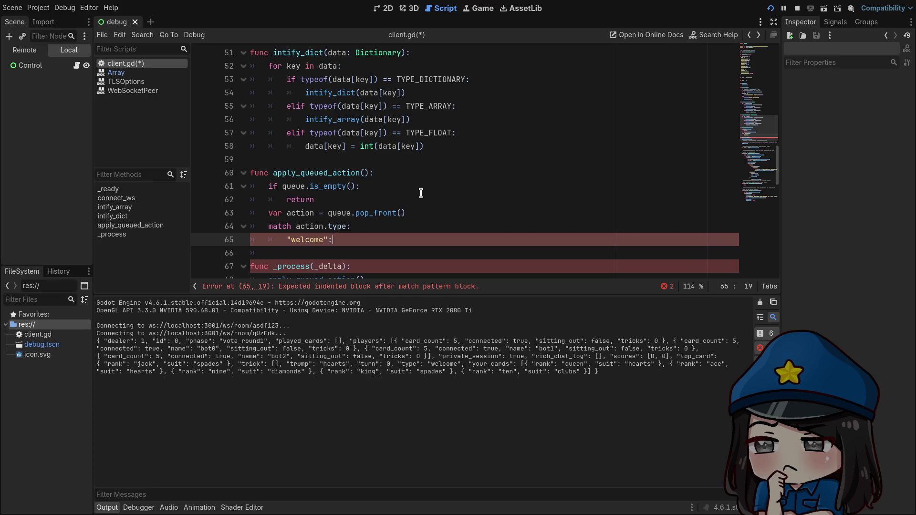
key(Return)
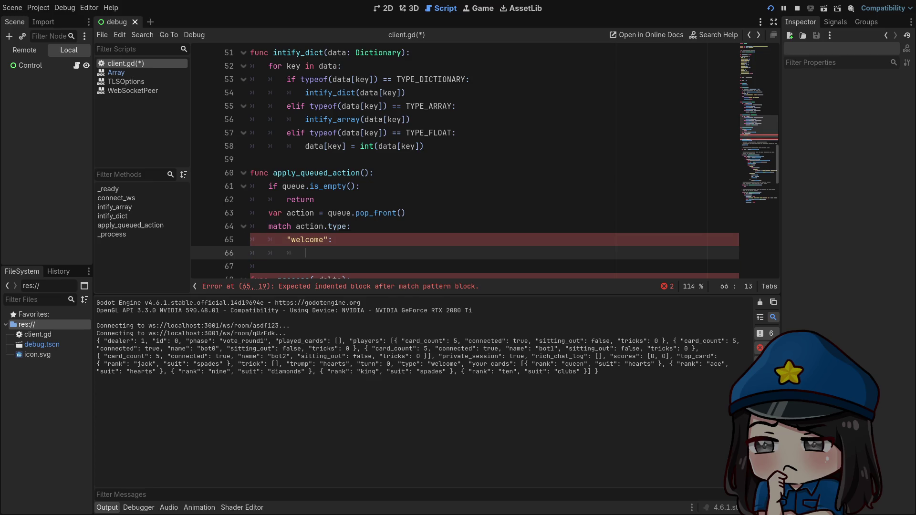
text(merge()
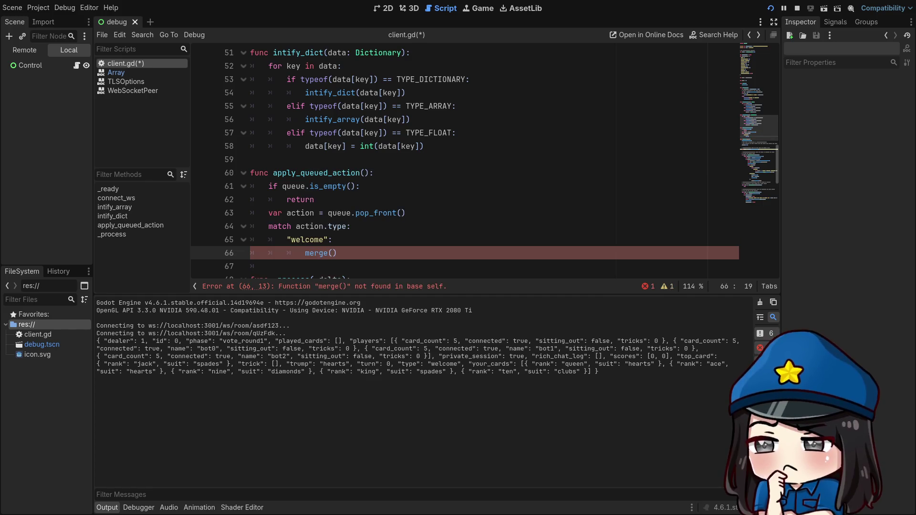
text(state, )
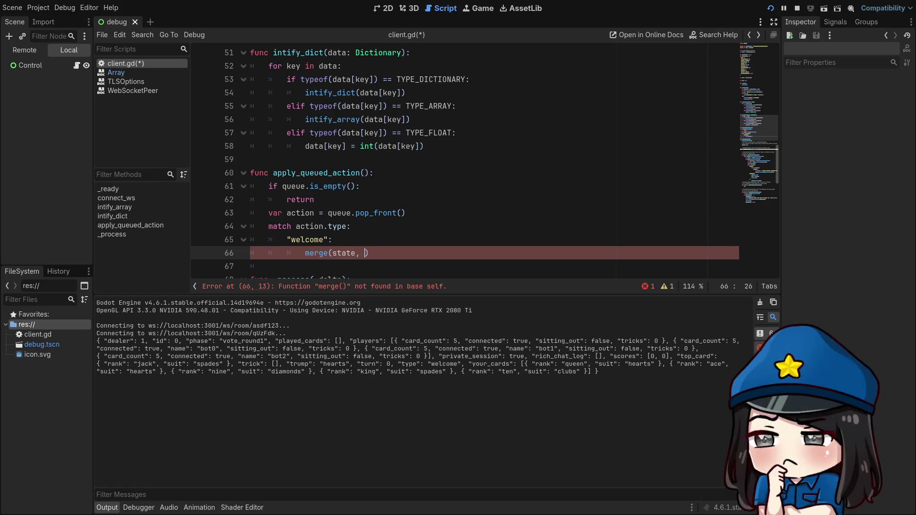
text(action)
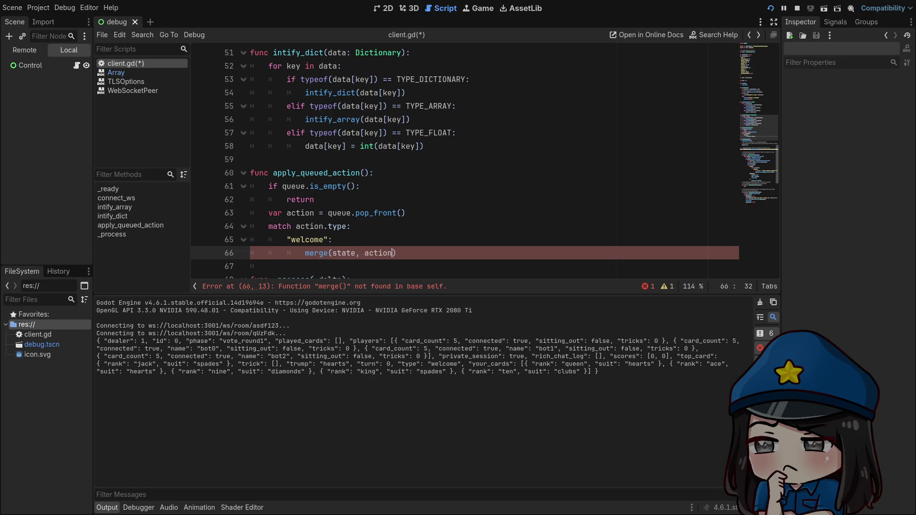
Open a blank line above apply_queued_action for the new merge function
click(283, 213)
click(317, 253)
click(250, 172)
key(Return)
key(Up)
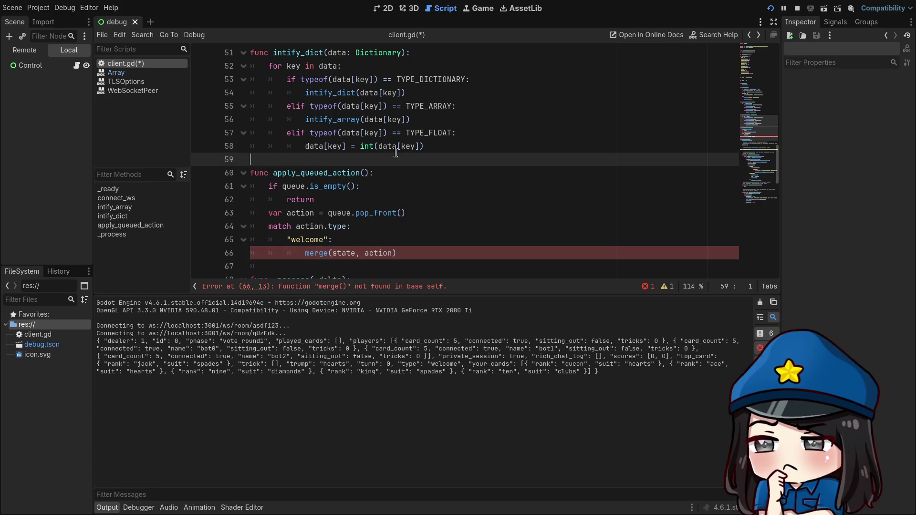
Add func merge(a, b) above apply_queued_action, looping over b's keys to copy each into a
text(func merge)
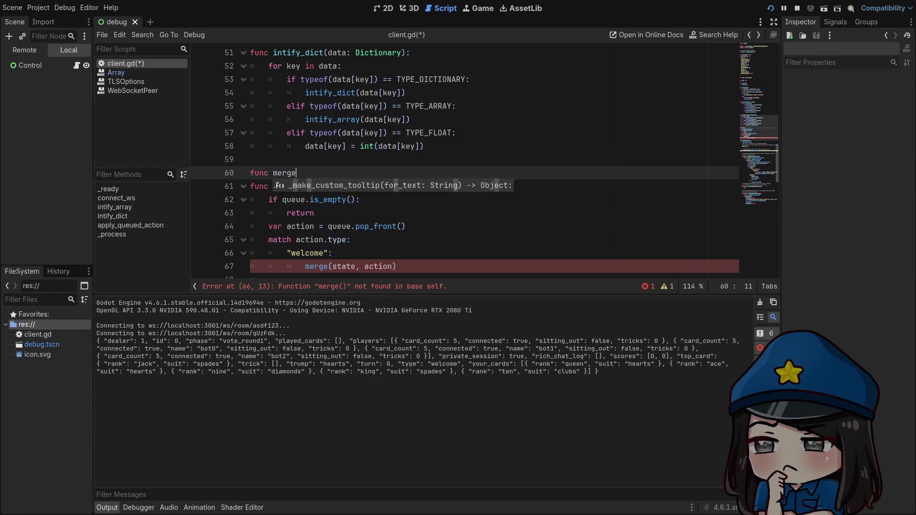
text(()
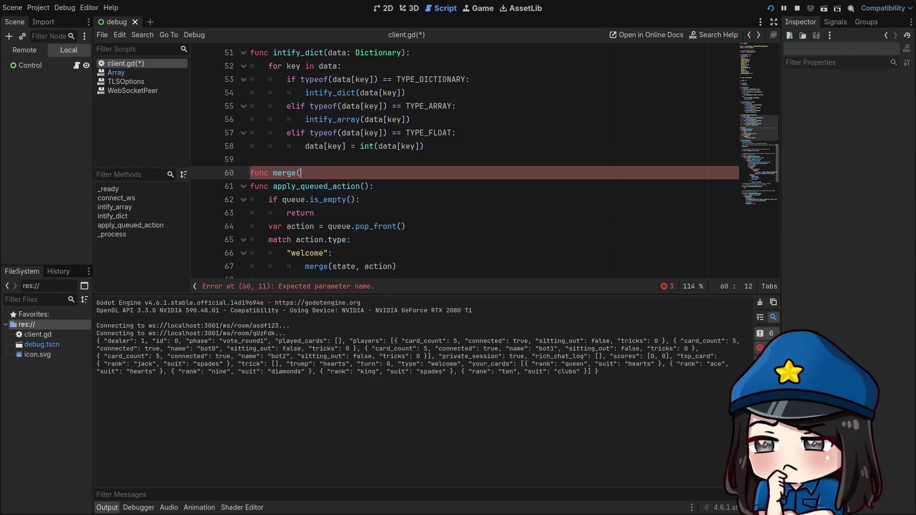
text(a, b):)
key(Return)
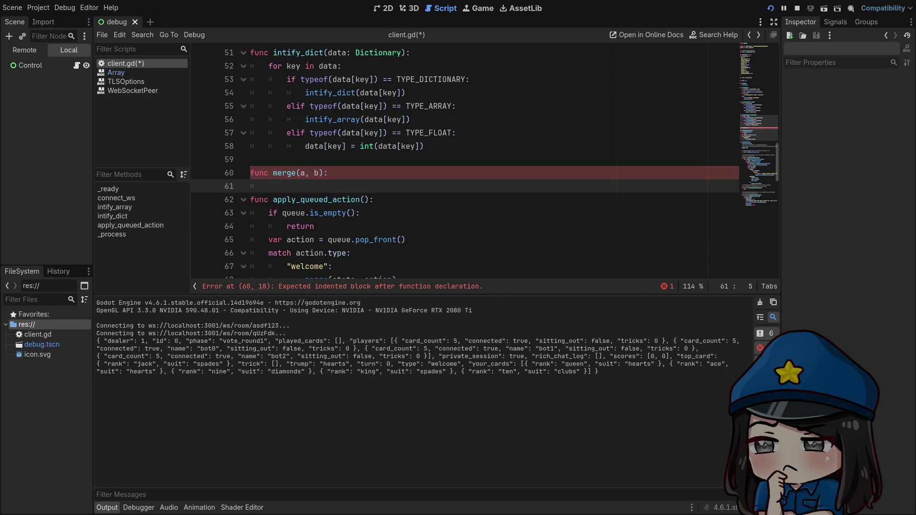
scroll(395, 155, down, 3)
scroll(411, 158, up, 2)
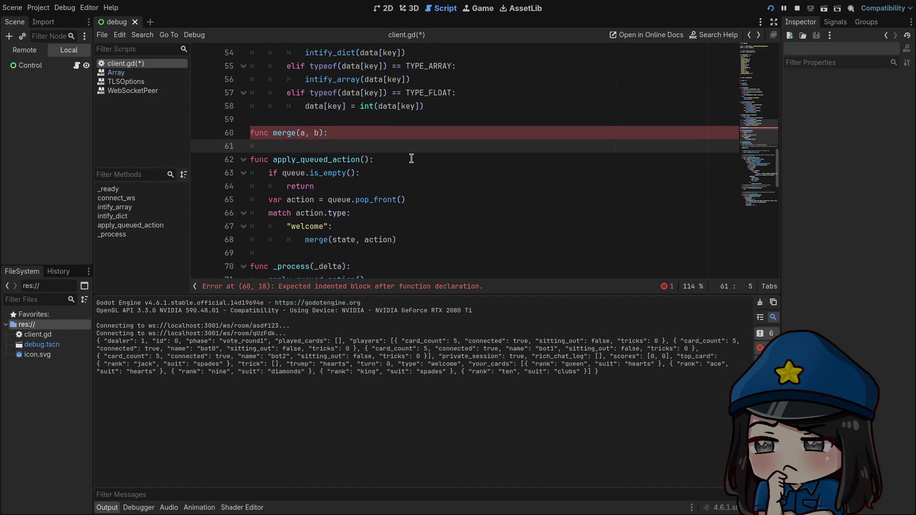
text(for key in )
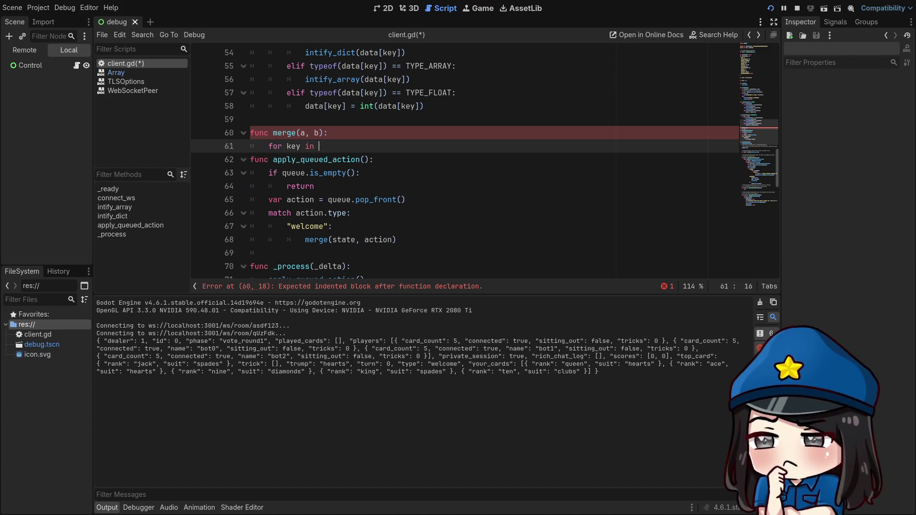
text(b:)
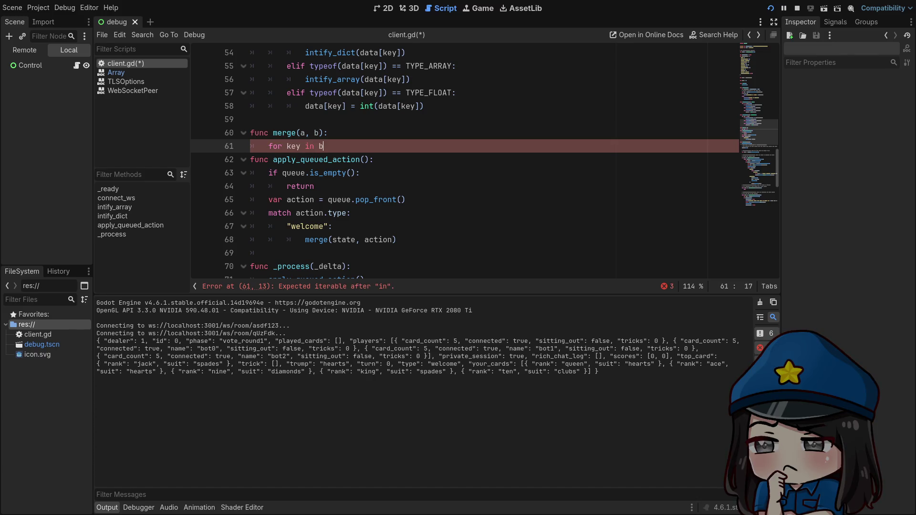
key(Return)
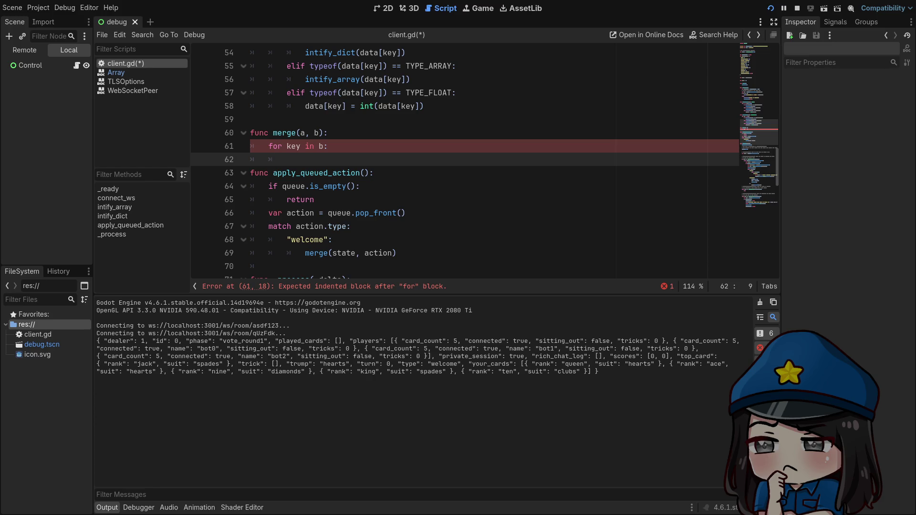
text(a.)
text([key])
text( = )
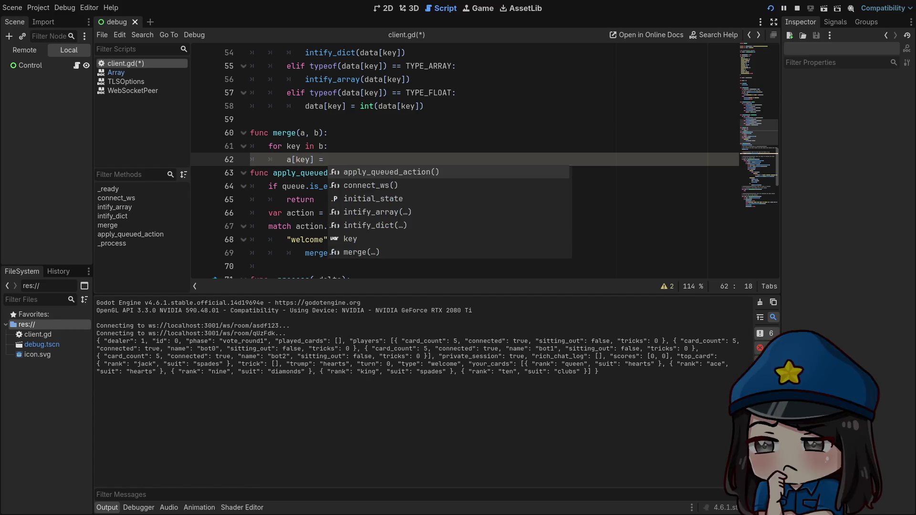
text(b[key])
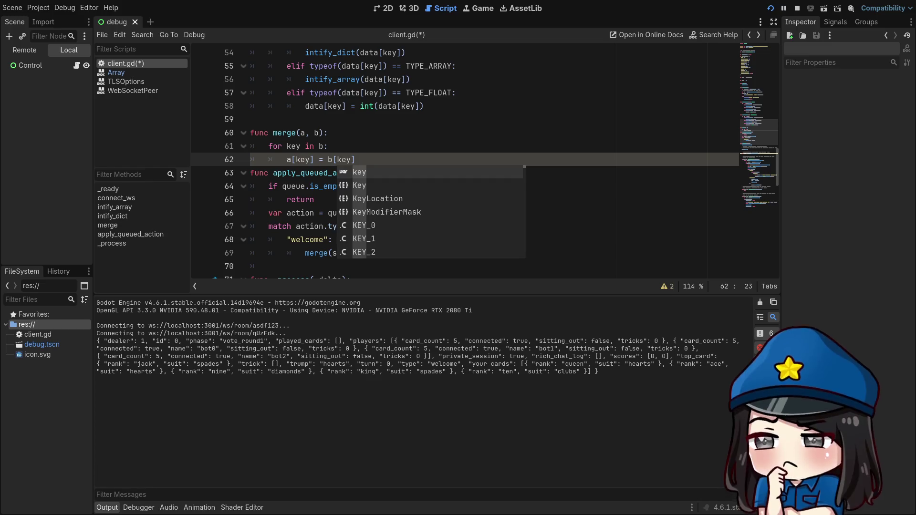
key(Return)
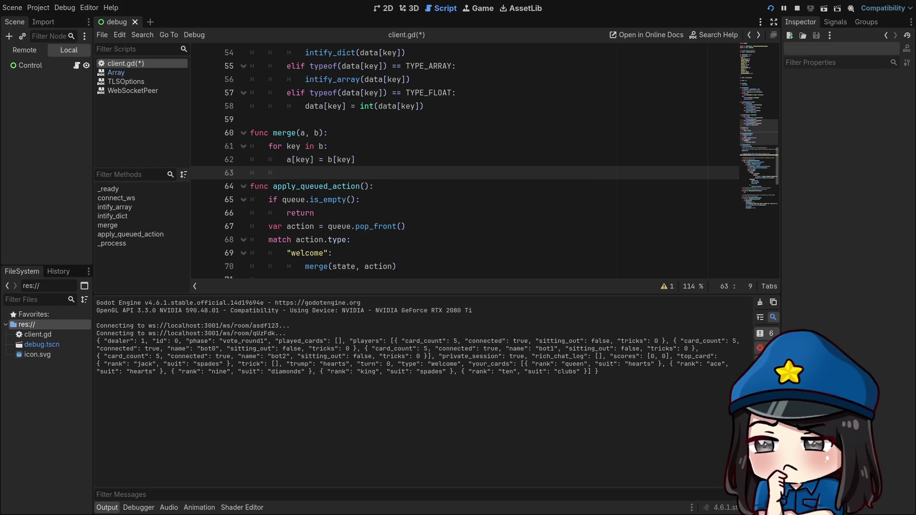
scroll(402, 159, down, 1)
click(440, 232)
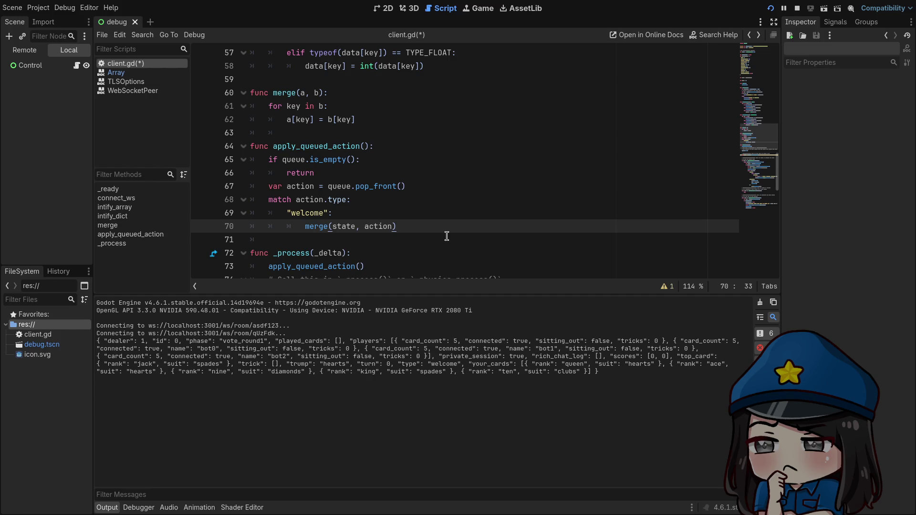
Add print(state) on a new line after the merge call in the welcome branch
key(Return)
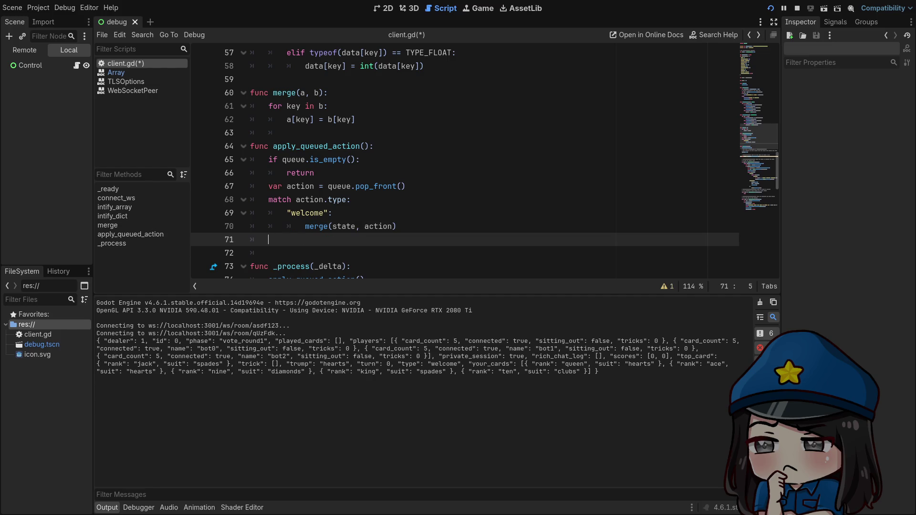
key(Return)
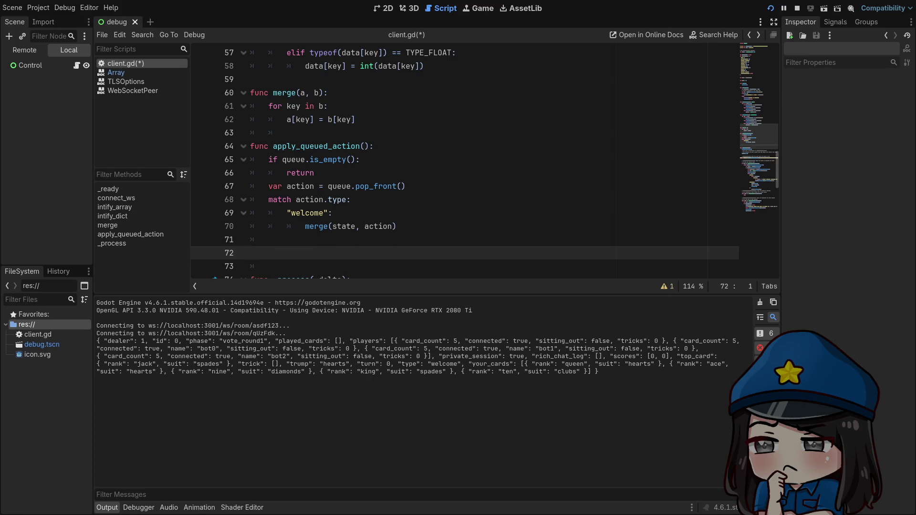
key(BackSpace)
text(print(state))
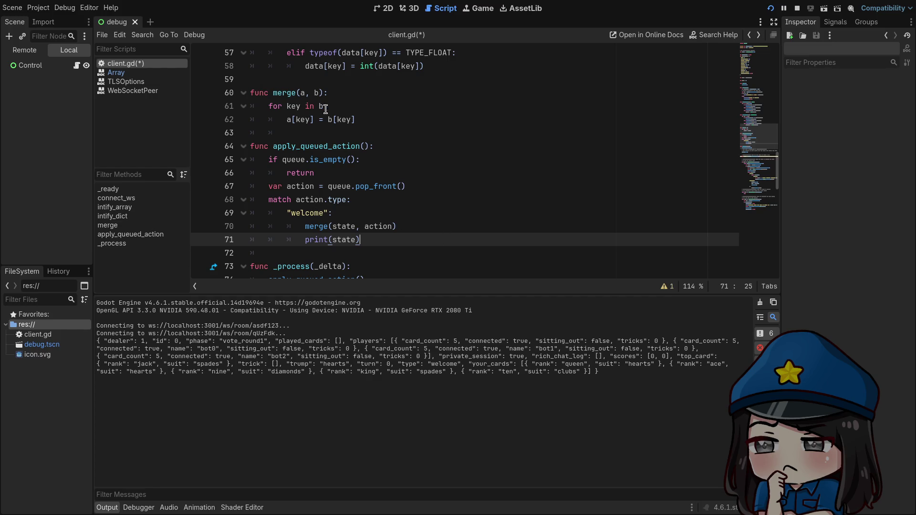
Add print("Applying ", action.type) on a new line after the pop_front line
click(422, 186)
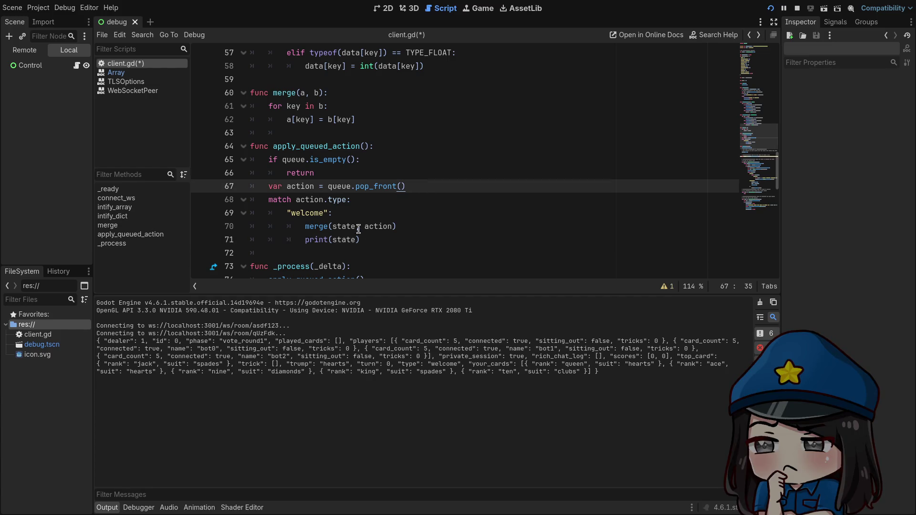
key(Return)
text(print()
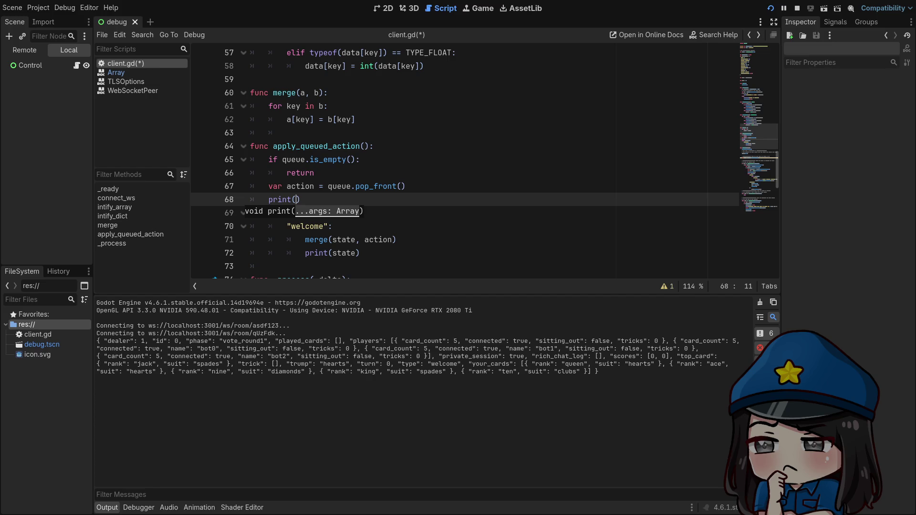
text(a)
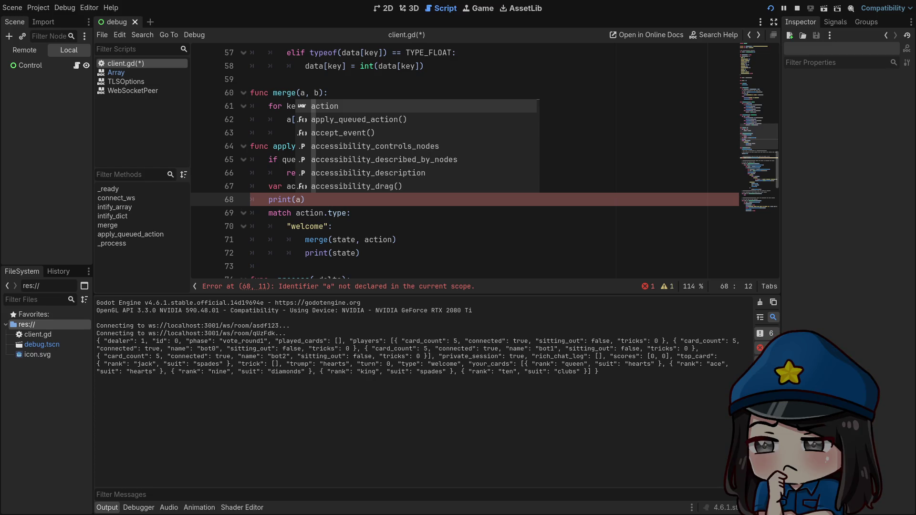
key(BackSpace)
text("Applying)
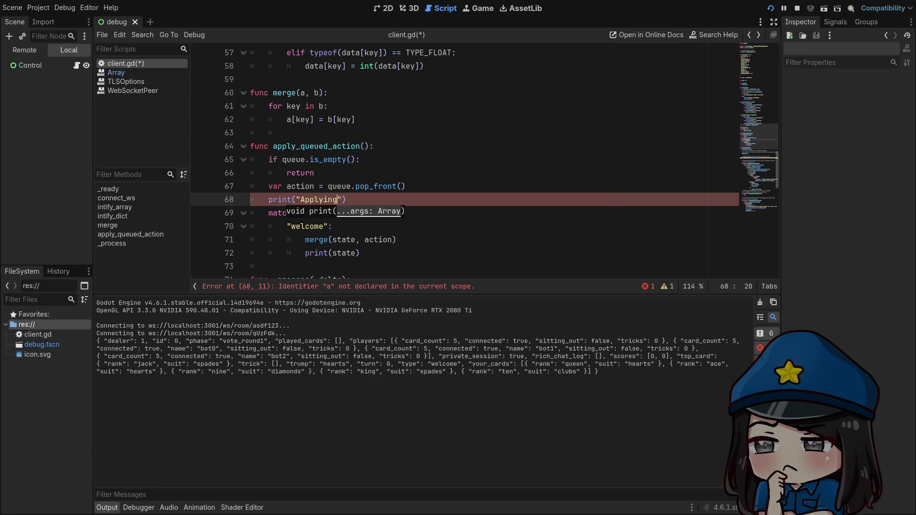
text(,)
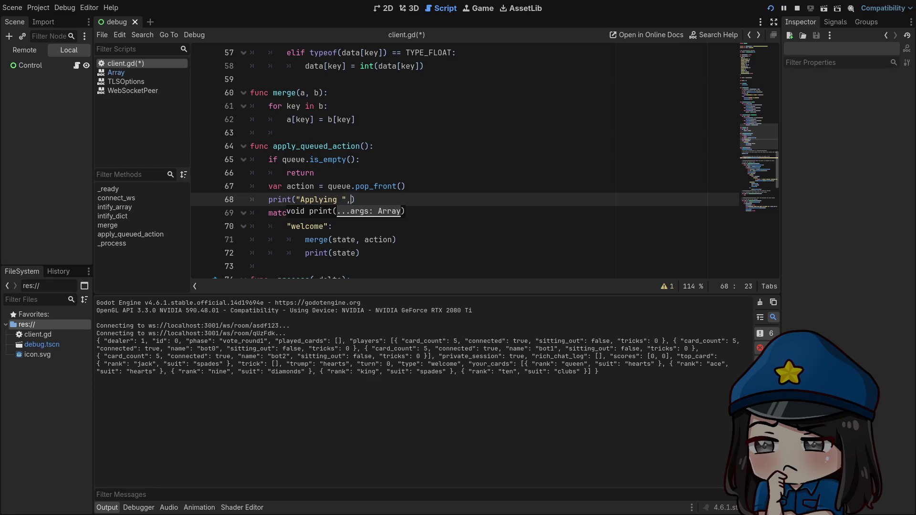
text( action.type)
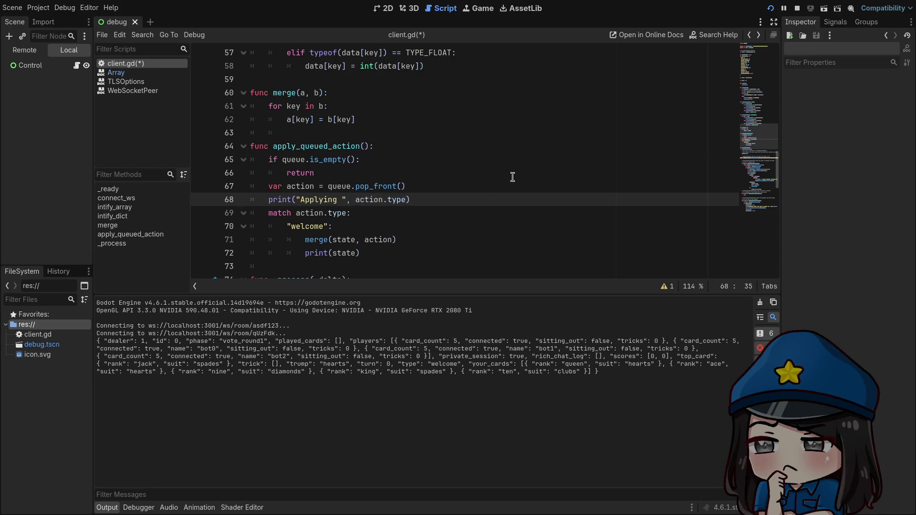
Save client.gd, then stop and rerun the project
click(504, 175)
scroll(504, 175, down, 1)
click(538, 187)
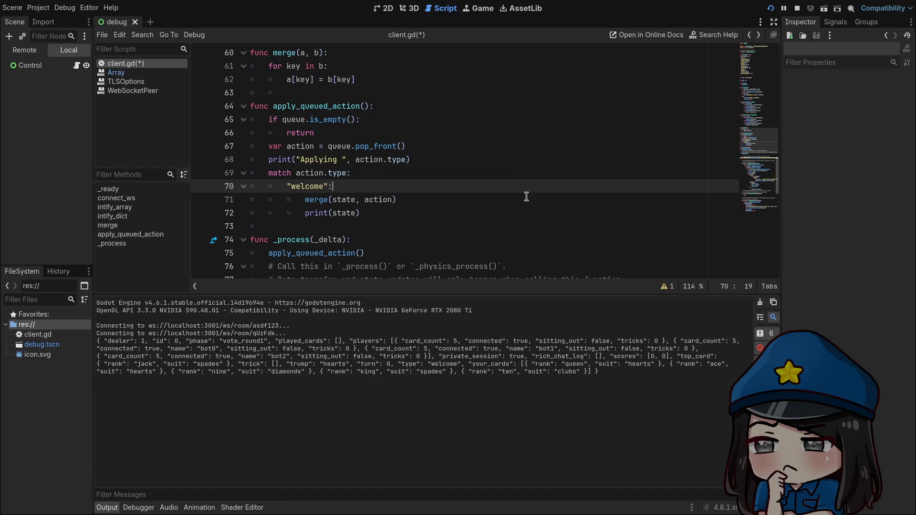
key(ctrl+s)
click(772, 11)
click(772, 10)
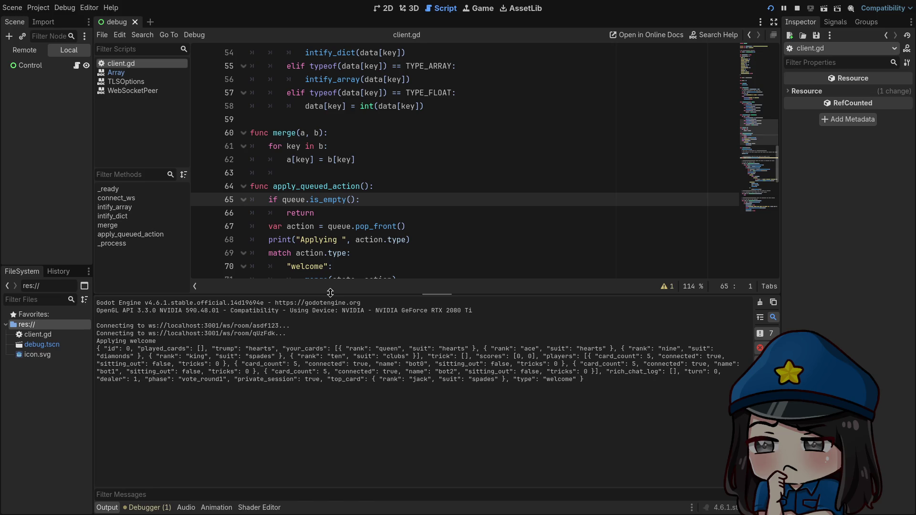
Give the script editor more height above Output and go to the socket.poll() line
drag(330, 293, 337, 324)
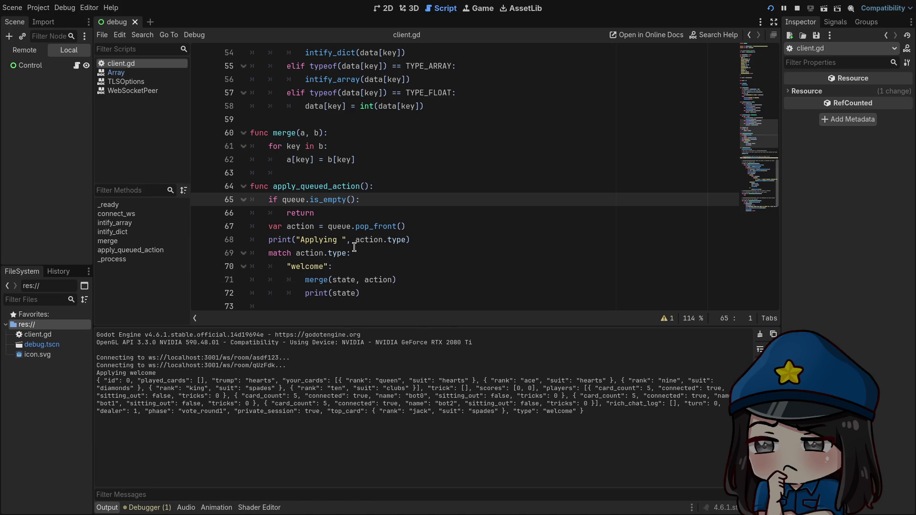
scroll(400, 216, down, 4)
click(400, 217)
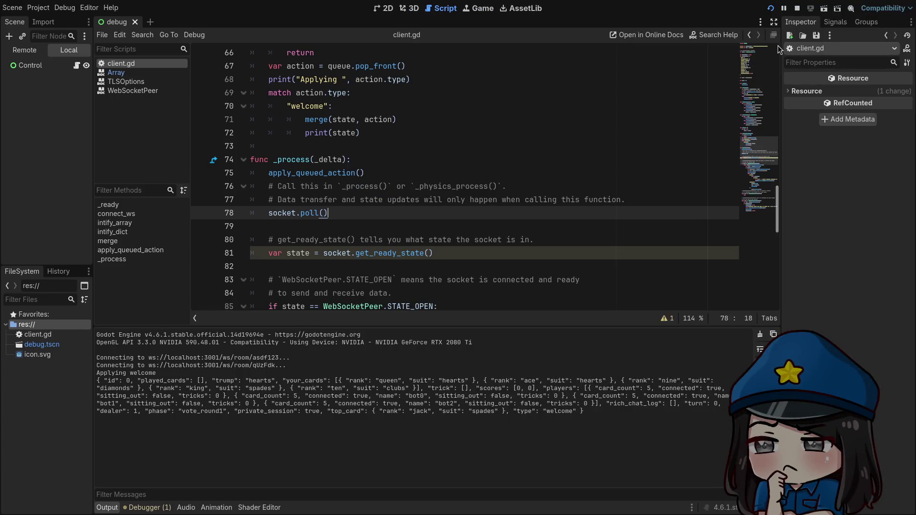
click(797, 9)
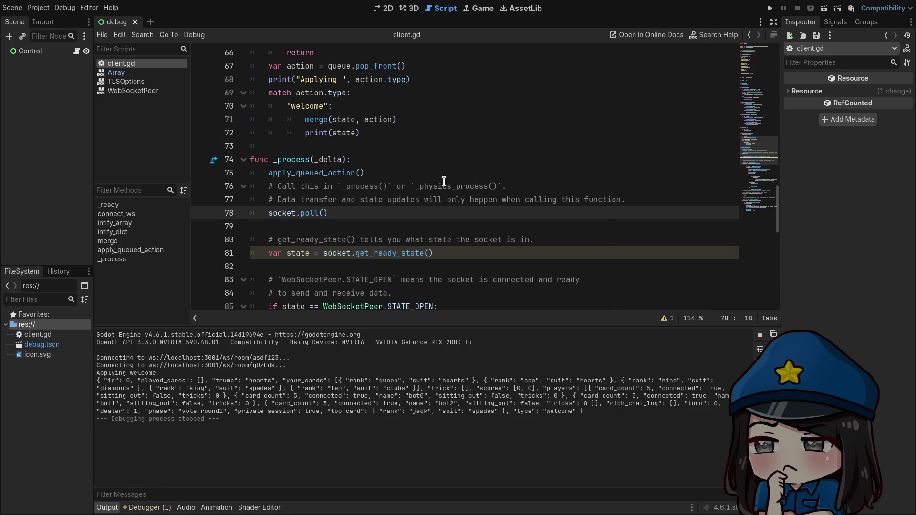
scroll(514, 145, down, 2)
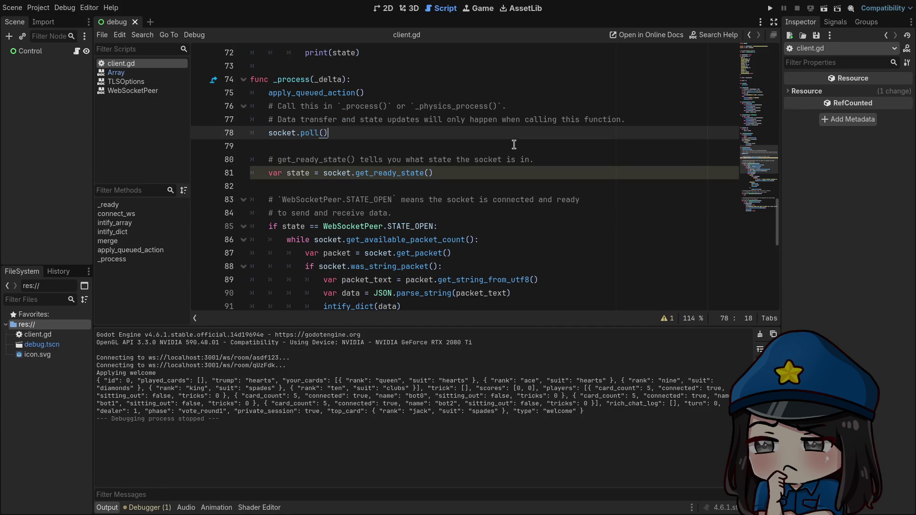
scroll(513, 145, down, 7)
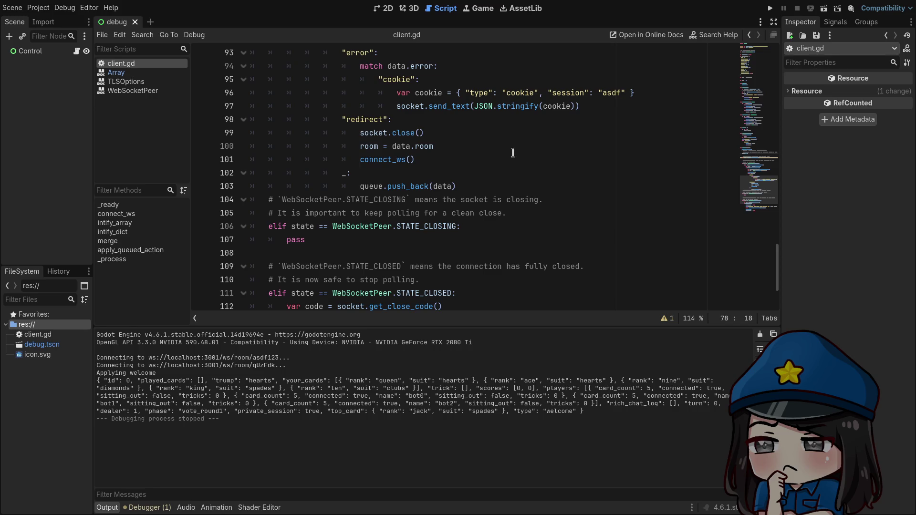
scroll(513, 152, up, 6)
click(770, 8)
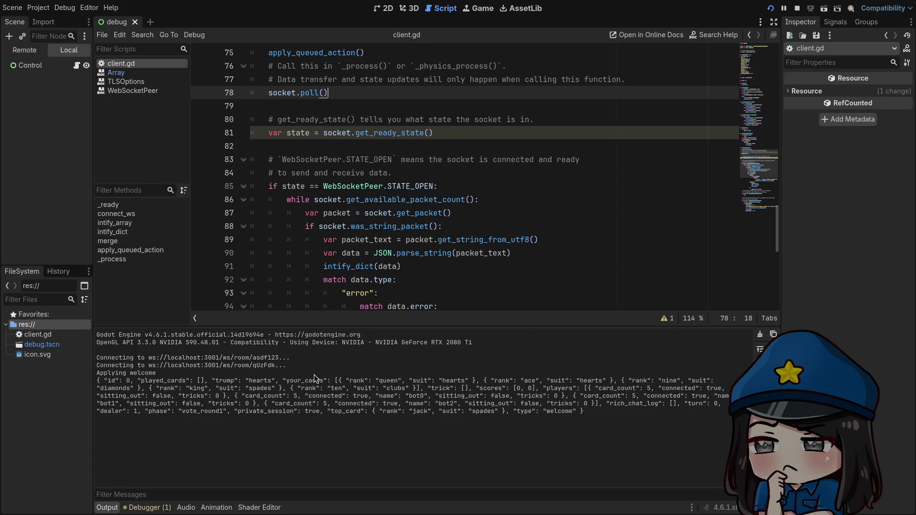
scroll(401, 218, up, 1)
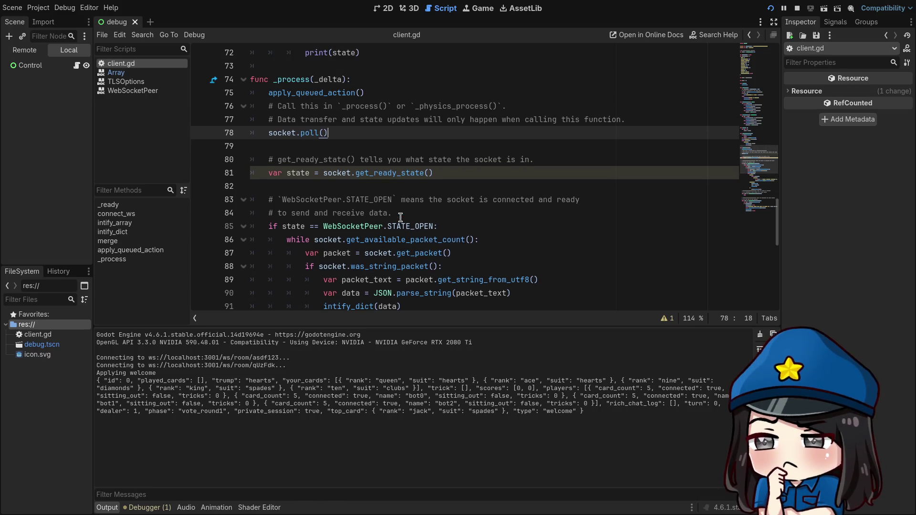
scroll(477, 239, down, 1)
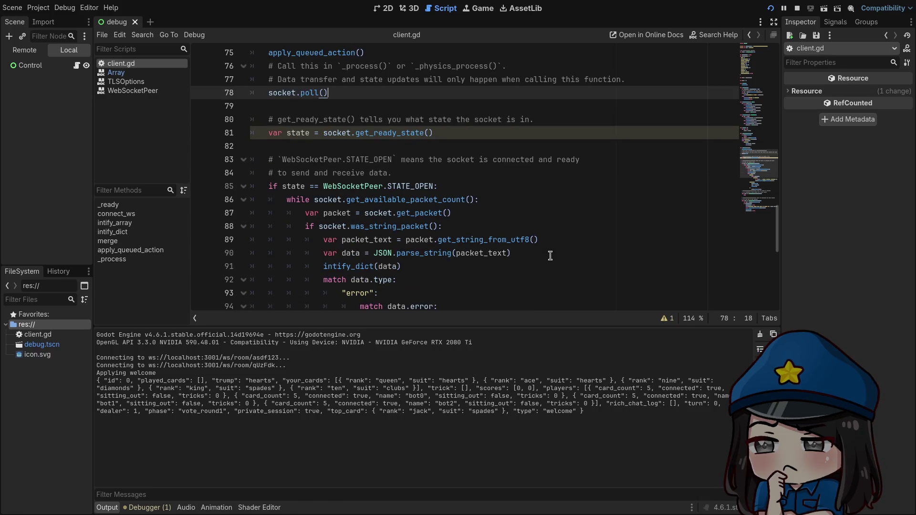
scroll(550, 256, down, 1)
scroll(551, 255, up, 3)
ctrl+click(314, 177)
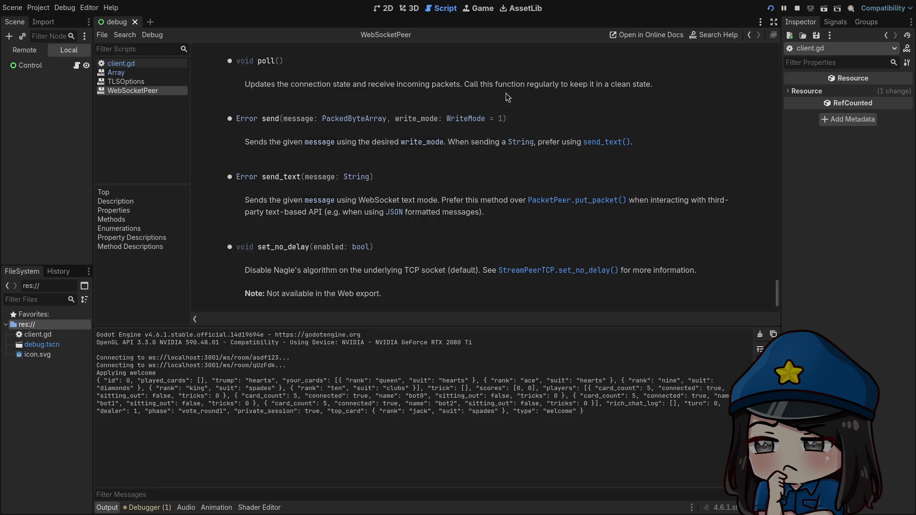
key(alt+Left)
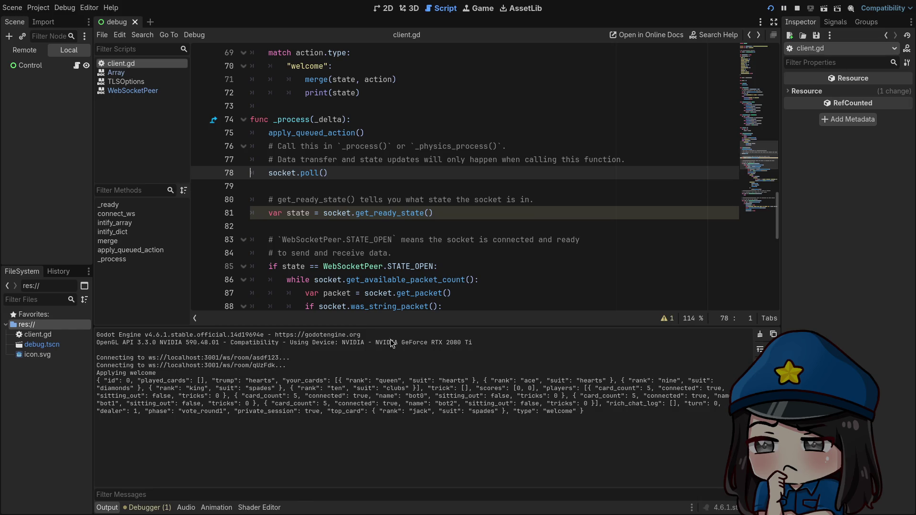
scroll(341, 219, down, 7)
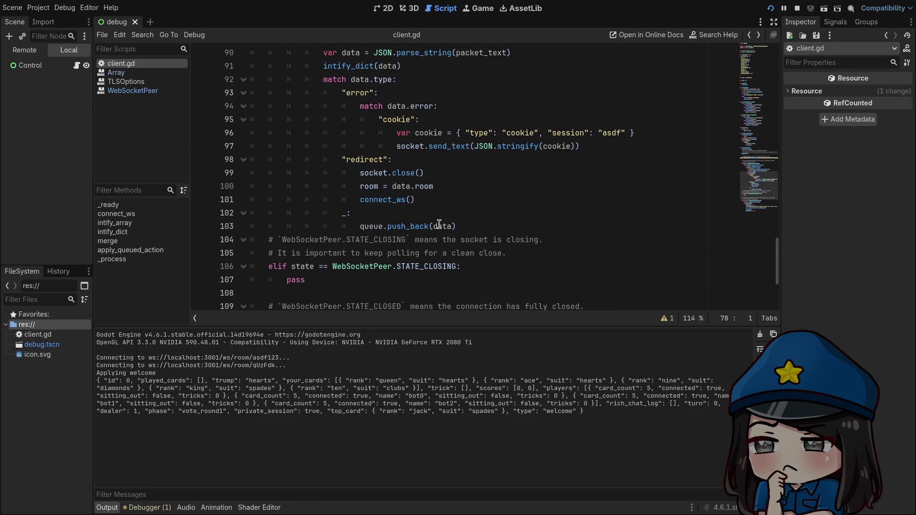
Add print("Received ", data.type) under the catch-all case, save client.gd, and rerun the game
click(458, 215)
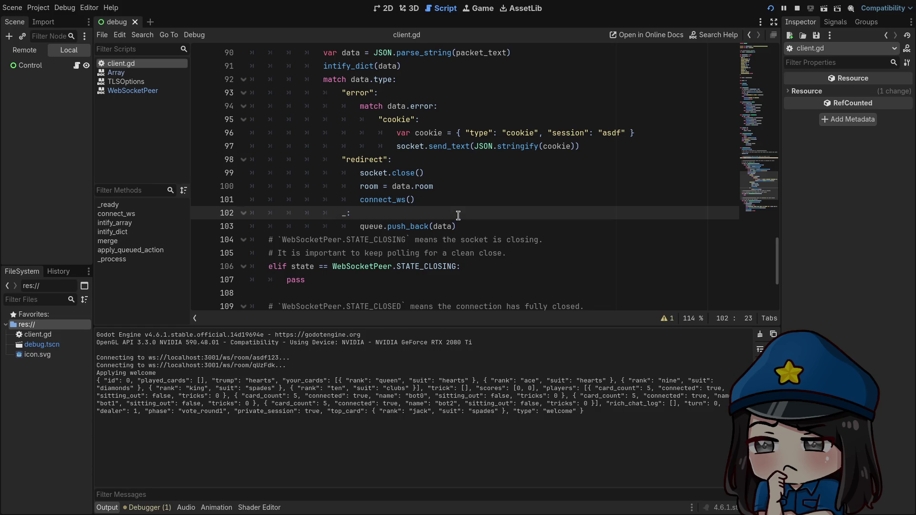
key(Return)
text(print)
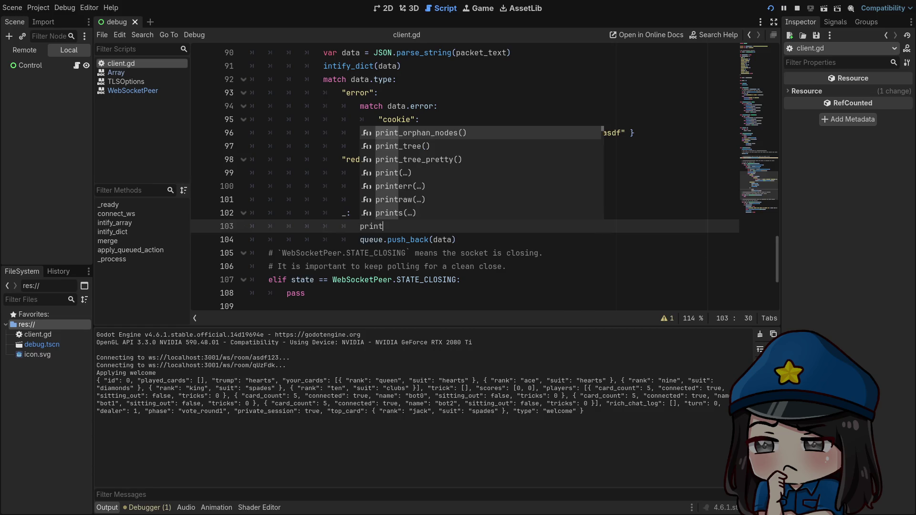
text(("Received )
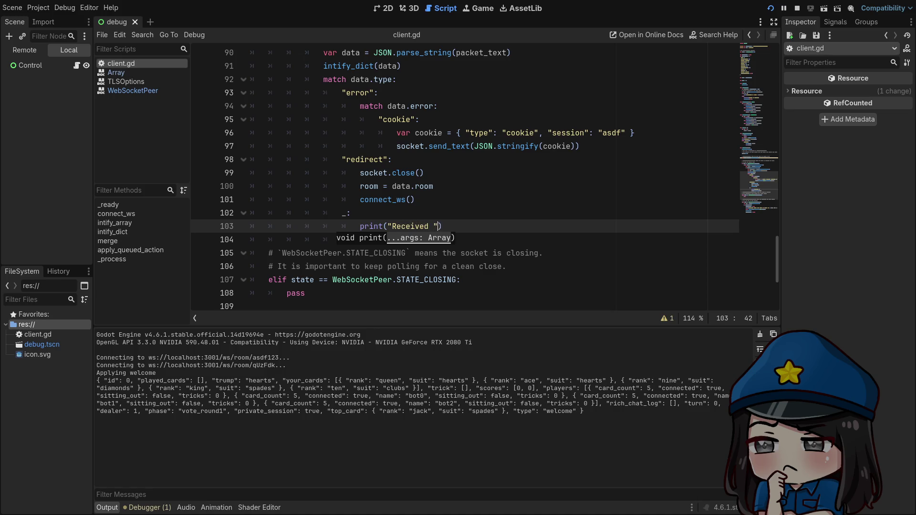
text(", )
text(data.type)
key(ctrl+s)
click(771, 10)
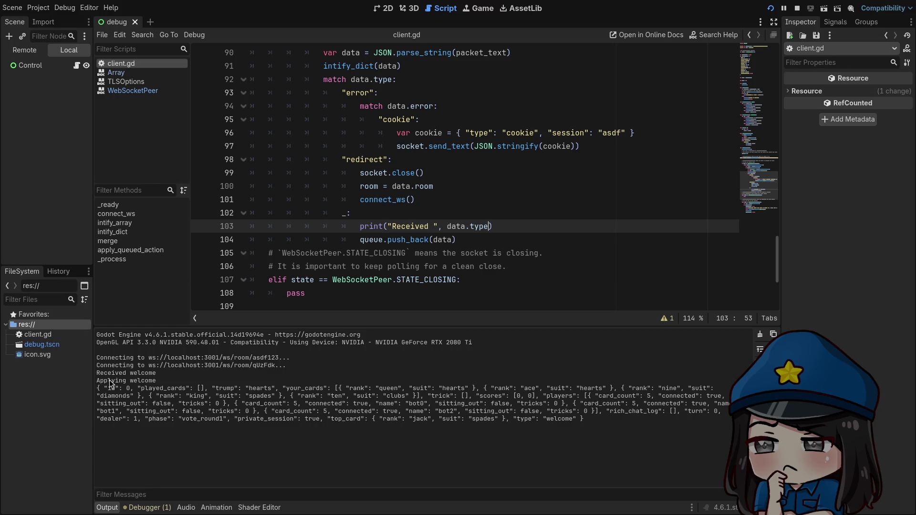
Launch the game with F5 and stop it, then do it a second time
key(F5)
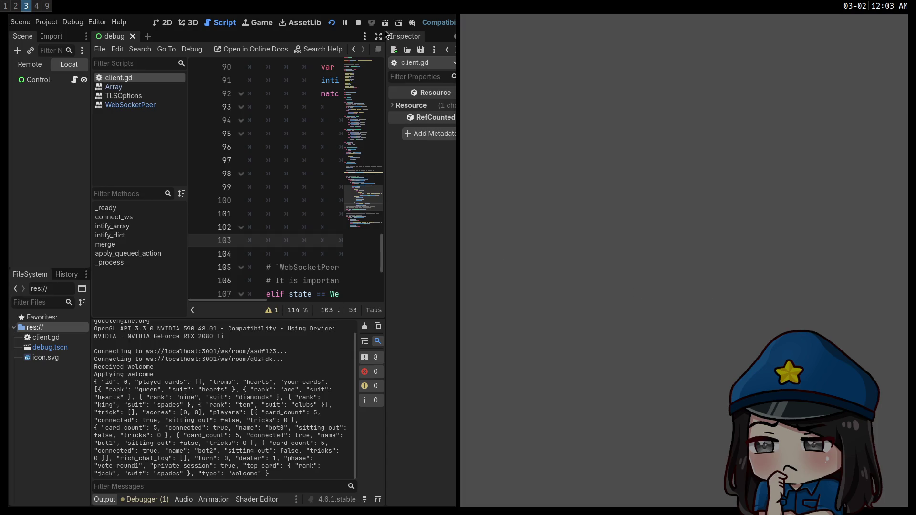
click(361, 23)
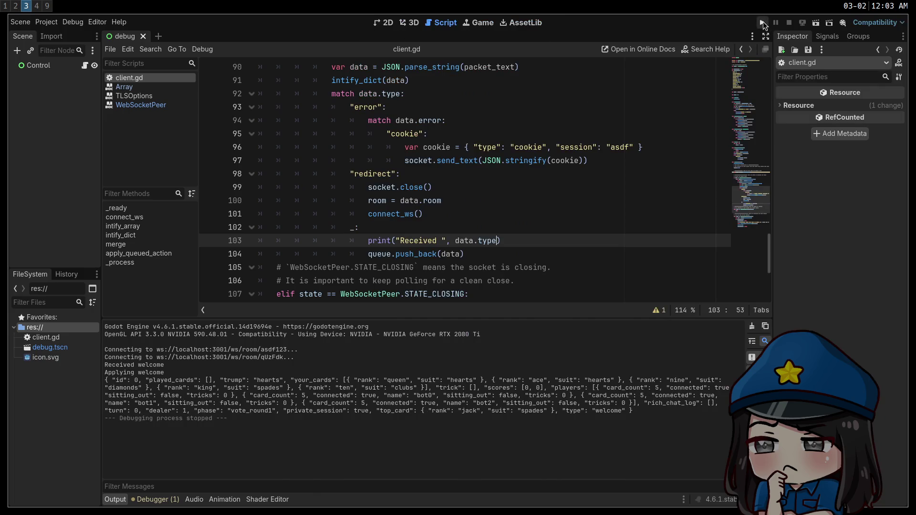
key(F5)
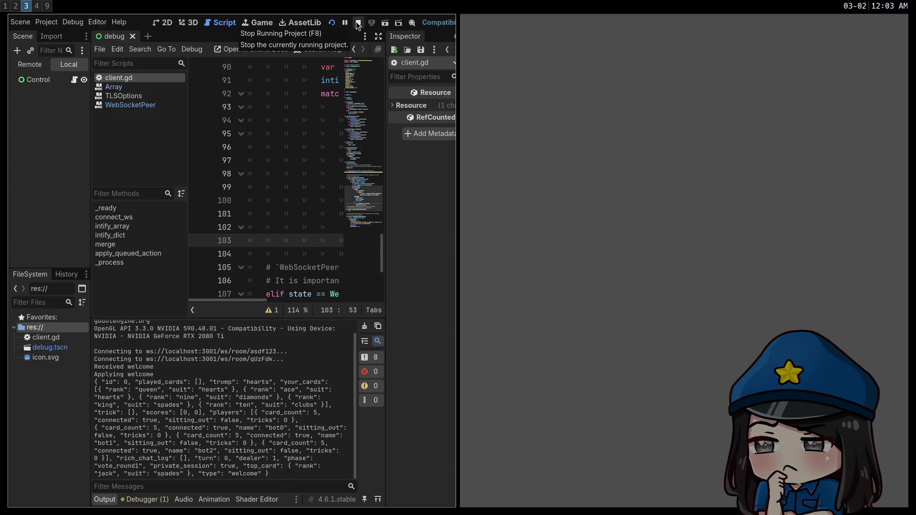
click(357, 23)
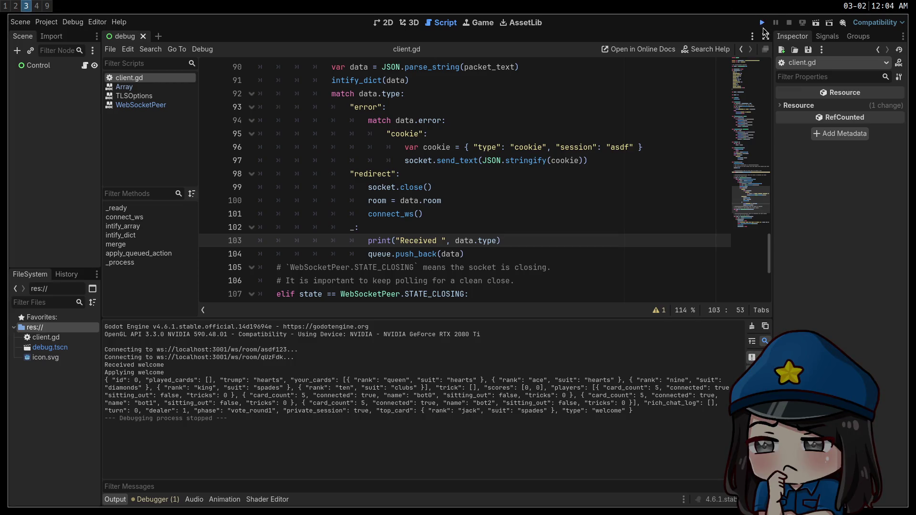
Run the project so its game window opens, then open a new terminal window
click(762, 23)
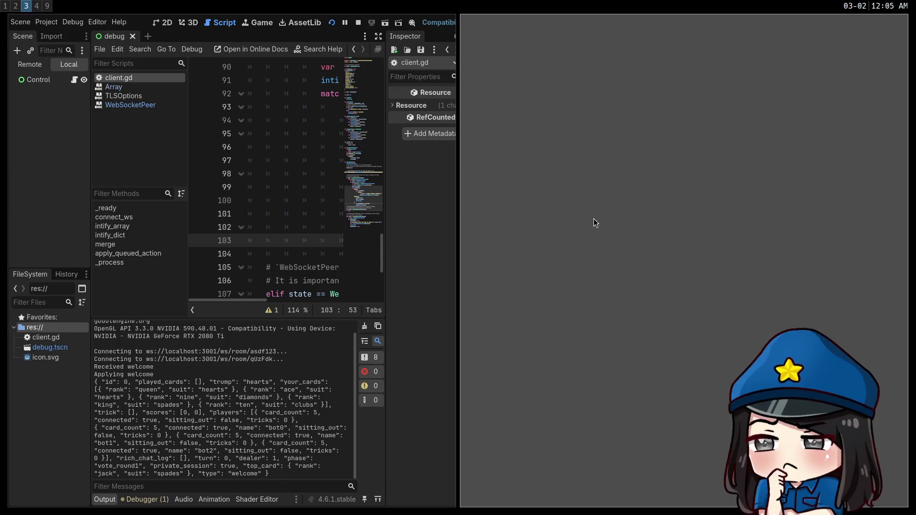
key(super+Return)
Open ~/.config/sway/config in Vim and shrink the terminal font
text(vim )
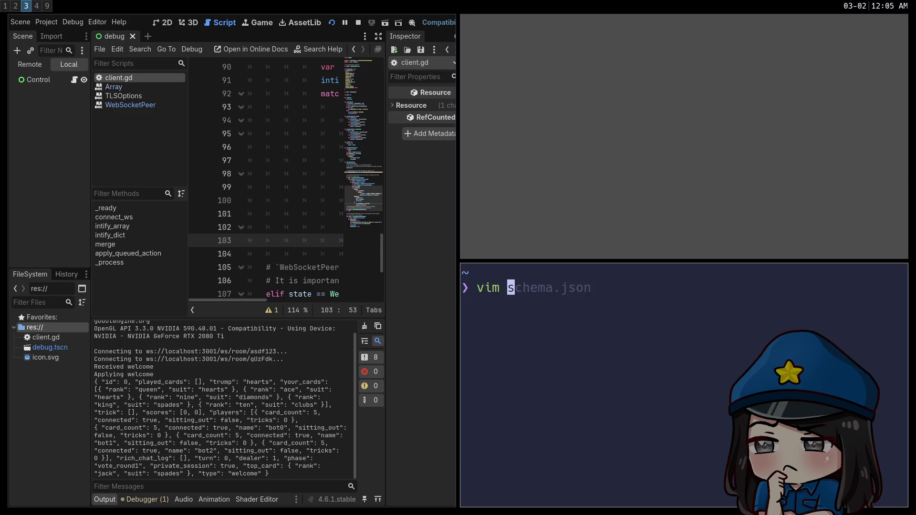
text(~/.config/swa)
key(BackSpace)
key(BackSpace)
key(BackSpace)
text(.config/sway)
key(Right)
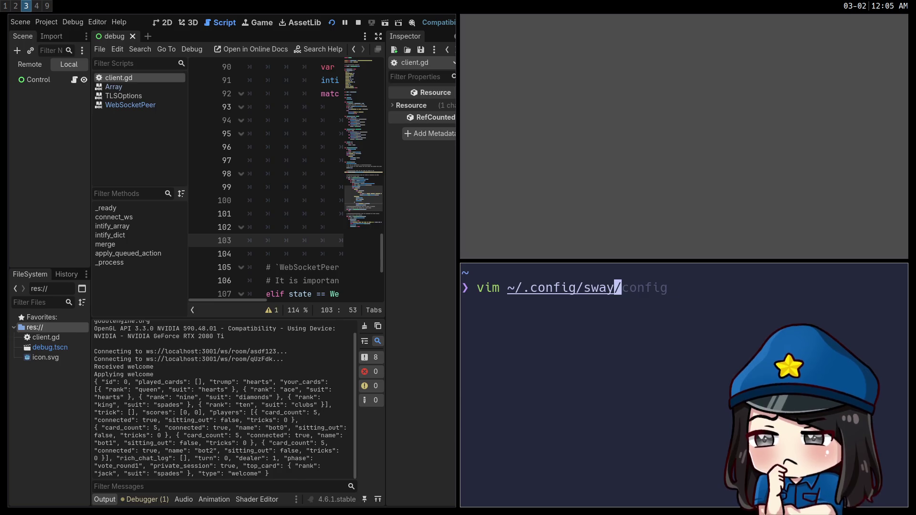
key(Return)
key(ctrl+minus)
key(ctrl+minus)
key(ctrl+minus)
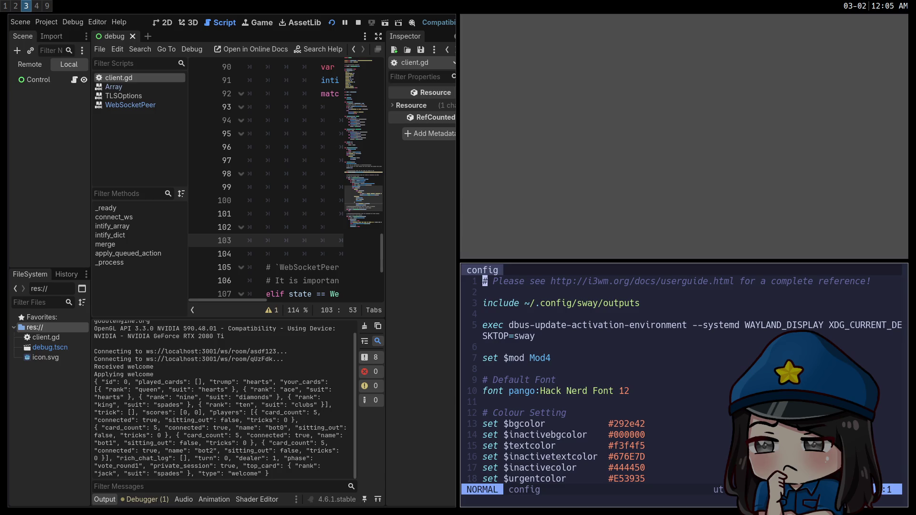
Find the Godot rule on line 230 and duplicate it, then open a new Chrome tab on workspace 1
text(/Godot)
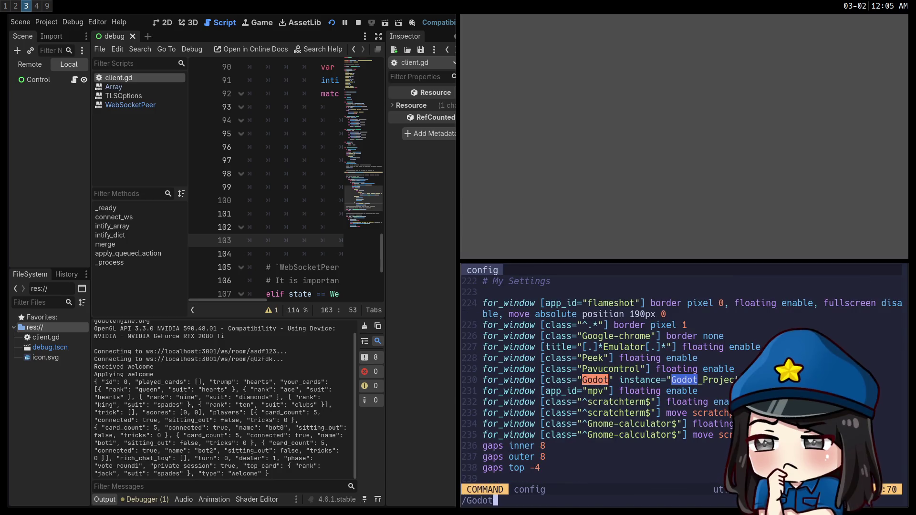
key(Return)
key(y)
key(y)
key(p)
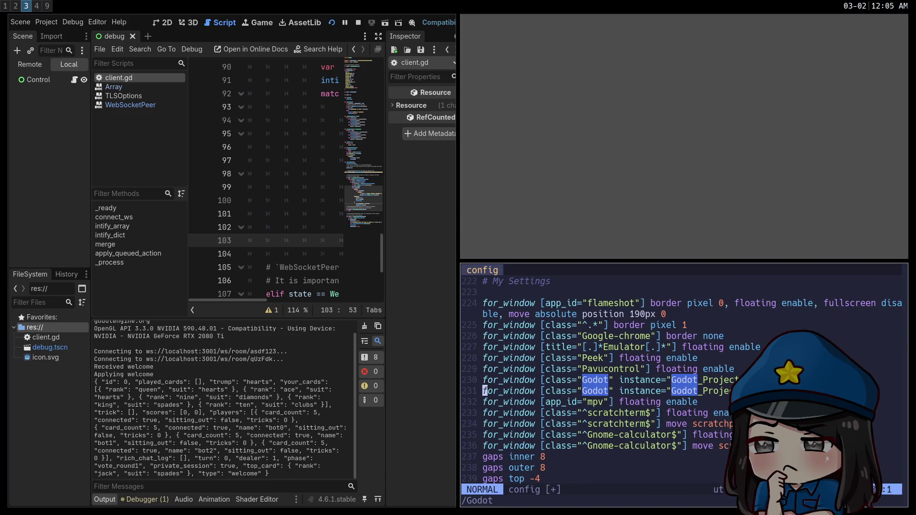
key(l)
key(l)
key(l)
key(l)
key(l)
key(l)
key(h)
key(h)
key(h)
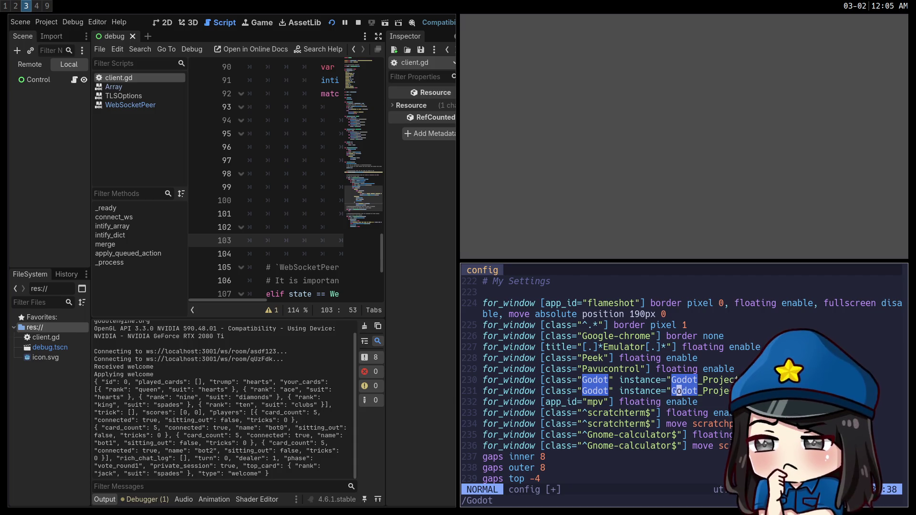
key(h)
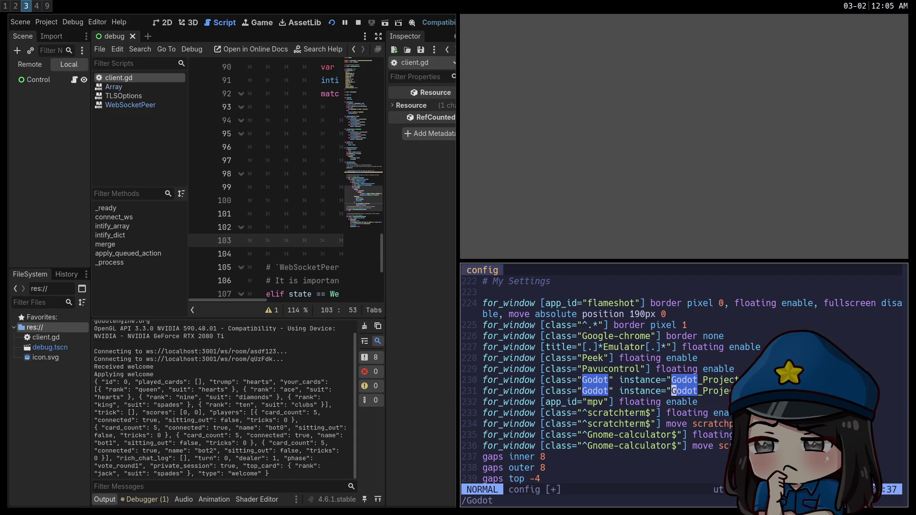
key(super+1)
key(ctrl+t)
Search the web for 'sway config' and open the Sway ArchWiki result
text(sway confi)
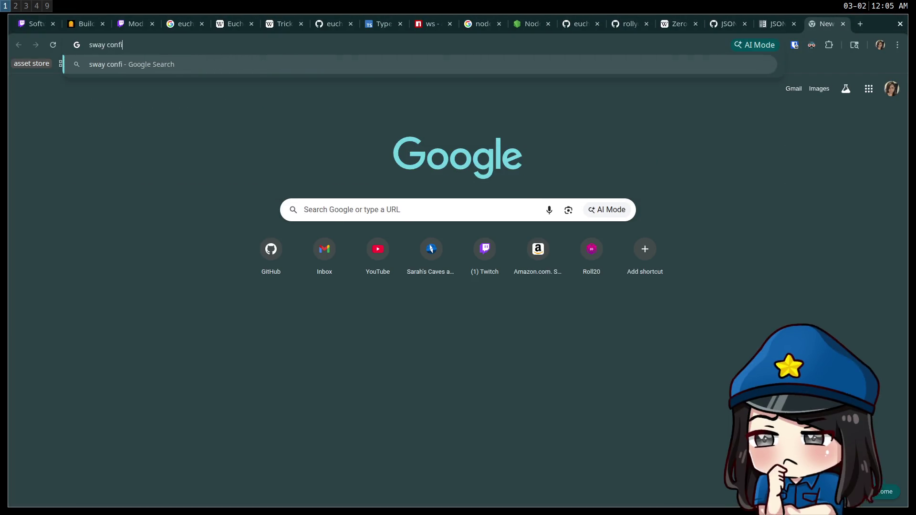
text(g)
key(Return)
click(153, 366)
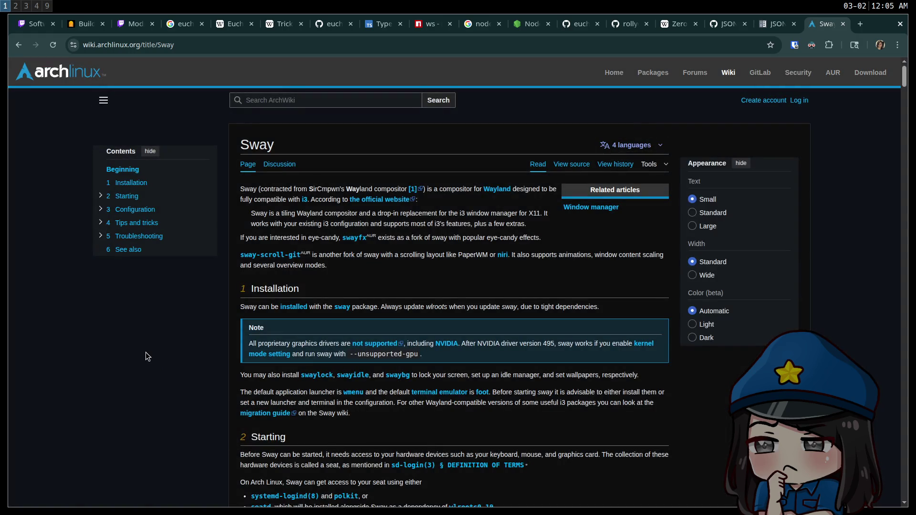
scroll(146, 353, down, 5)
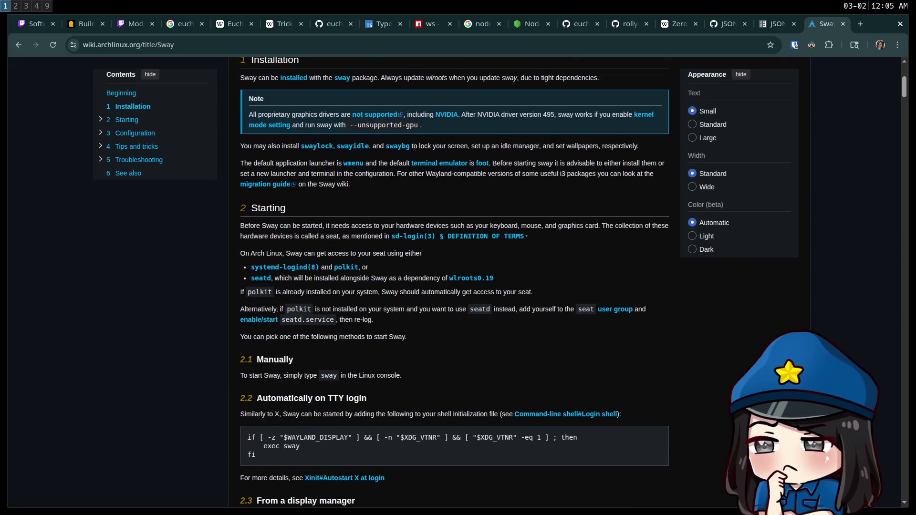
Search the ArchWiki page for 'not', then for 'instance', and browse the matches
key(ctrl+f)
text(not)
key(Return)
key(Return)
key(Return)
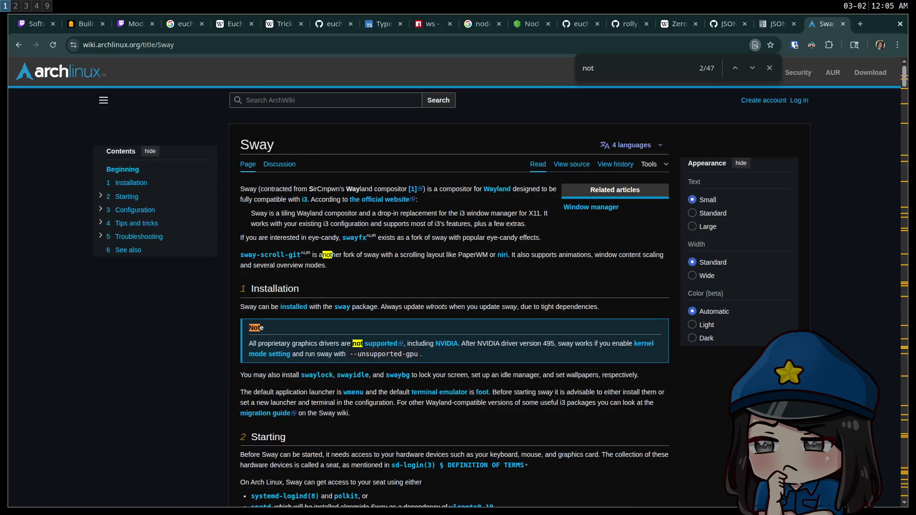
key(Return)
key(Return)
key(Return)
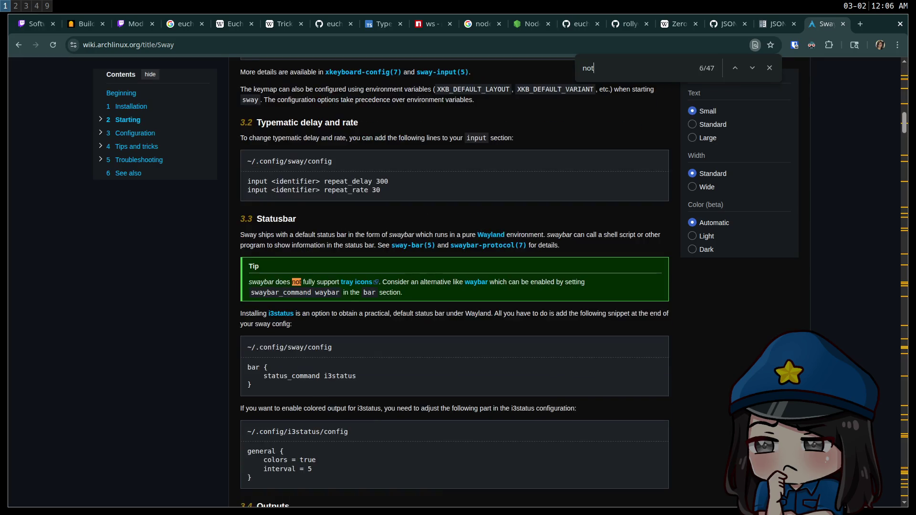
key(Return)
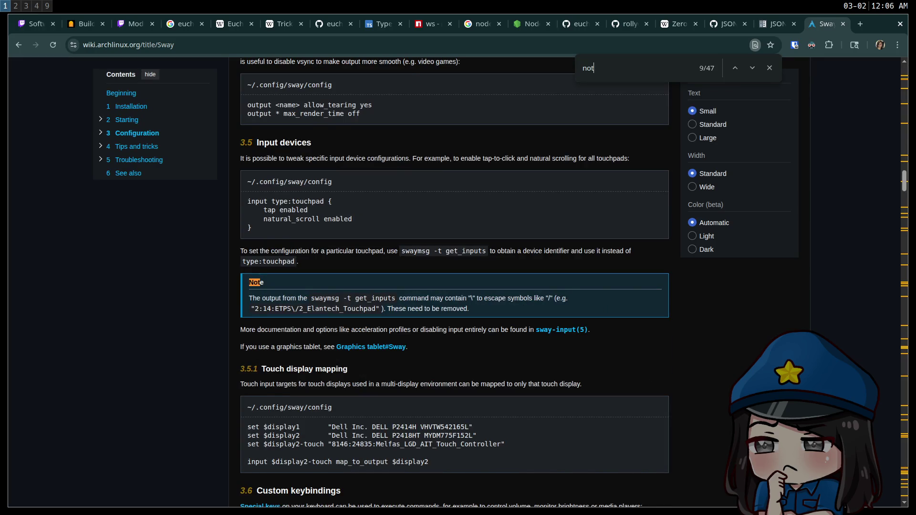
key(Return)
key(Return)
key(Return)
key(BackSpace)
key(BackSpace)
key(BackSpace)
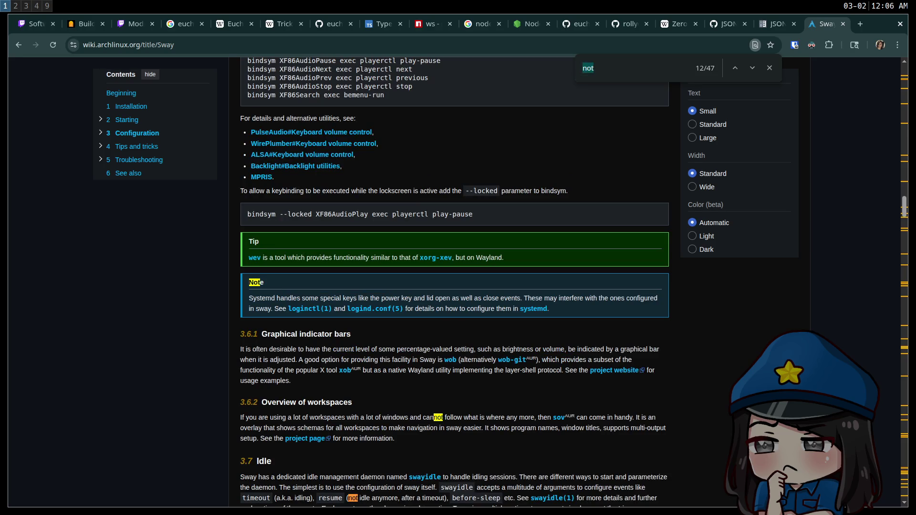
text(instance)
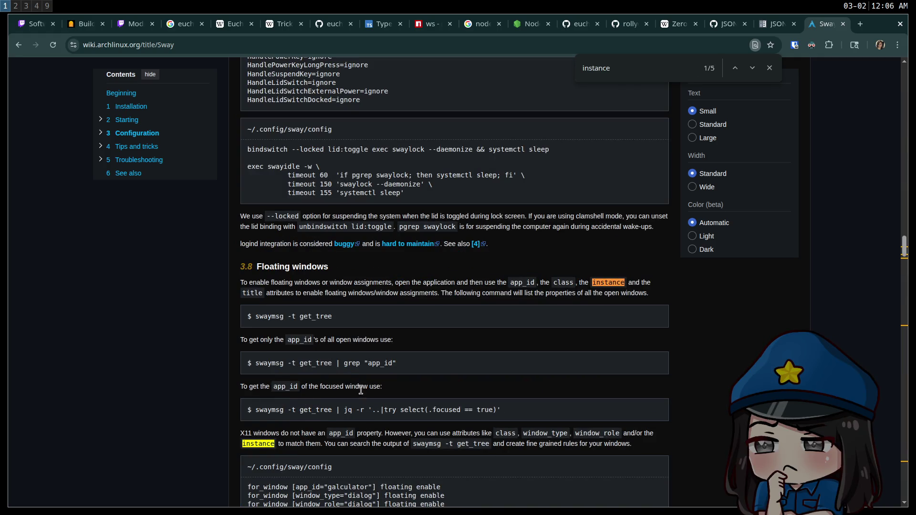
scroll(365, 394, down, 2)
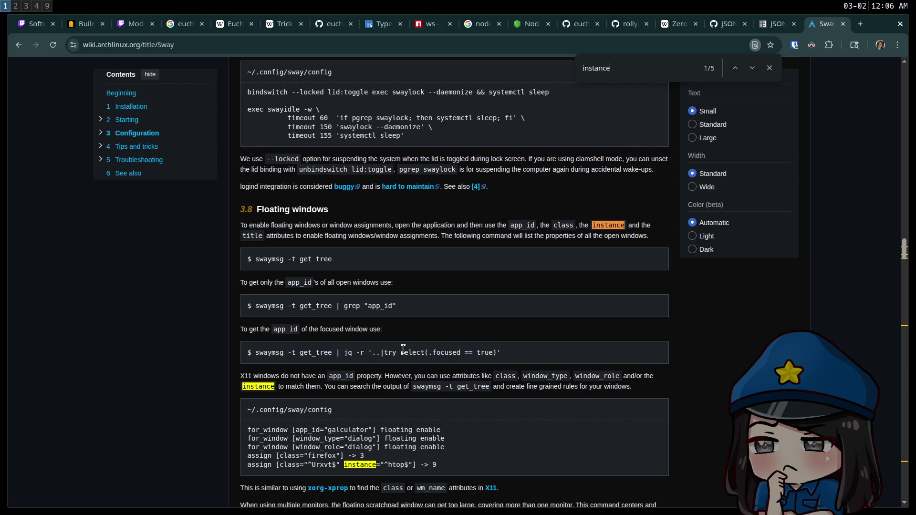
scroll(403, 349, down, 2)
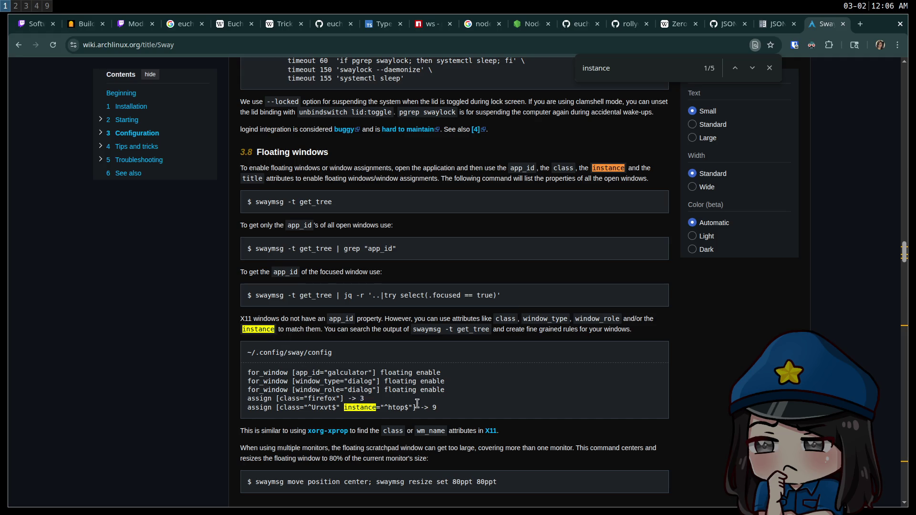
scroll(443, 405, down, 6)
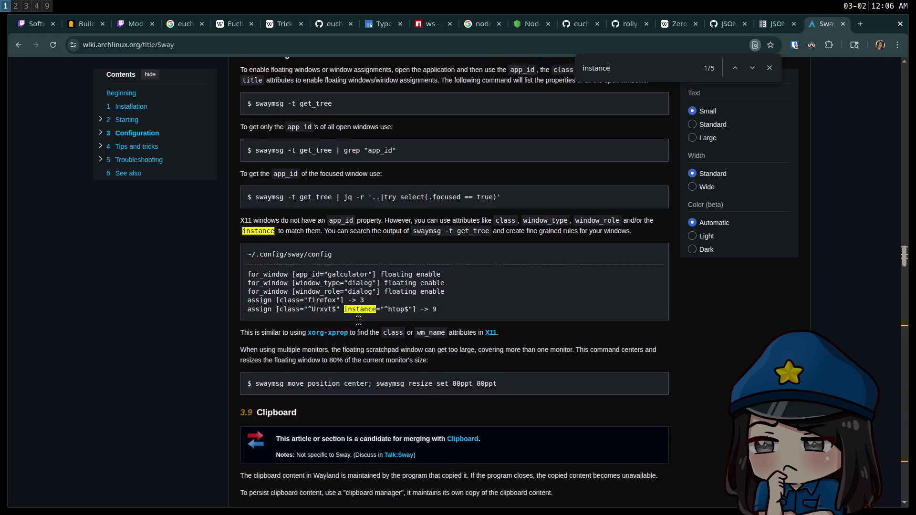
scroll(389, 234, down, 10)
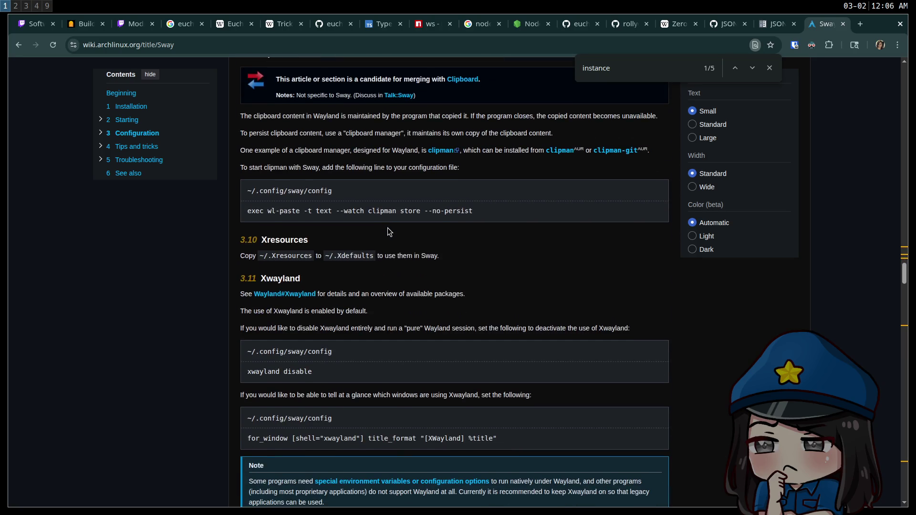
scroll(389, 237, down, 20)
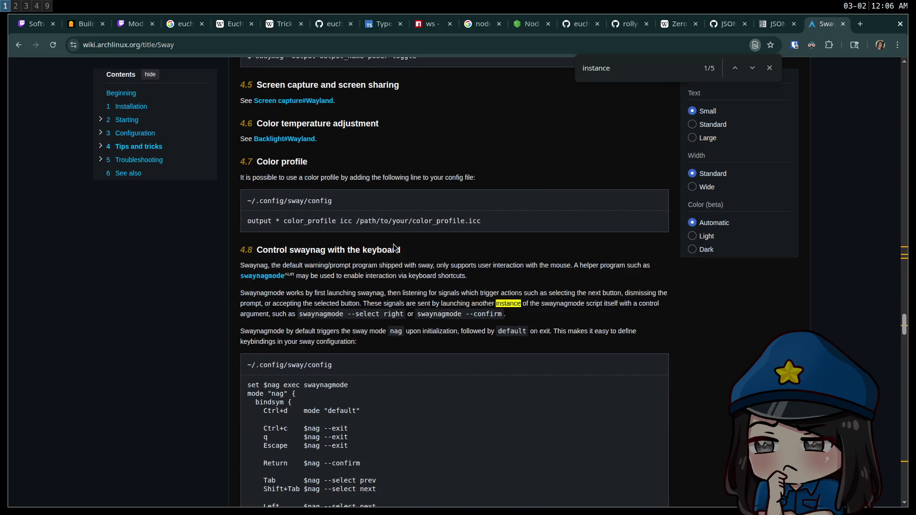
scroll(389, 336, down, 20)
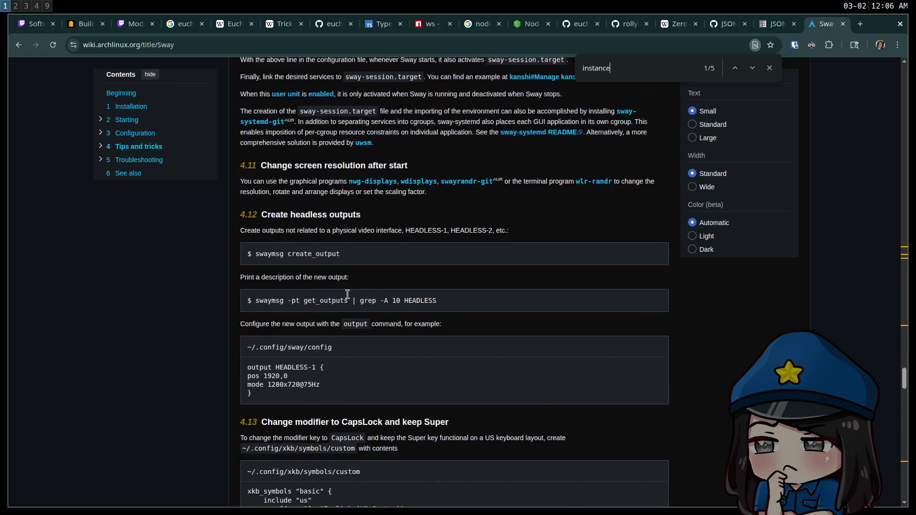
Return to the search results, open swaywm.org, and browse the Sway wiki
click(19, 44)
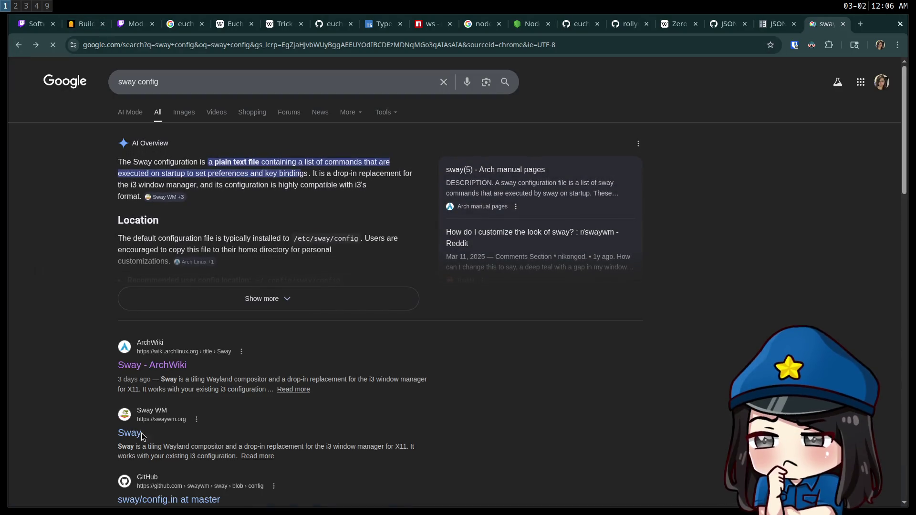
click(136, 434)
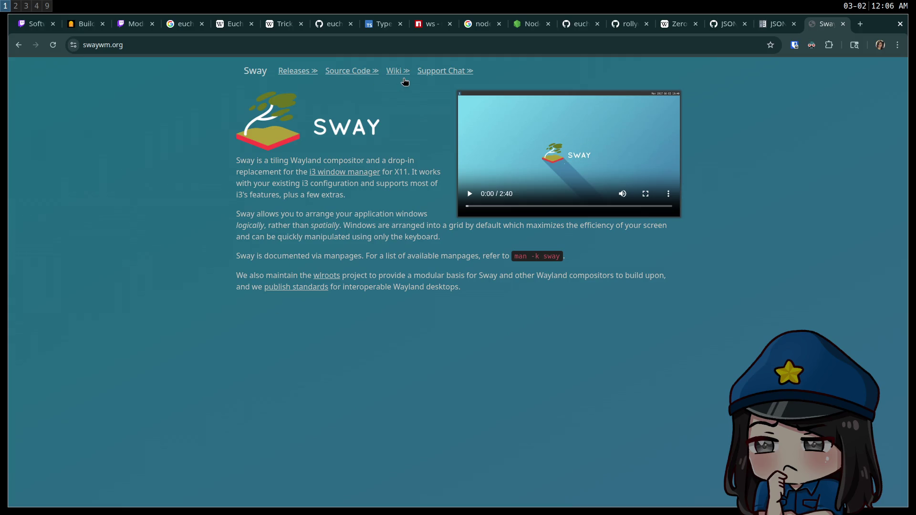
click(402, 73)
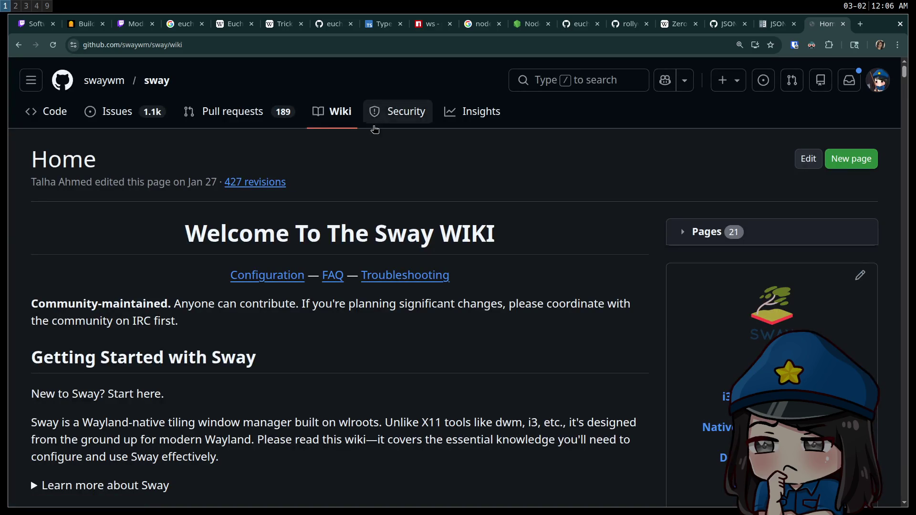
scroll(342, 292, down, 3)
scroll(341, 292, down, 3)
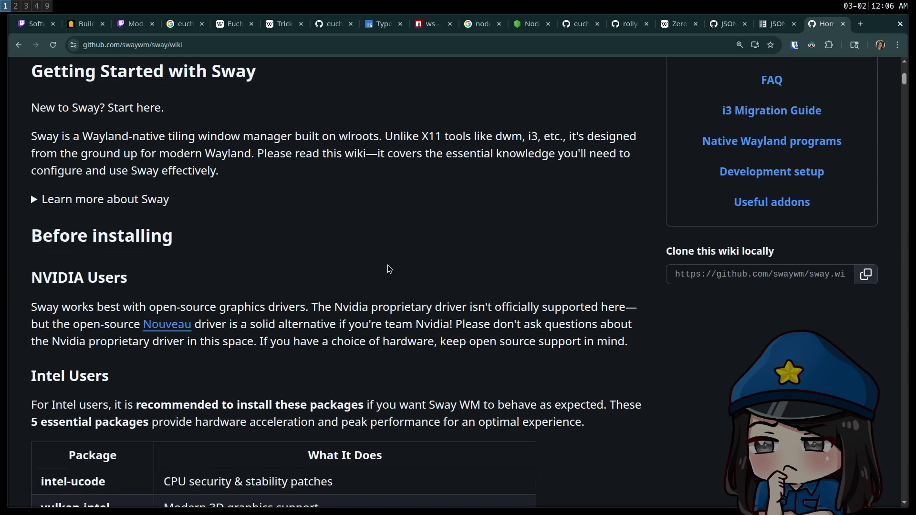
scroll(387, 264, up, 3)
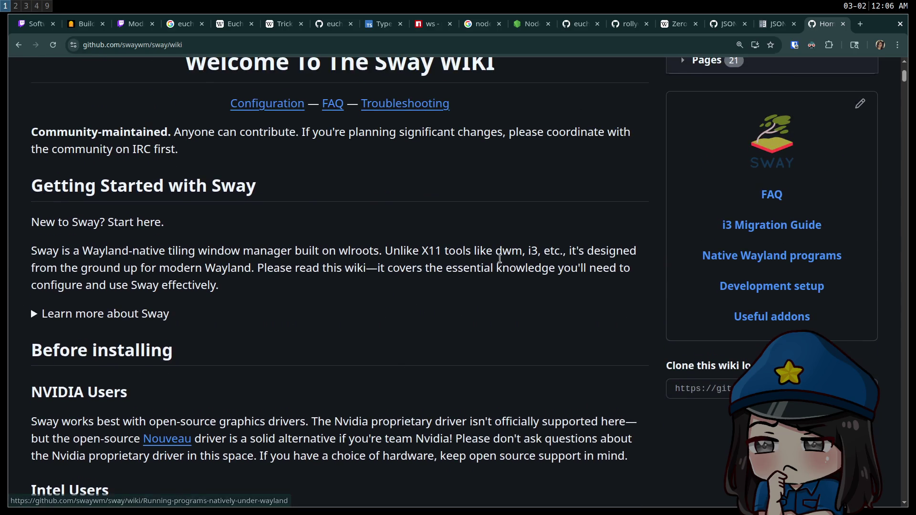
scroll(167, 307, down, 10)
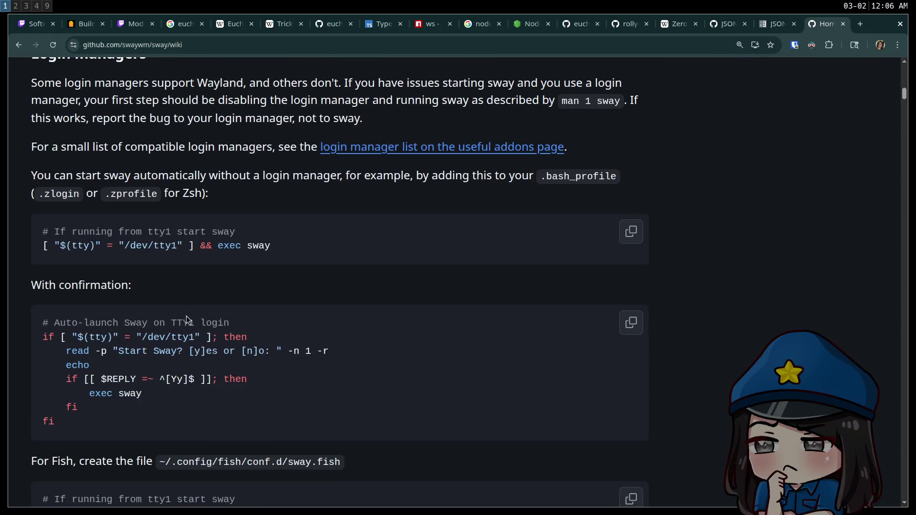
scroll(200, 313, down, 10)
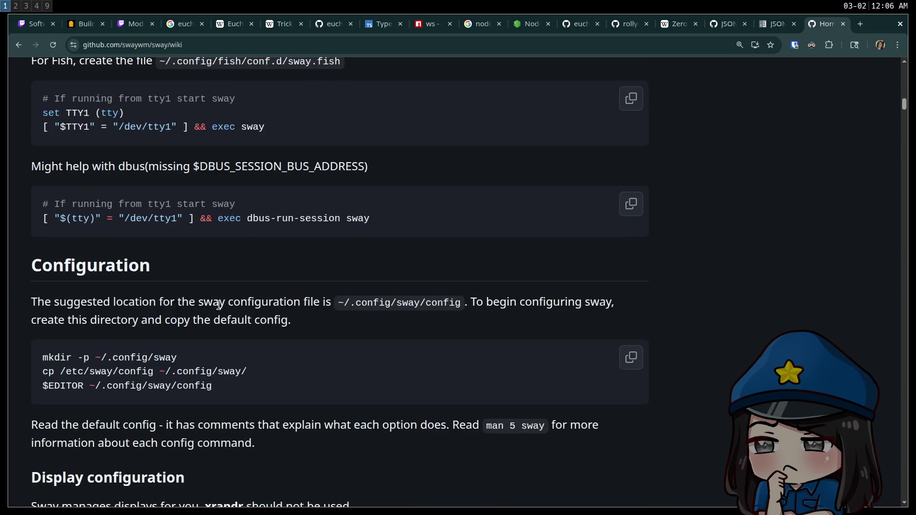
scroll(224, 315, down, 7)
scroll(227, 317, down, 8)
scroll(248, 318, down, 8)
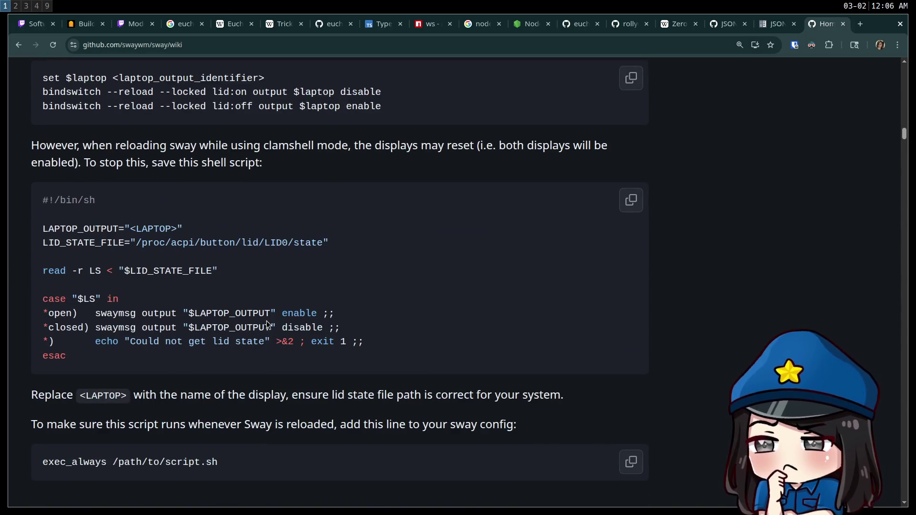
scroll(271, 321, down, 8)
Search 'i3 config' in a new tab and open the i3 User's Guide
key(ctrl+t)
text(i3 config)
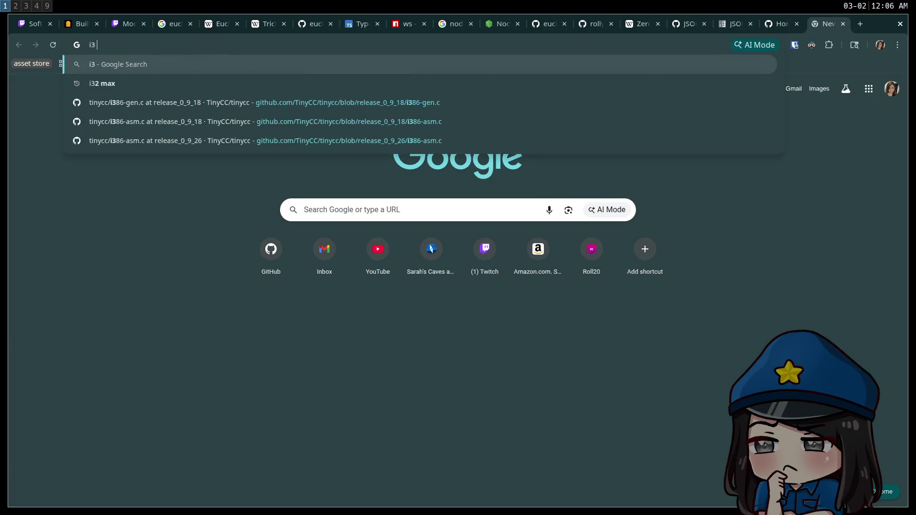
key(Return)
click(154, 166)
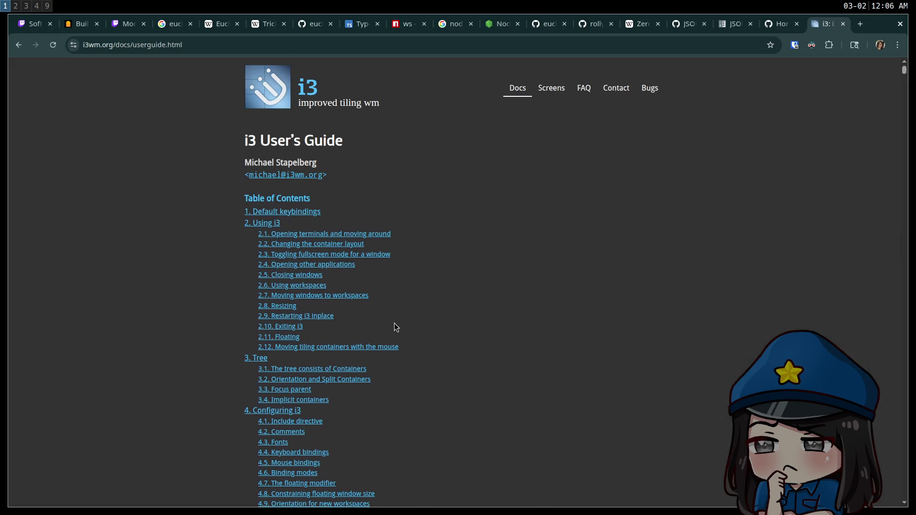
scroll(394, 323, down, 5)
key(ctrl+f)
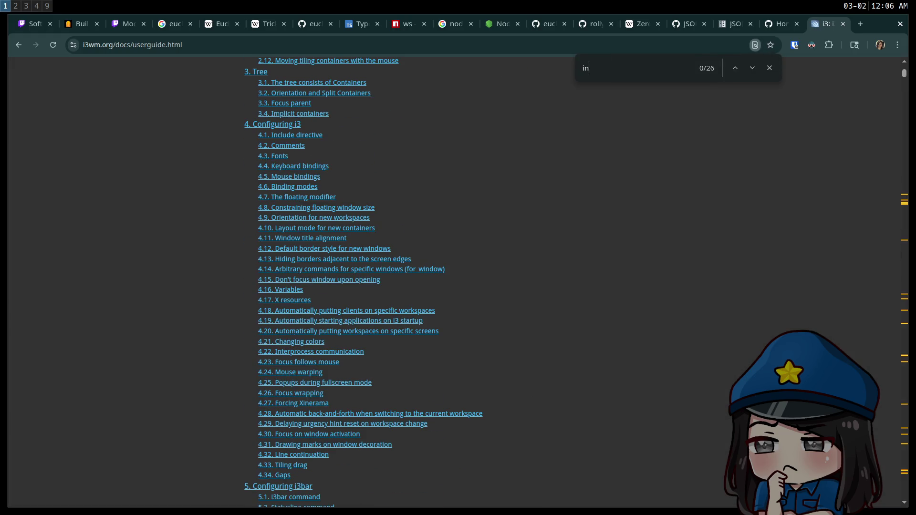
Step through the i3 guide's 'instance' matches, including the PCRE criteria, then switch to workspace 2
text(instance)
key(Return)
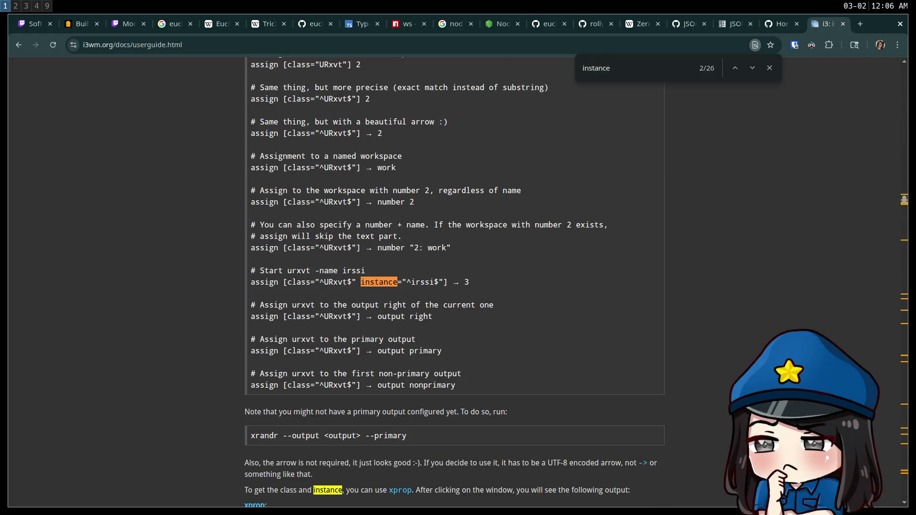
key(Return)
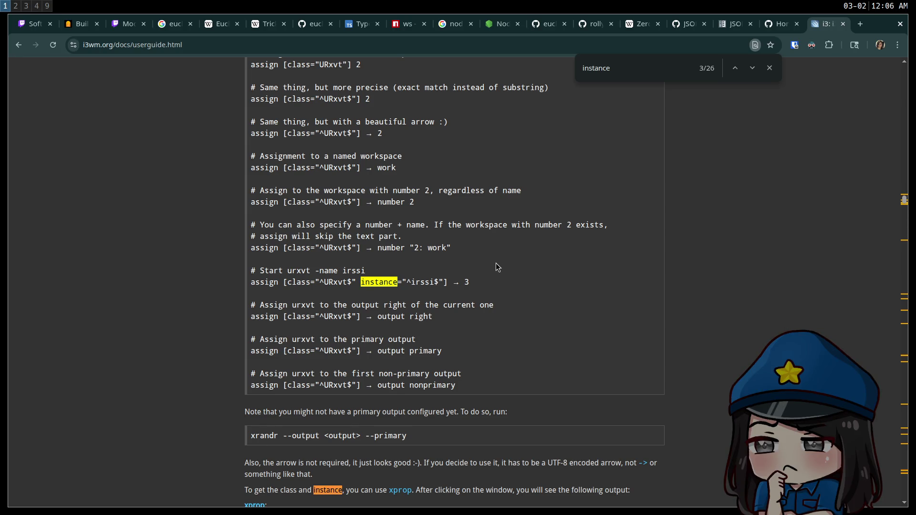
scroll(491, 265, down, 3)
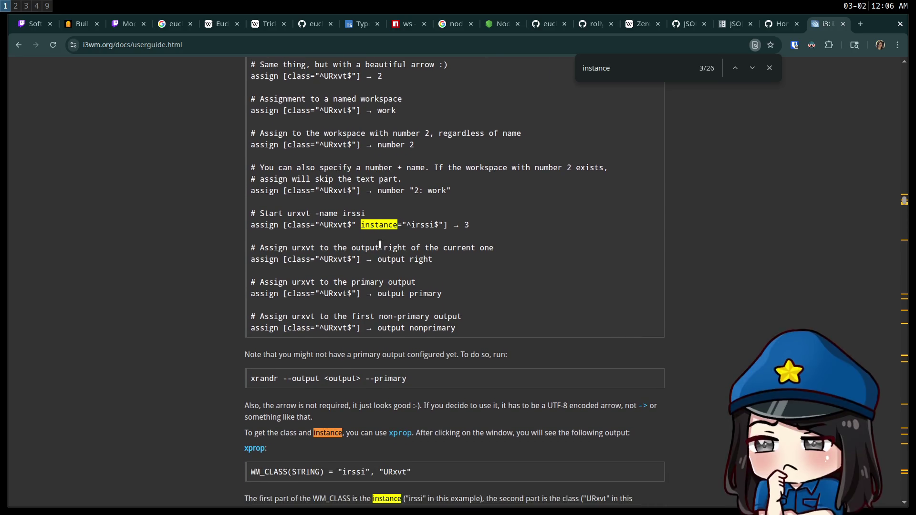
key(Return)
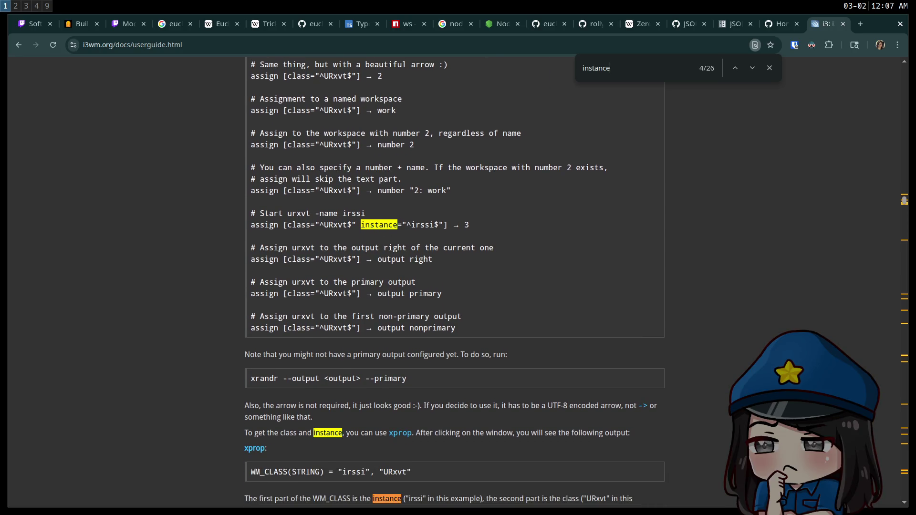
scroll(393, 245, down, 5)
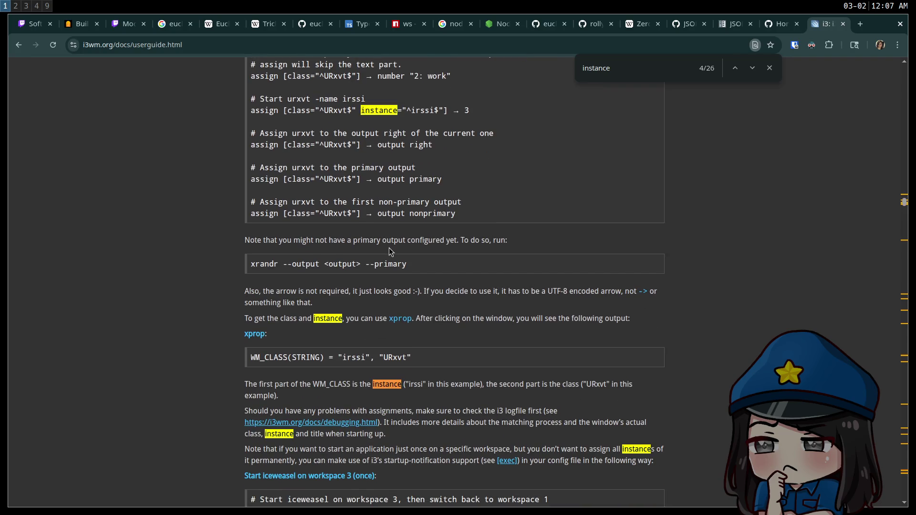
key(Return)
key(Return)
key(Return)
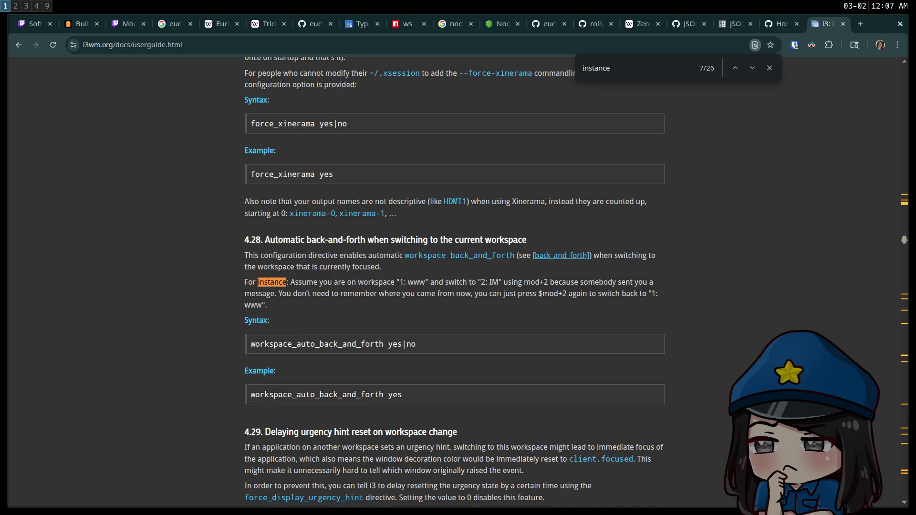
key(Return)
key(Return)
key(Return)
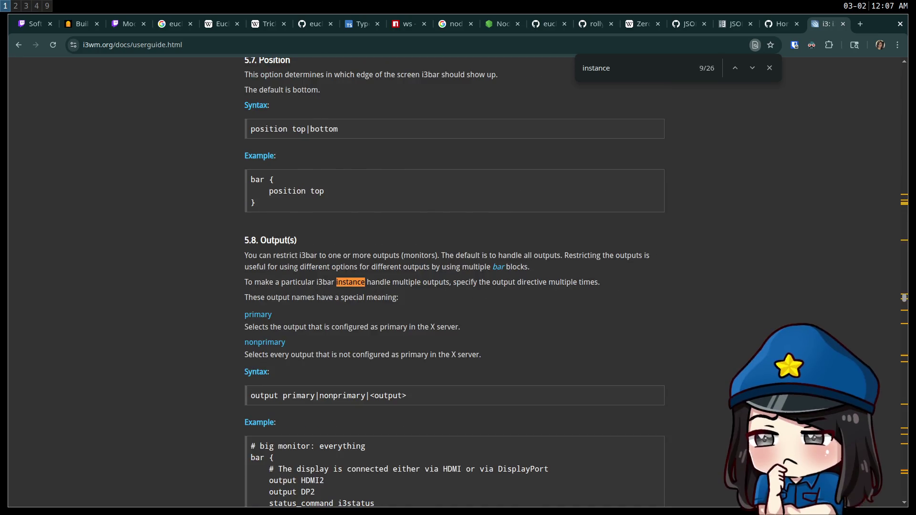
key(Return)
key(Return)
key(Return)
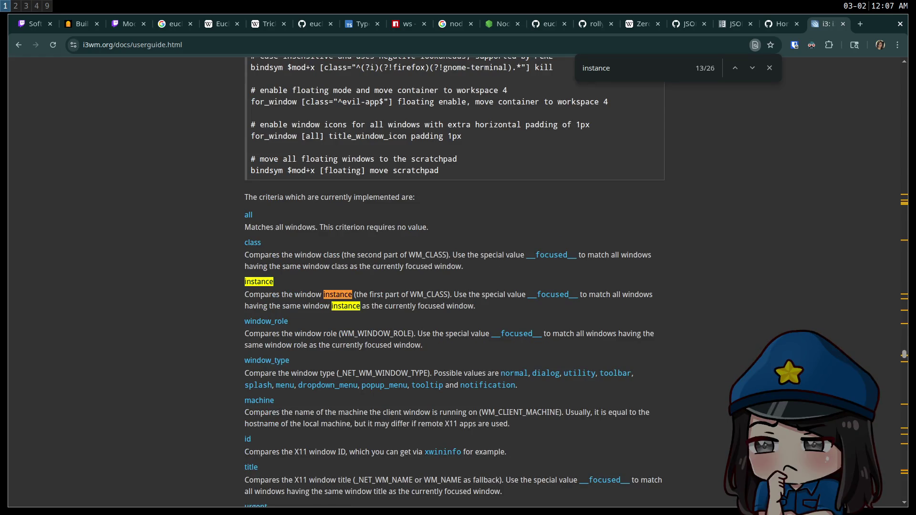
key(Return)
key(Return)
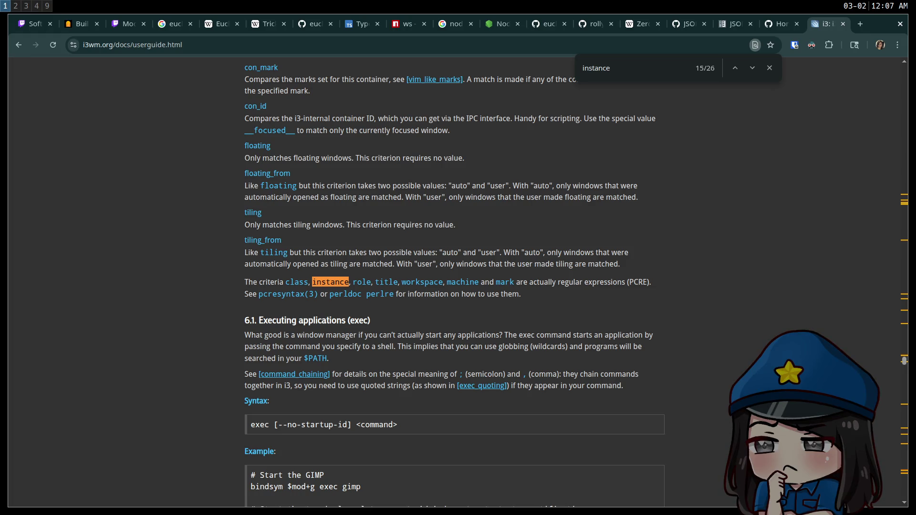
key(Return)
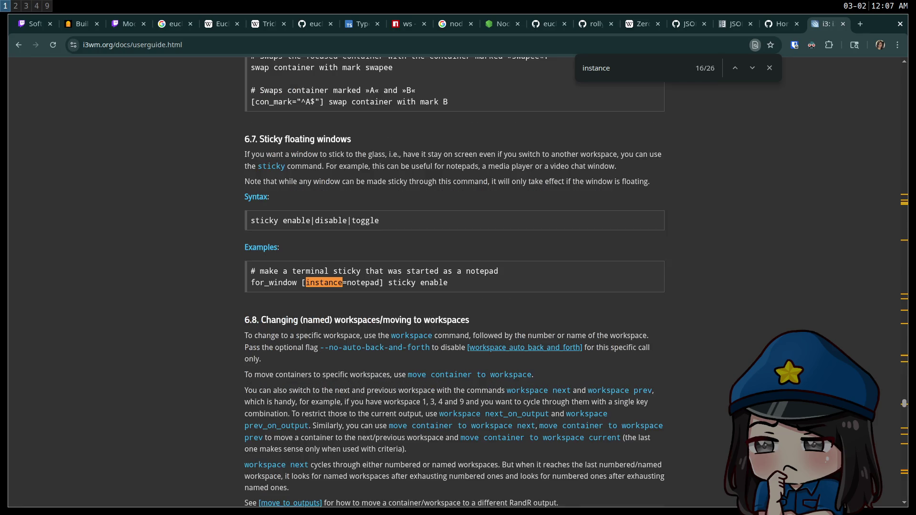
key(Return)
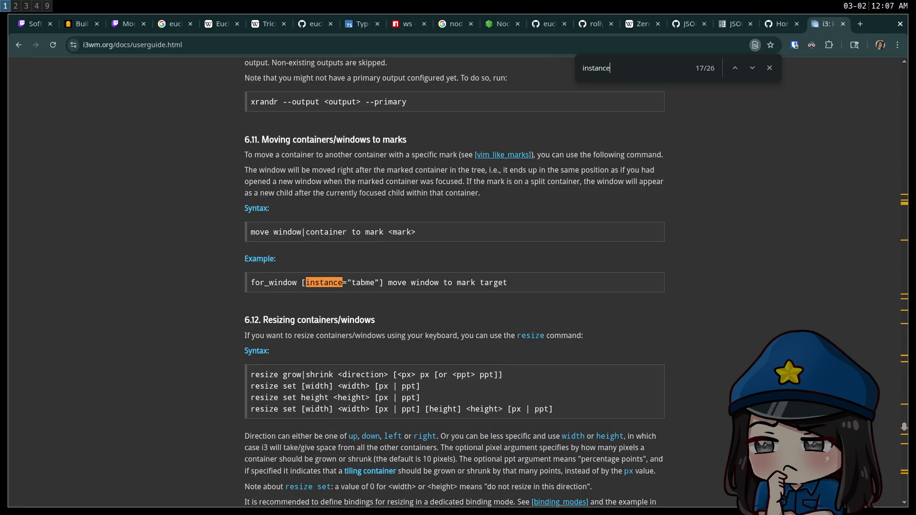
key(Return)
key(Return)
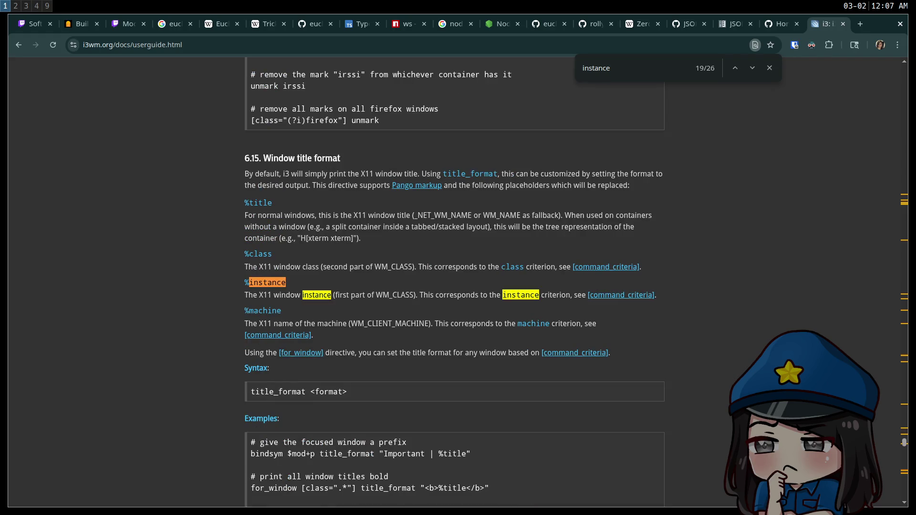
key(Return)
key(Return)
key(Return)
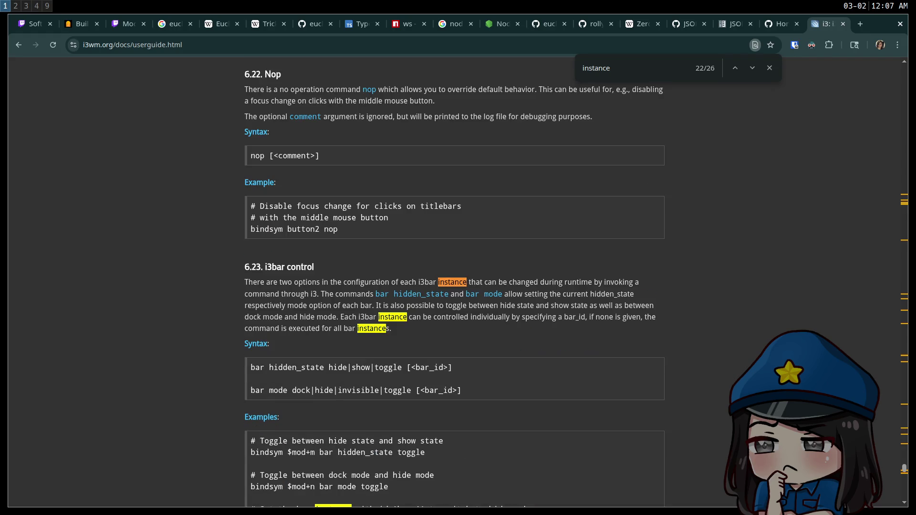
key(Return)
key(Return)
key(Return)
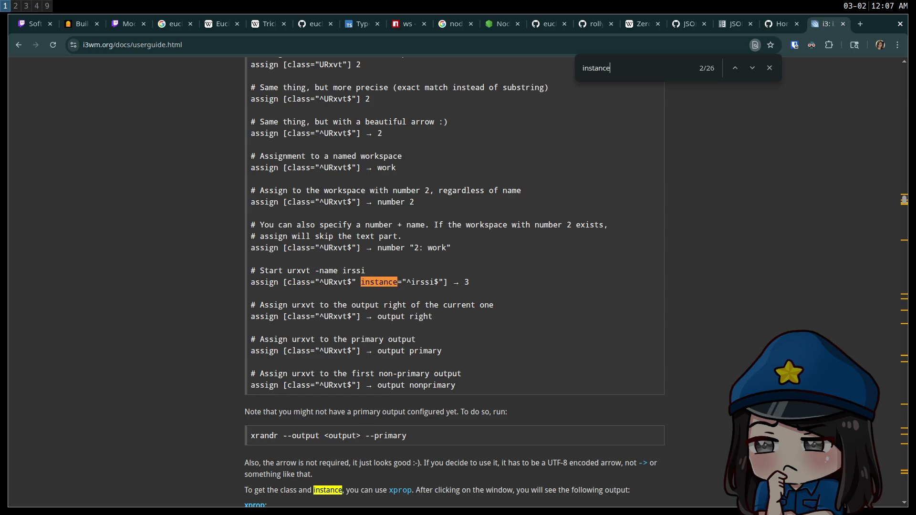
key(super+2)
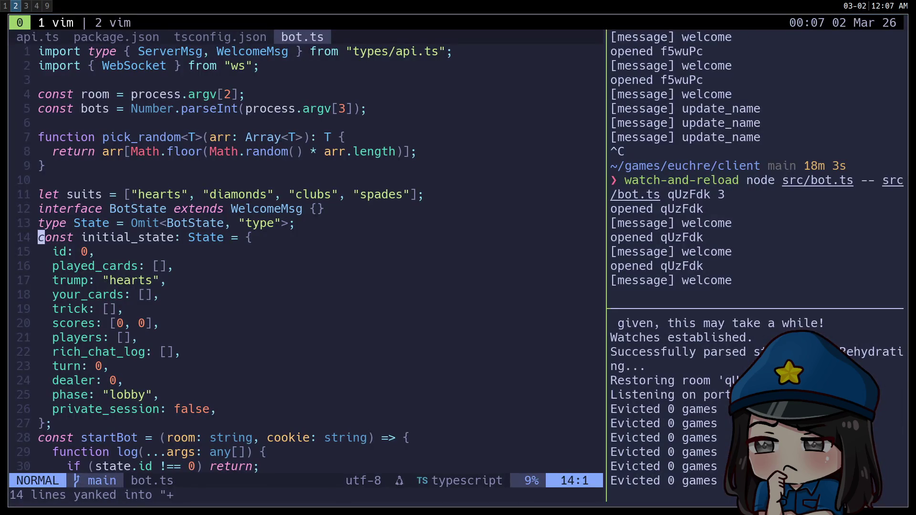
Return to the sway config on workspace 3 and place the cursor on line 231's rule
key(super+1)
key(super+3)
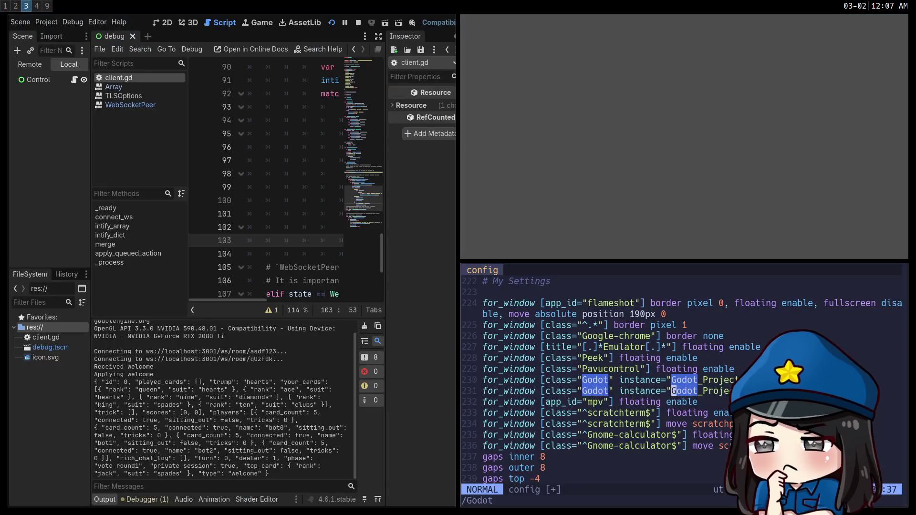
click(647, 380)
click(684, 392)
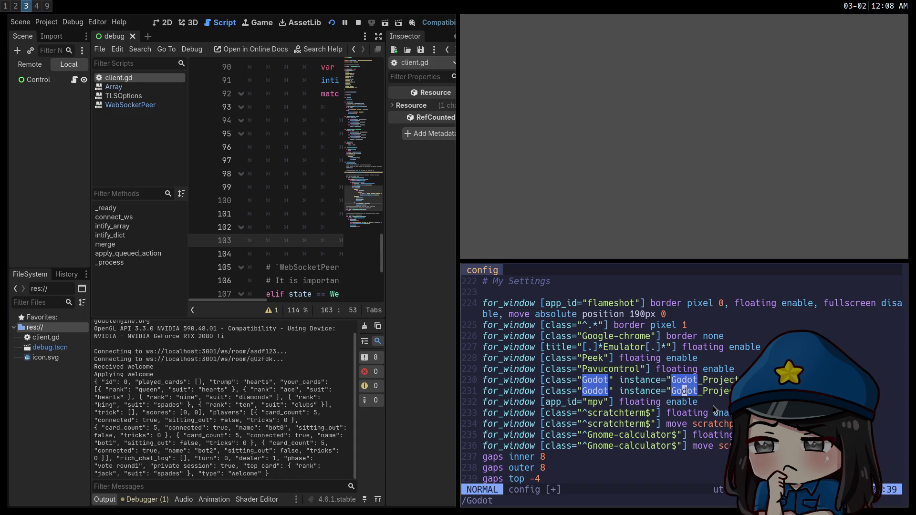
Replace line 231's instance value with an anchored pattern starting ^[^G][^o][^
key(c)
key(i)
key(quotedbl)
text(^$)
key(Left)
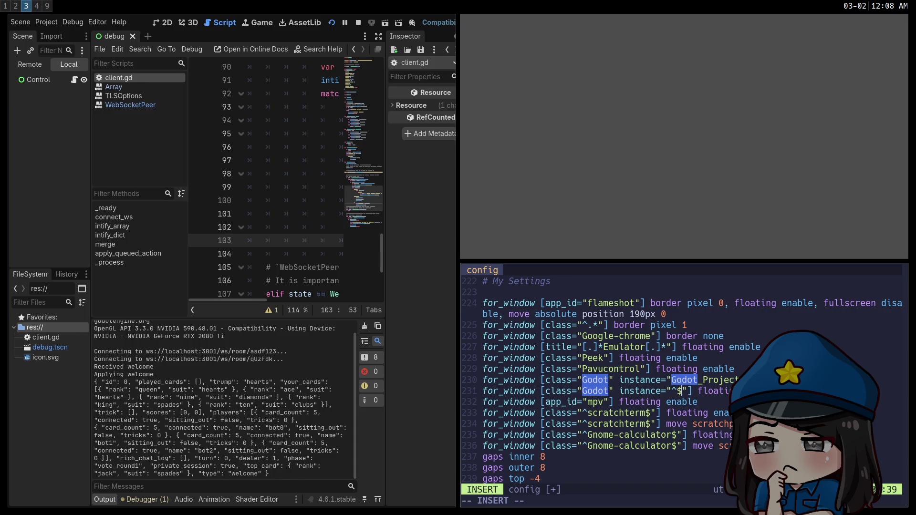
text([^G)
text(][^)
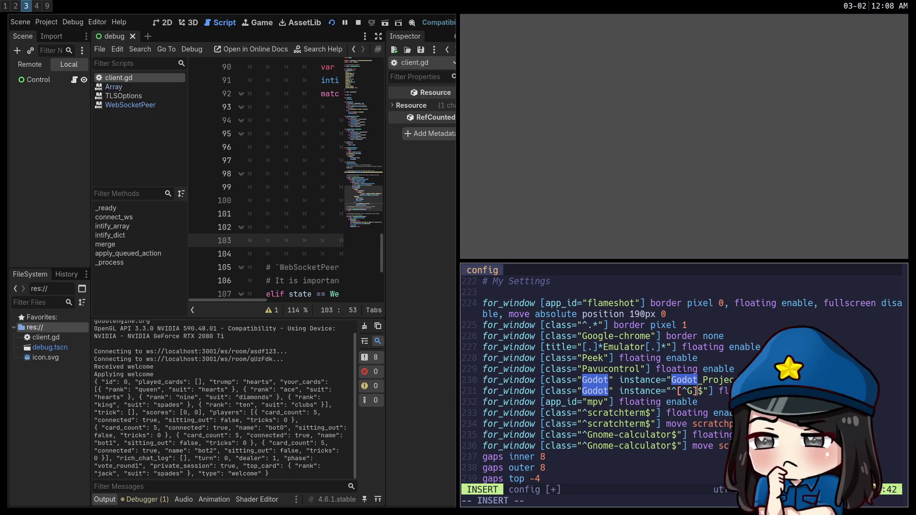
text(o])
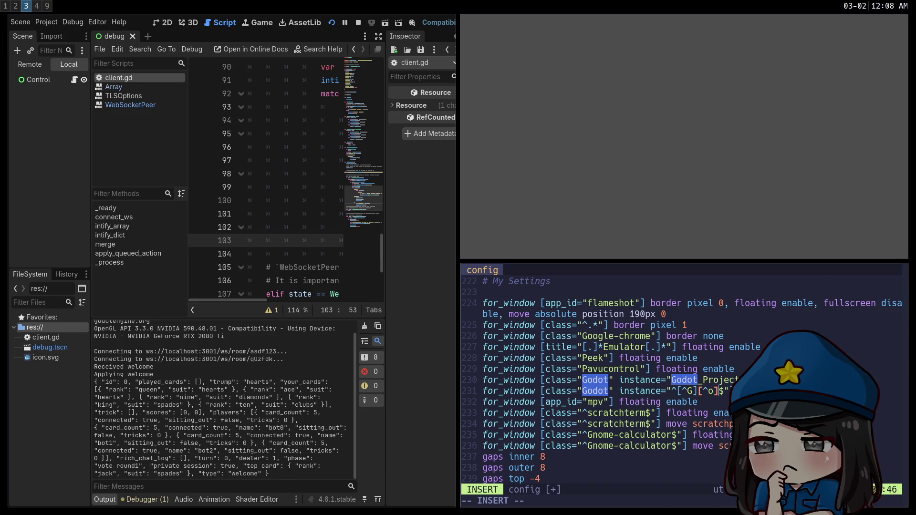
text([^)
key(Down)
key(Escape)
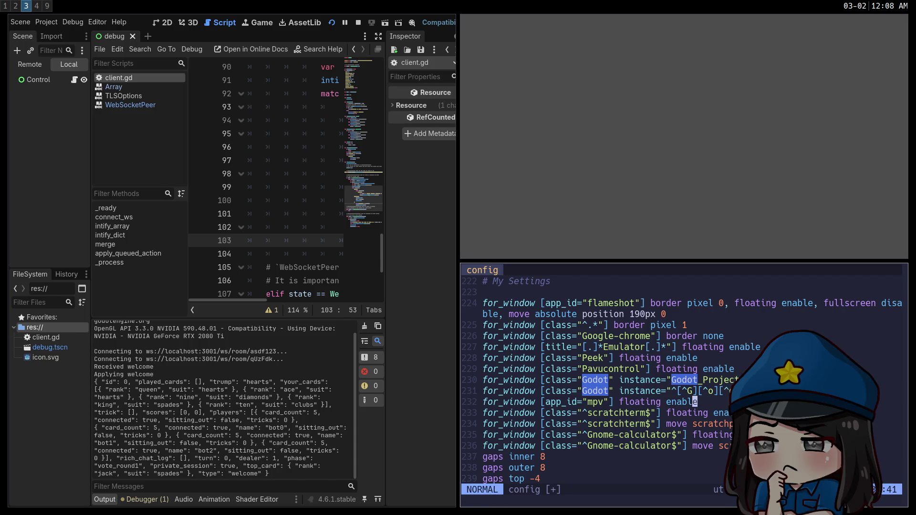
key(k)
Return to the i3 guide in Chrome and enter 'PCRE regex not specific string' in a new tab
key(super+2)
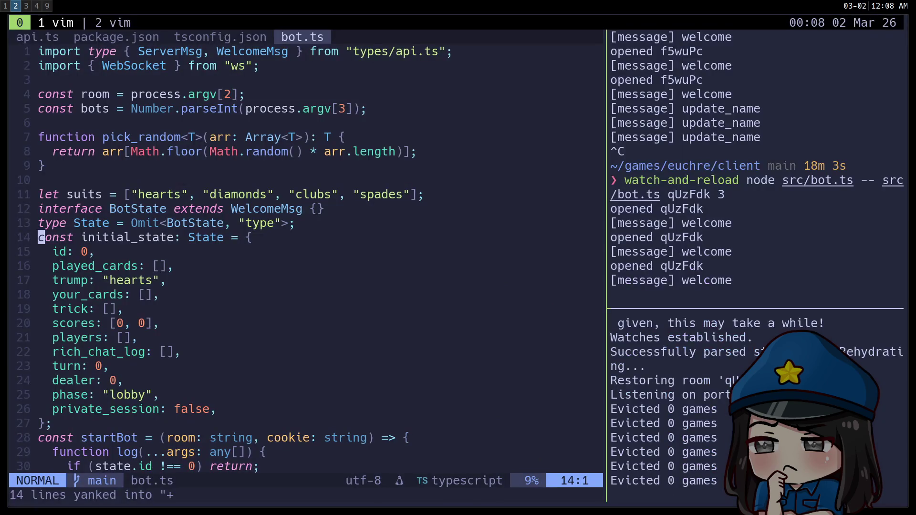
key(super+1)
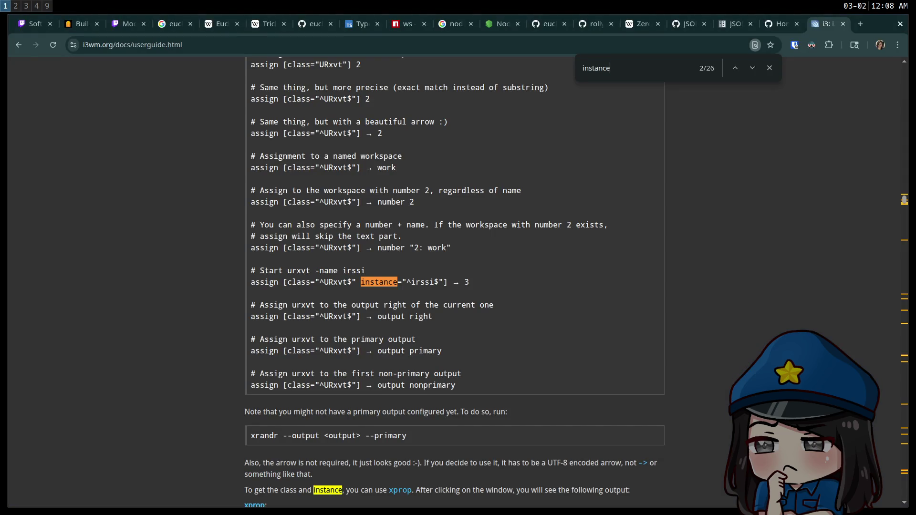
scroll(538, 345, down, 6)
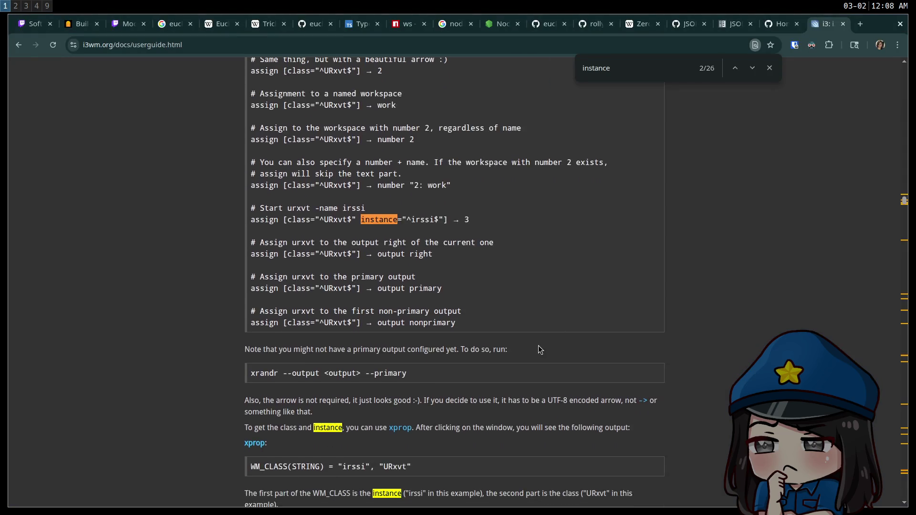
key(ctrl+t)
text(PCRE regex)
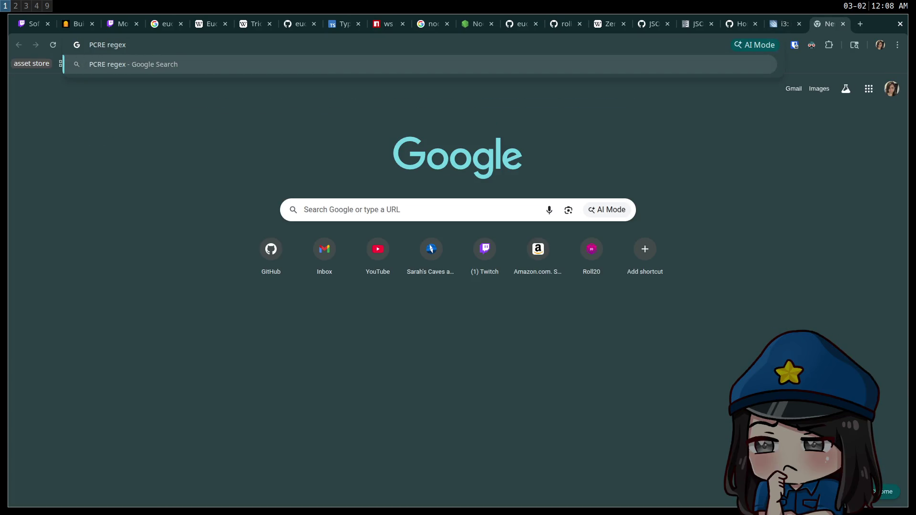
text( not specific string)
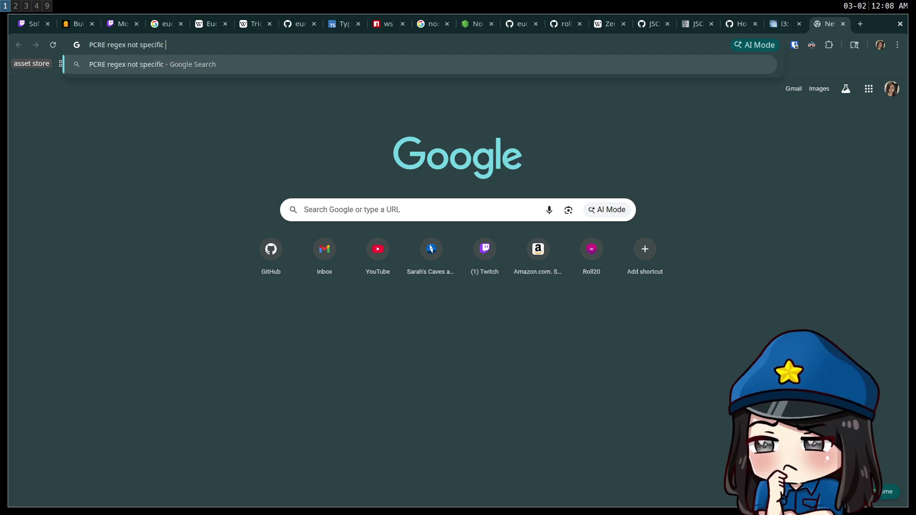
Run the Google search for 'PCRE regex not specific string'
key(Return)
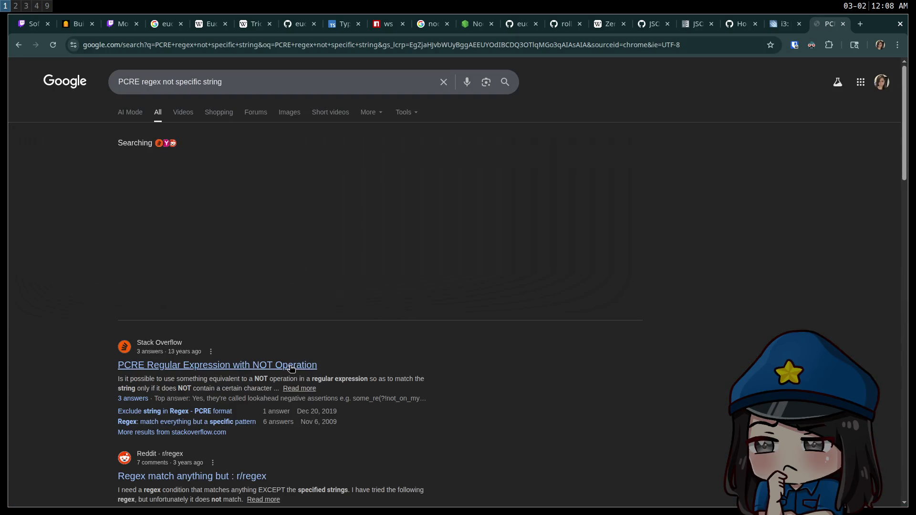